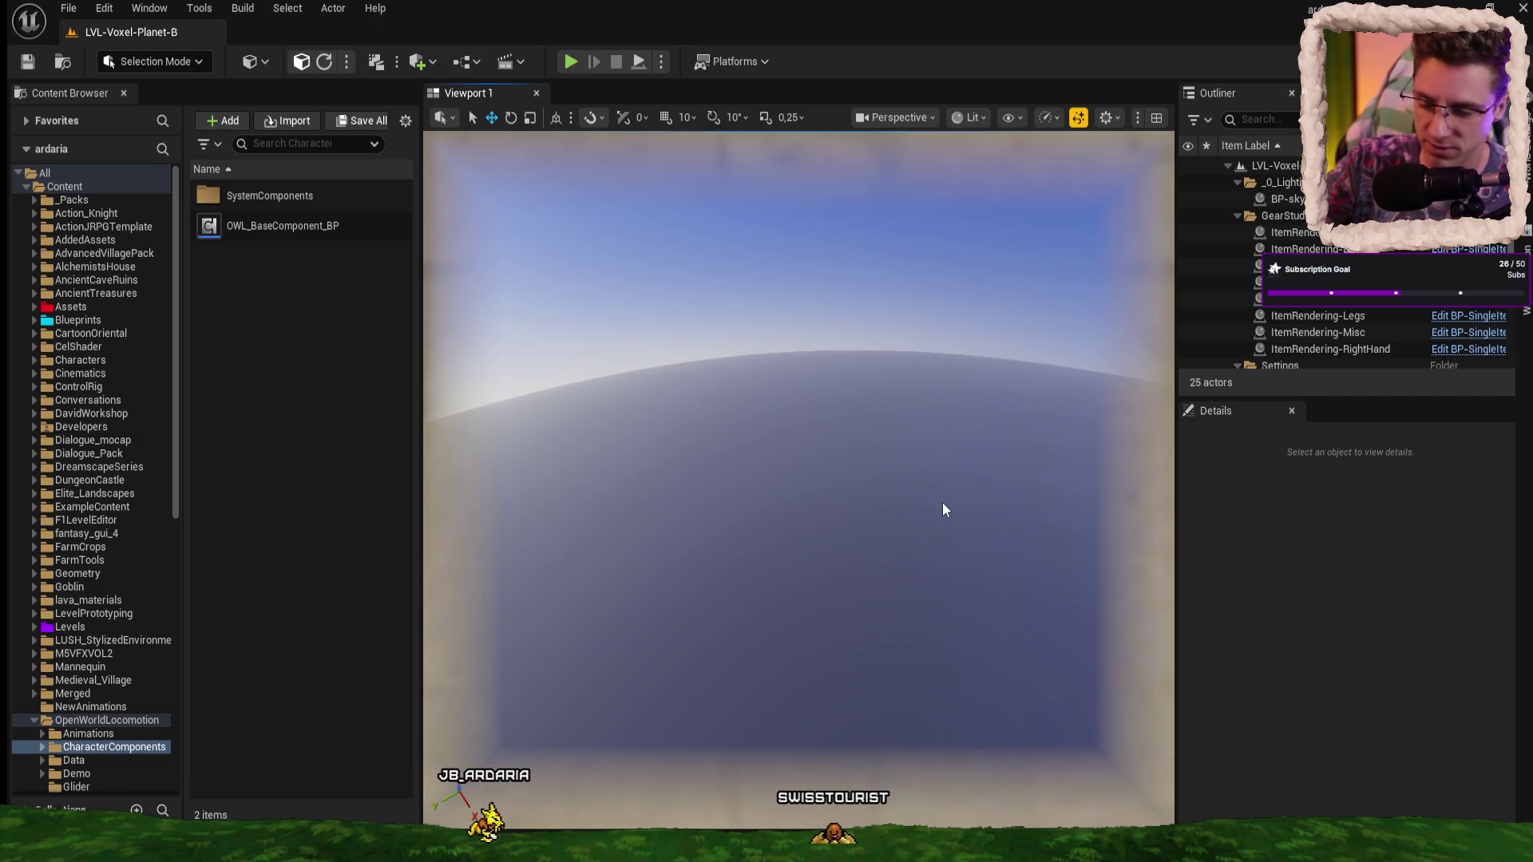
- Select the VoxelWorld terrain actor and launch the voxel planet level with Alt+P
left_click(811, 452)
right_click(824, 455)
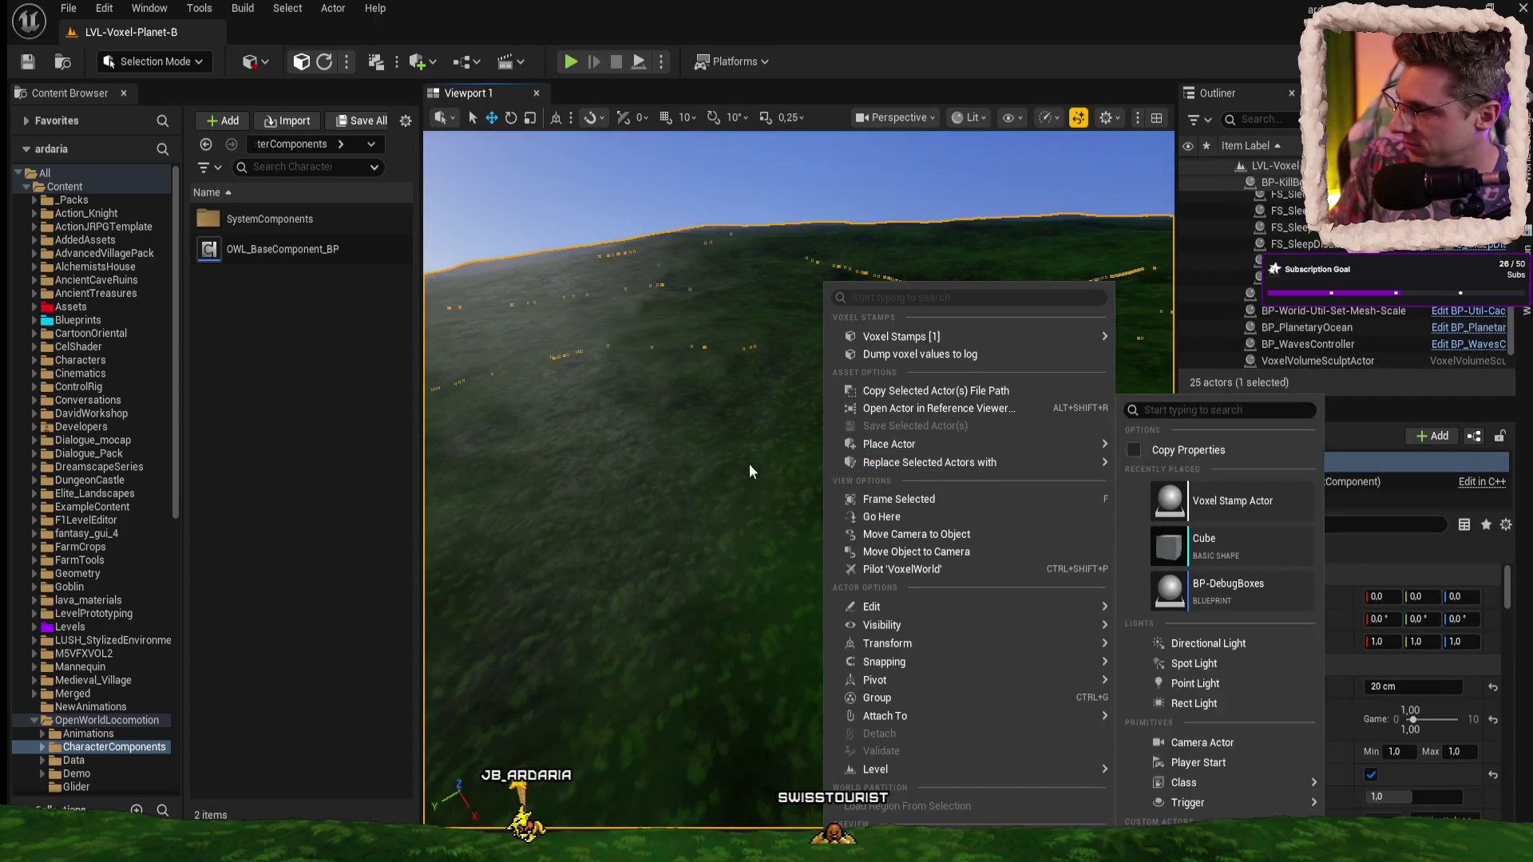
left_click(763, 466)
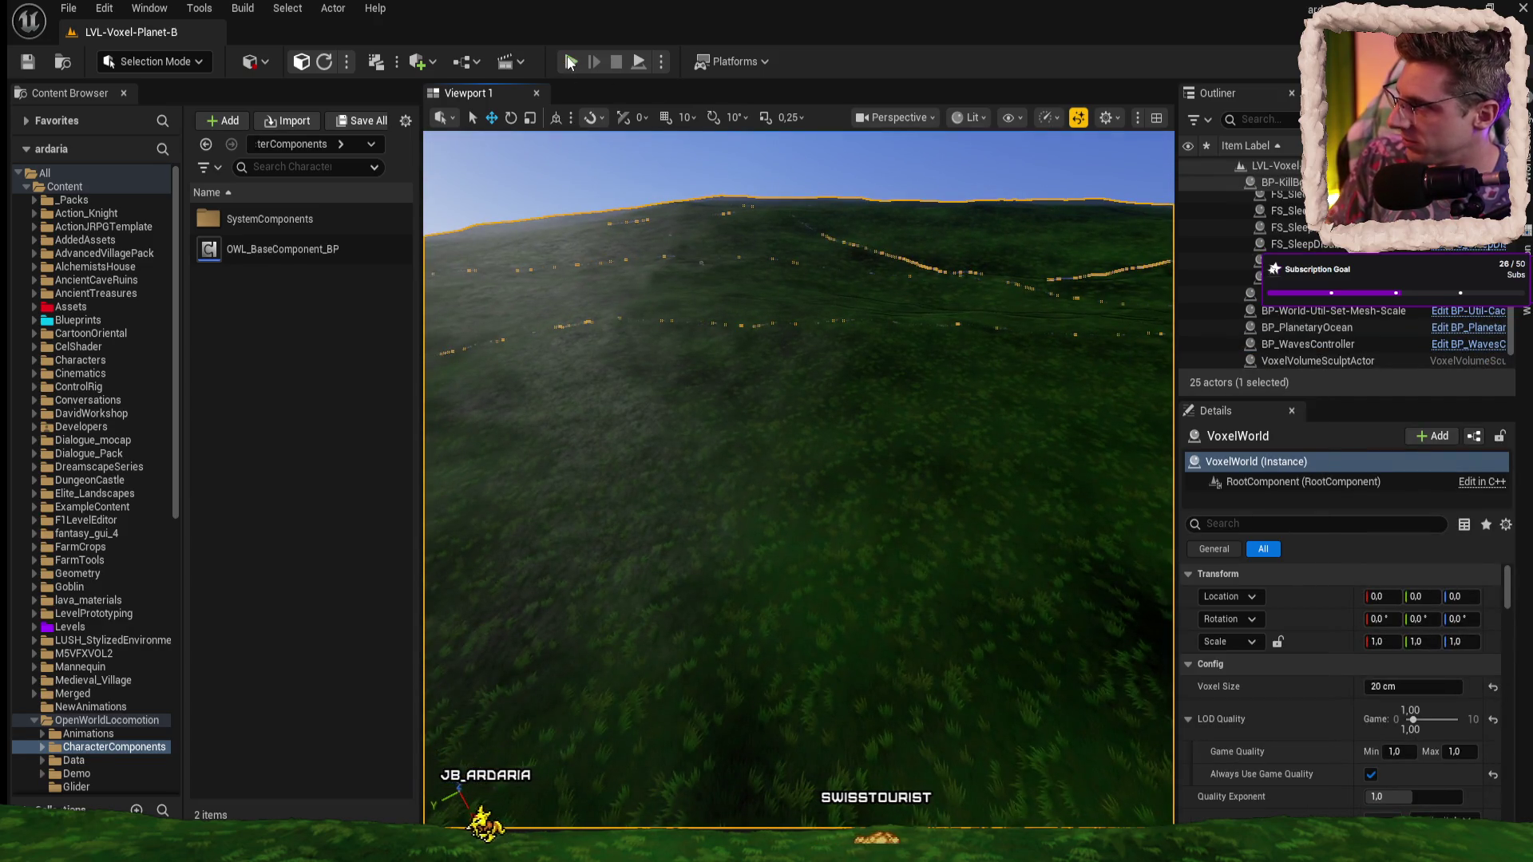
key("alt+p")
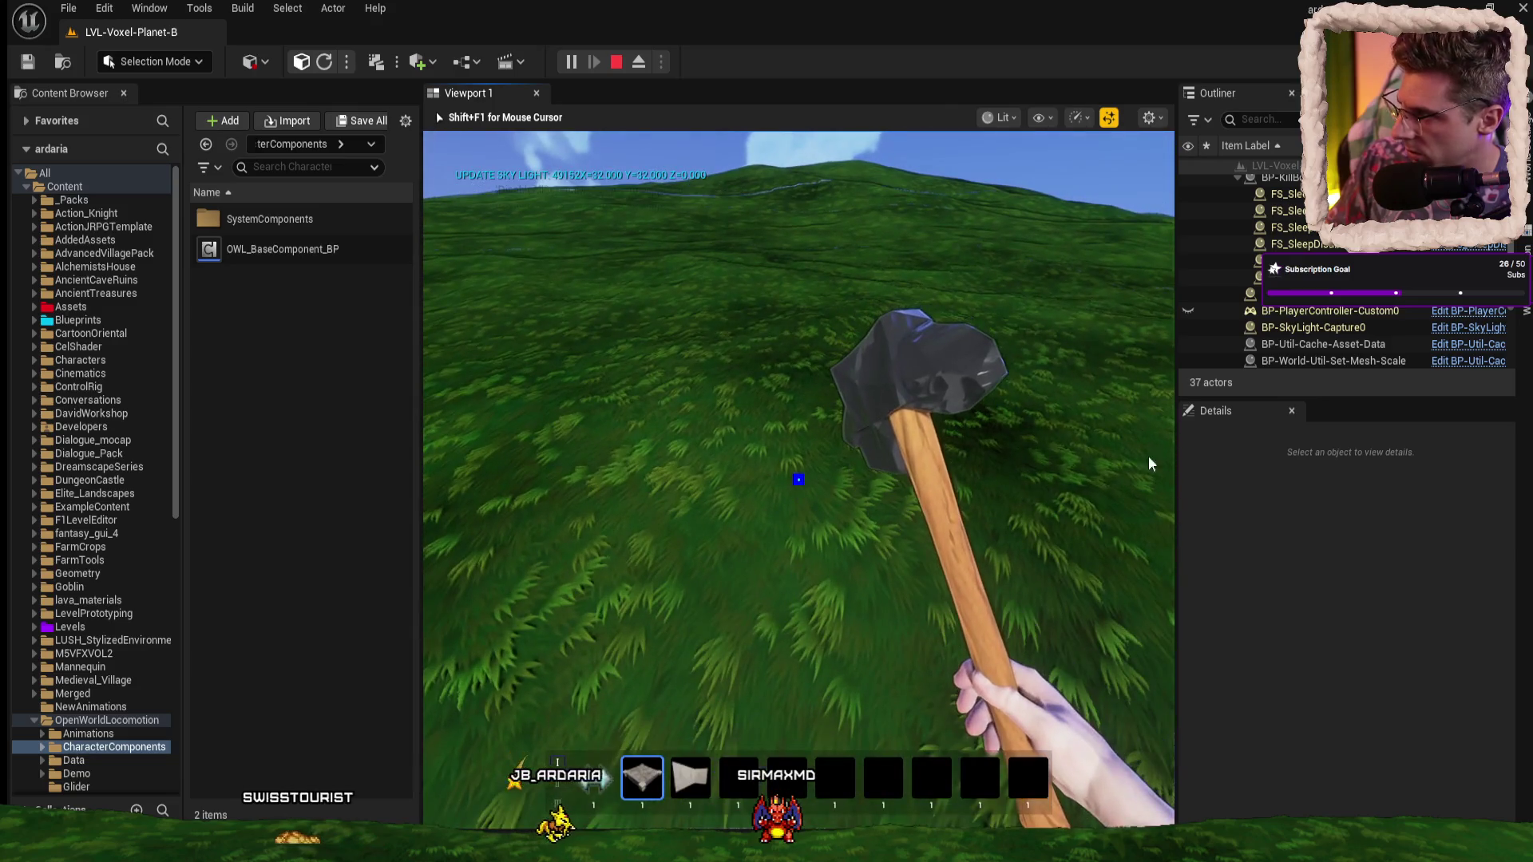
- Restart the play session and place a pillar at the stone platform's wall corner
key("Escape")
key("alt+p")
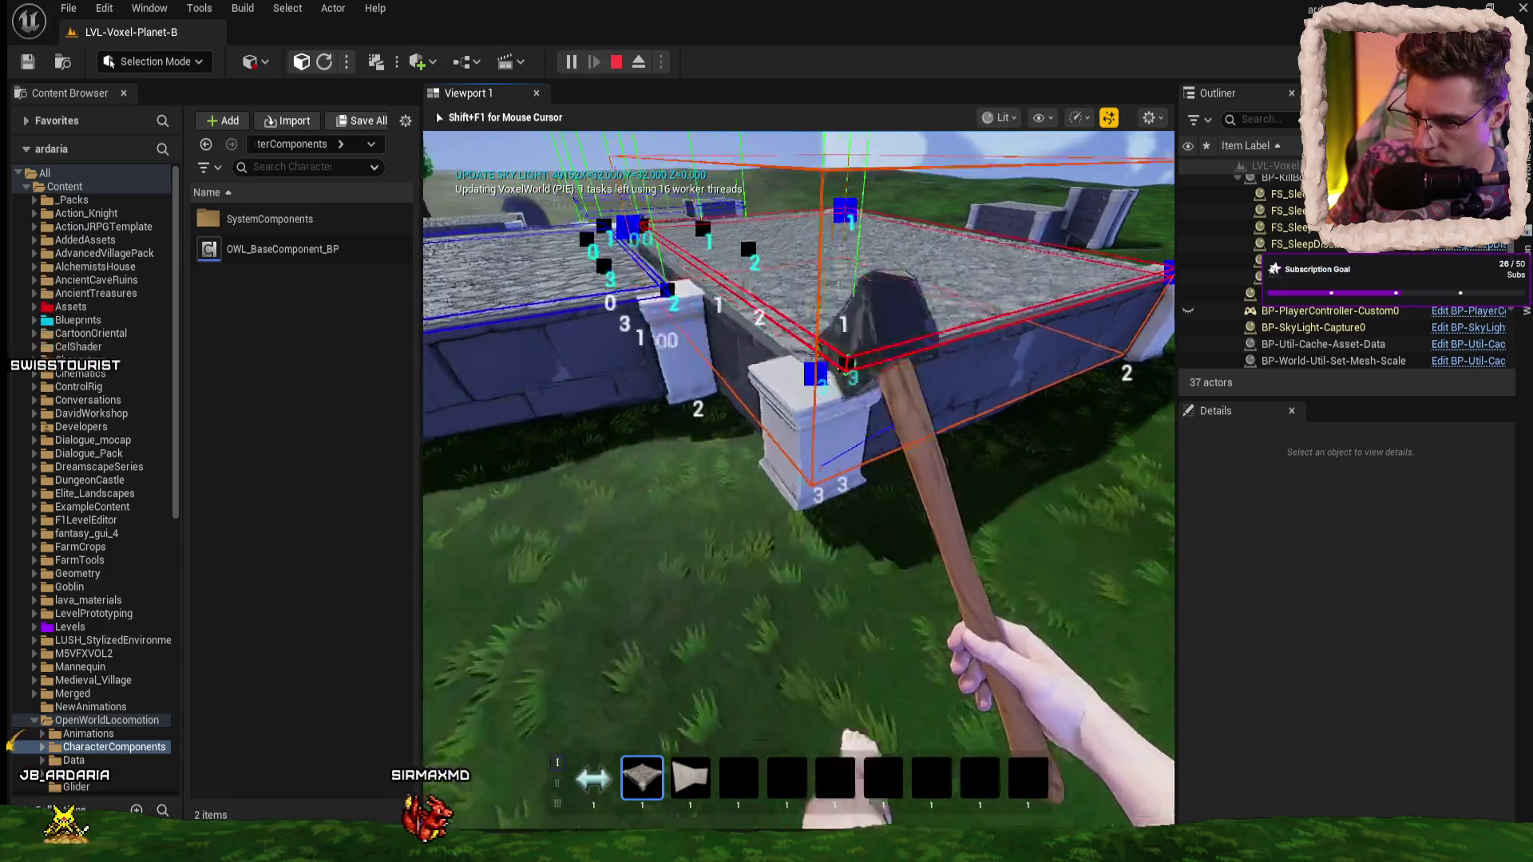
left_click(786, 447)
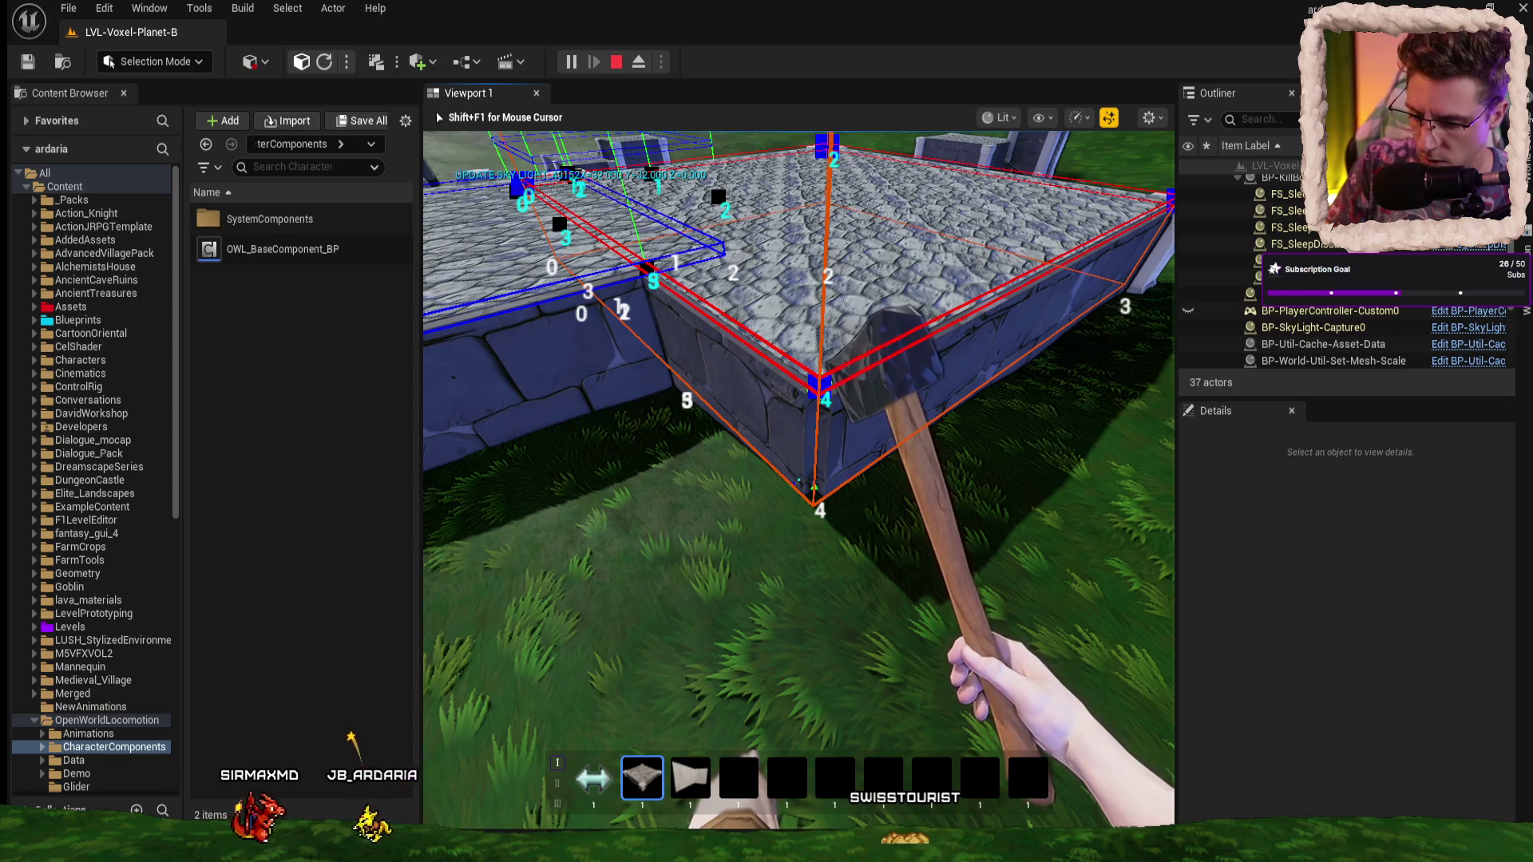
- Eject from the player with F8 to inspect the new pillar, then stop the session
key("F8")
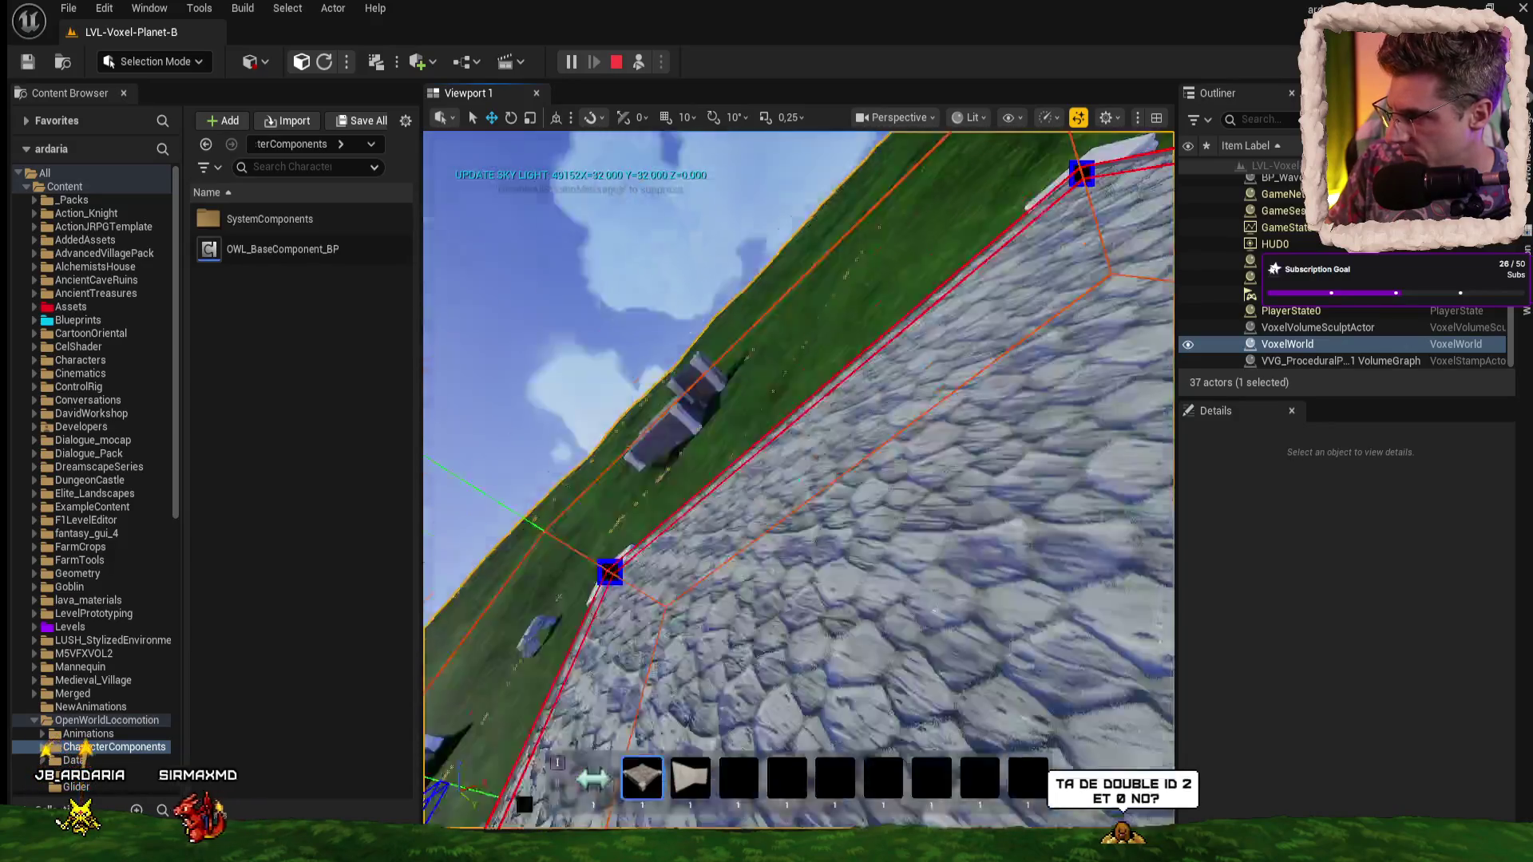
key("Escape")
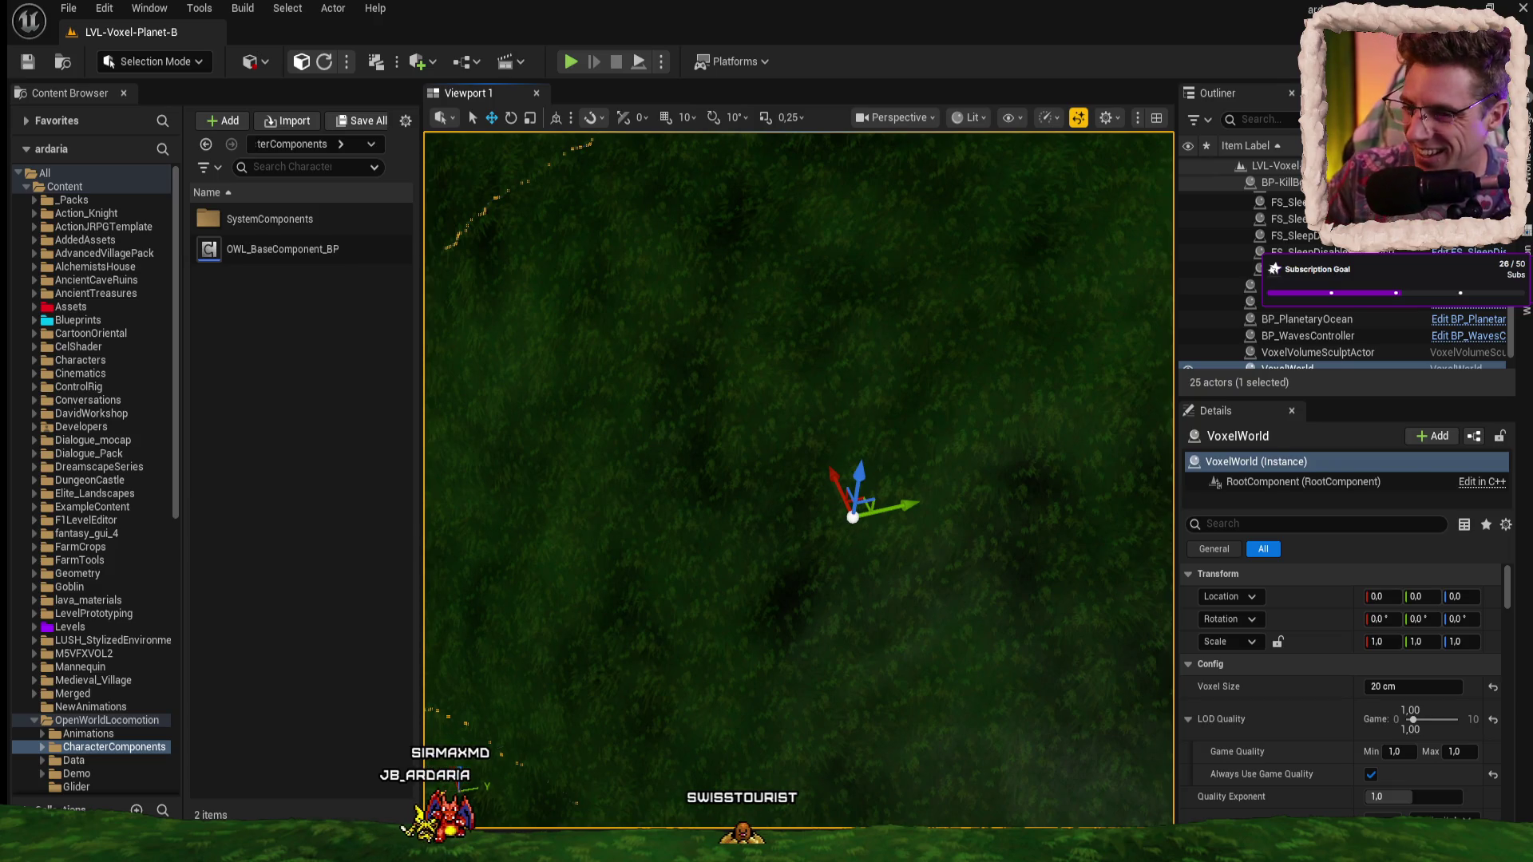
- In Rider, copy the RemapComponents assignment and paste it below the comment in UpdateComponents
key("alt+Tab")
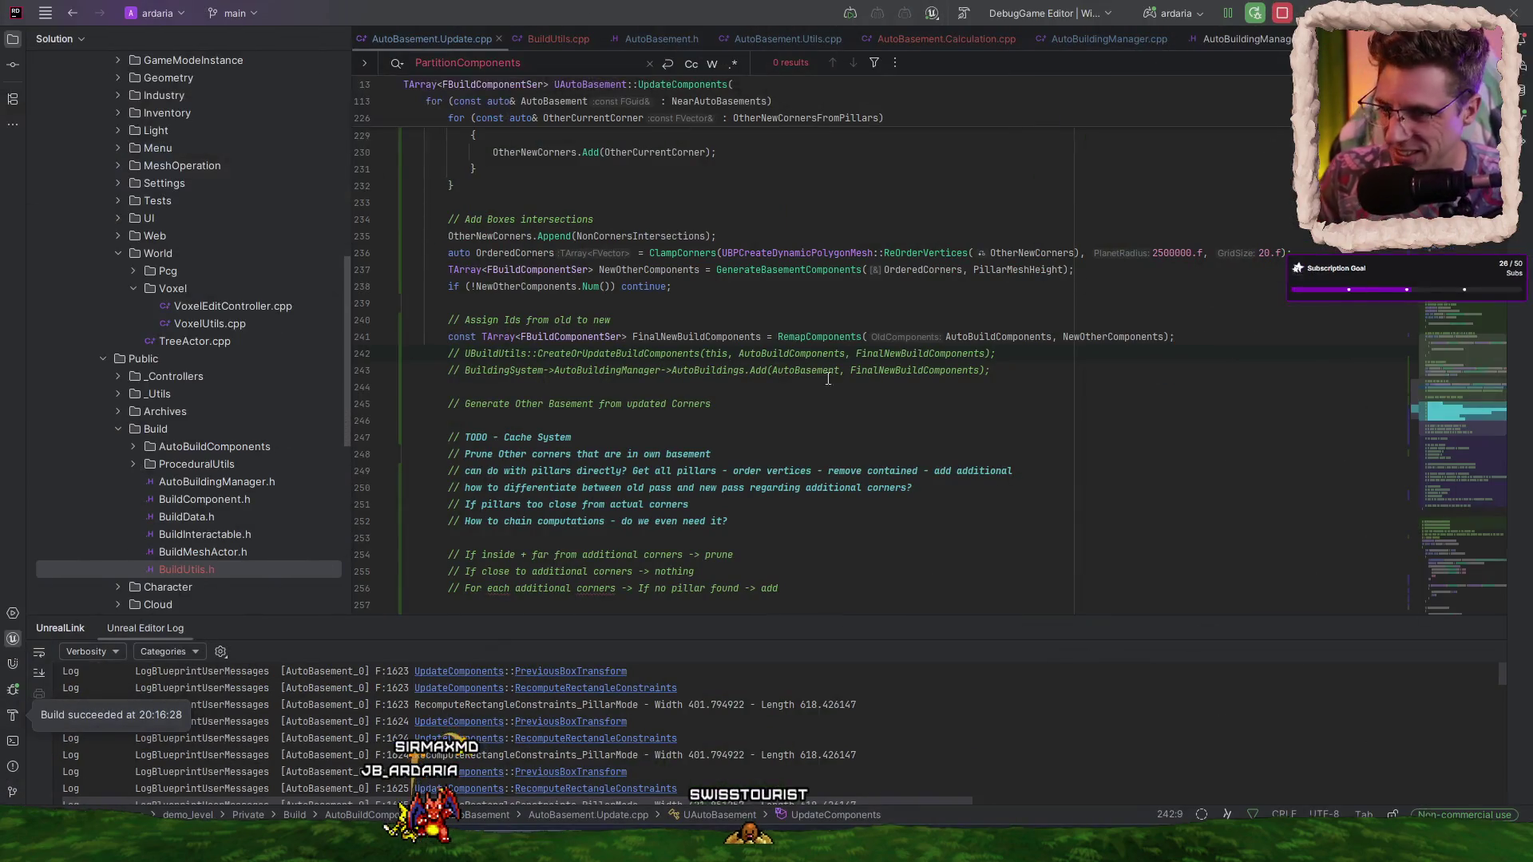
triple_click(993, 331)
key("ctrl+c")
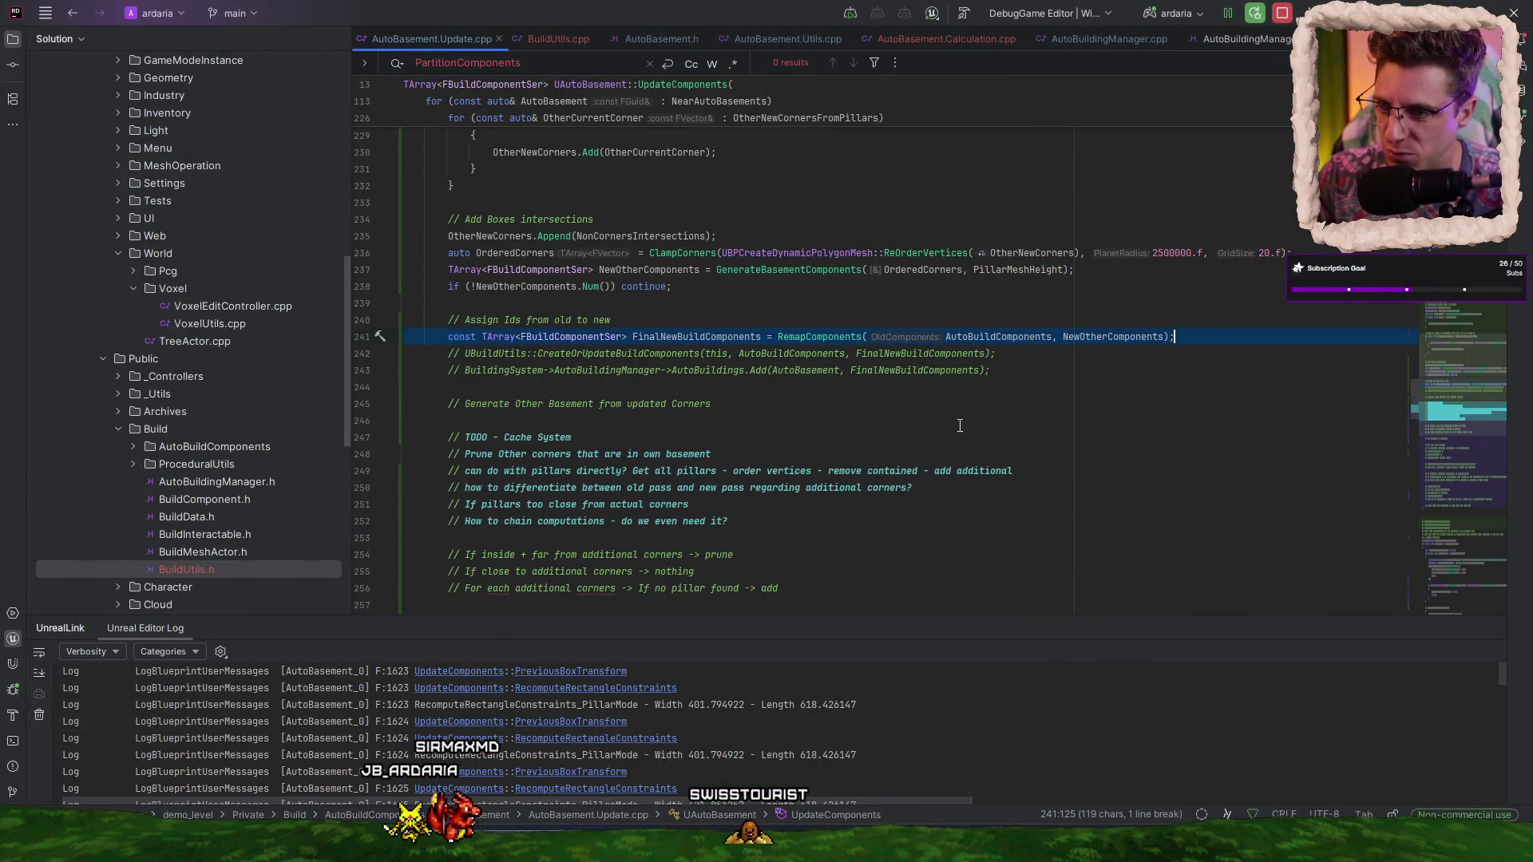
scroll(799, 400, "down", 20)
scroll(680, 451, "down", 12)
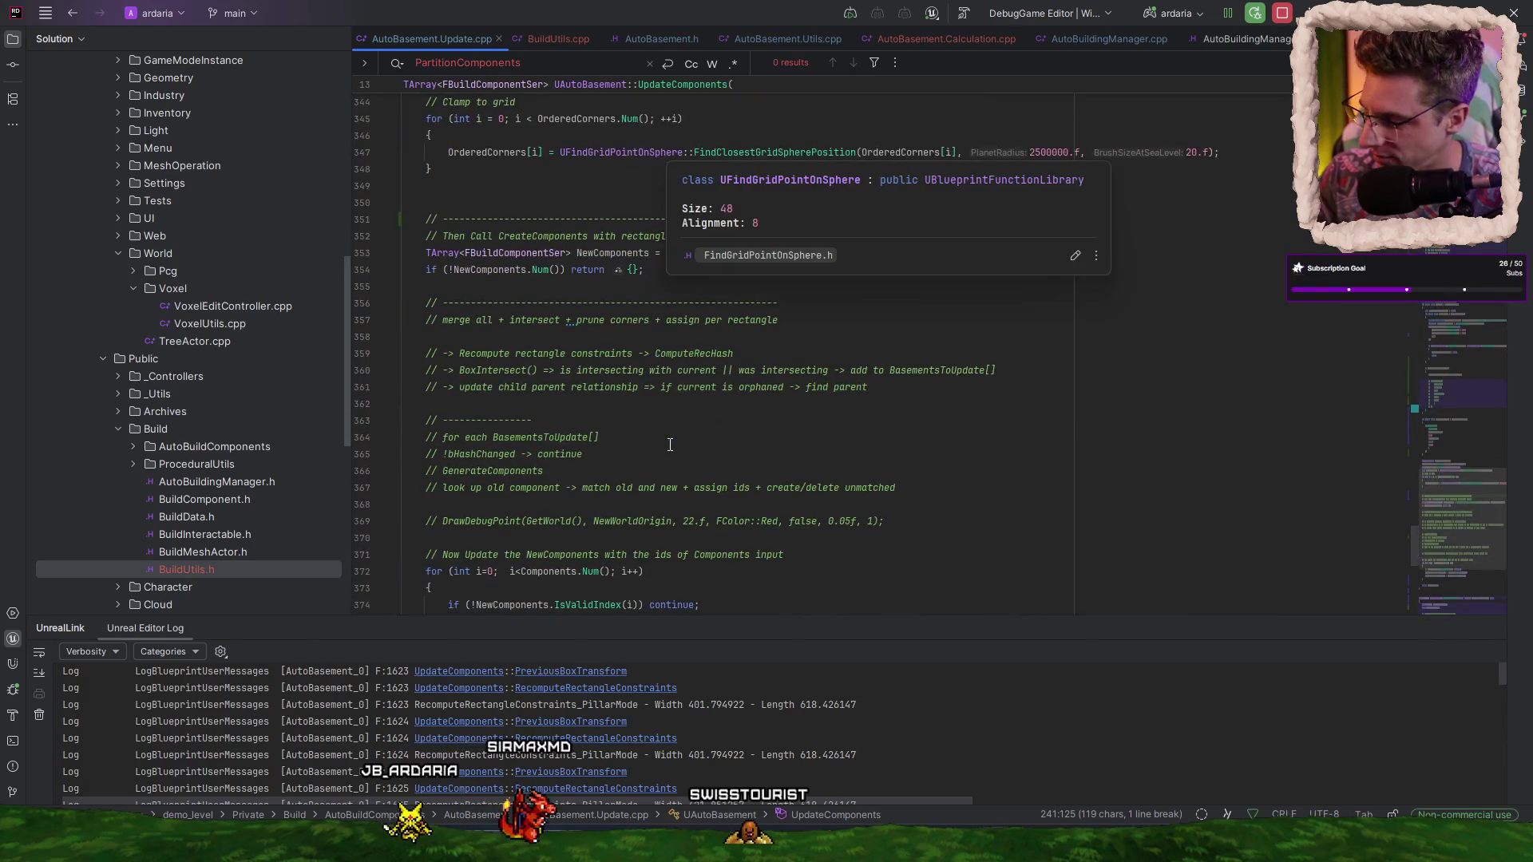
scroll(670, 444, "down", 4)
left_click(906, 343)
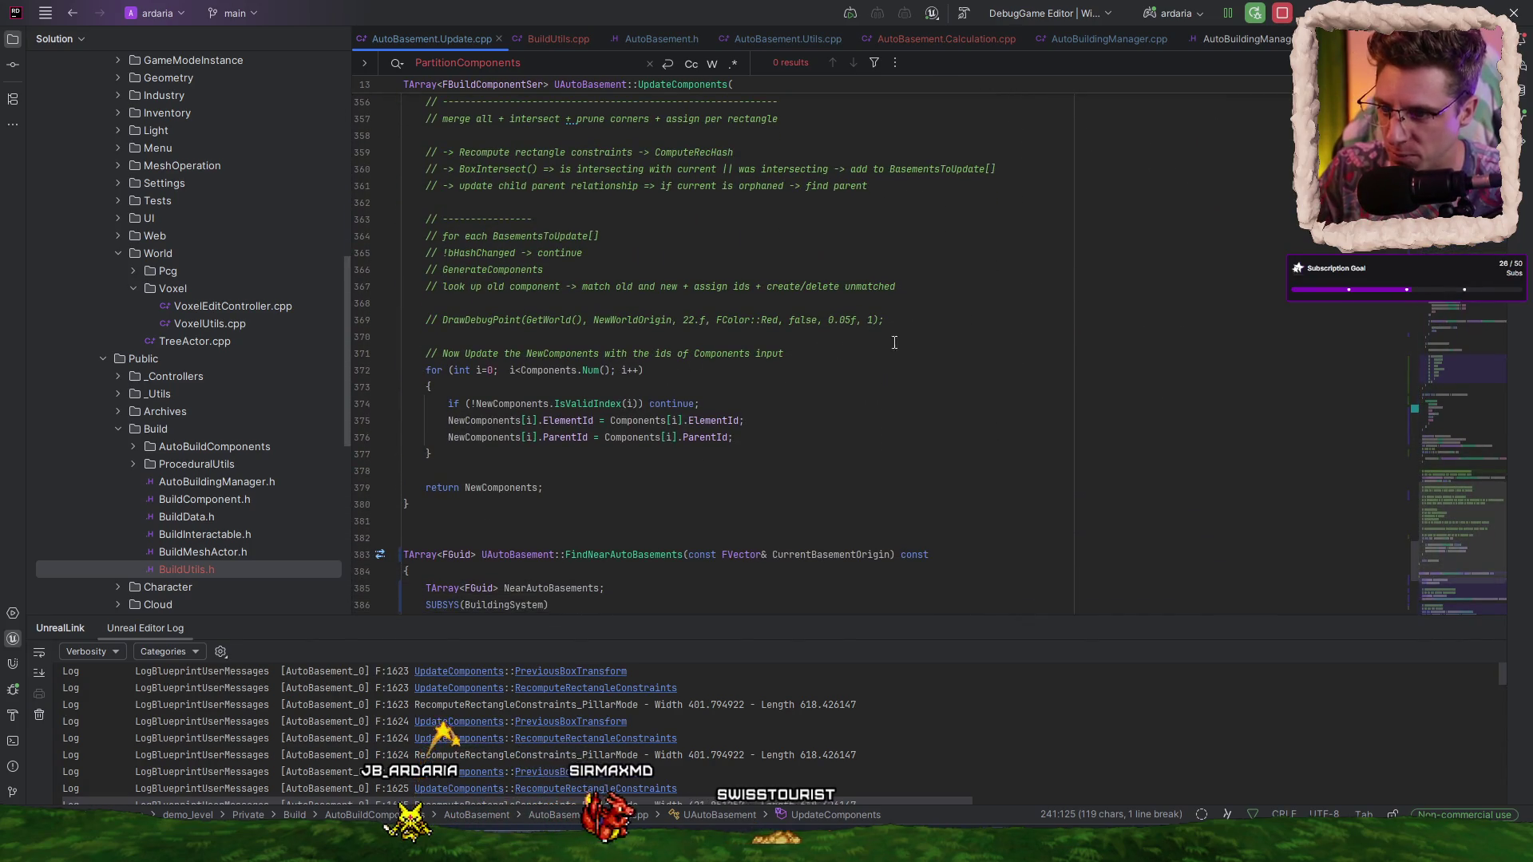
key("Down")
key("End")
key("Return")
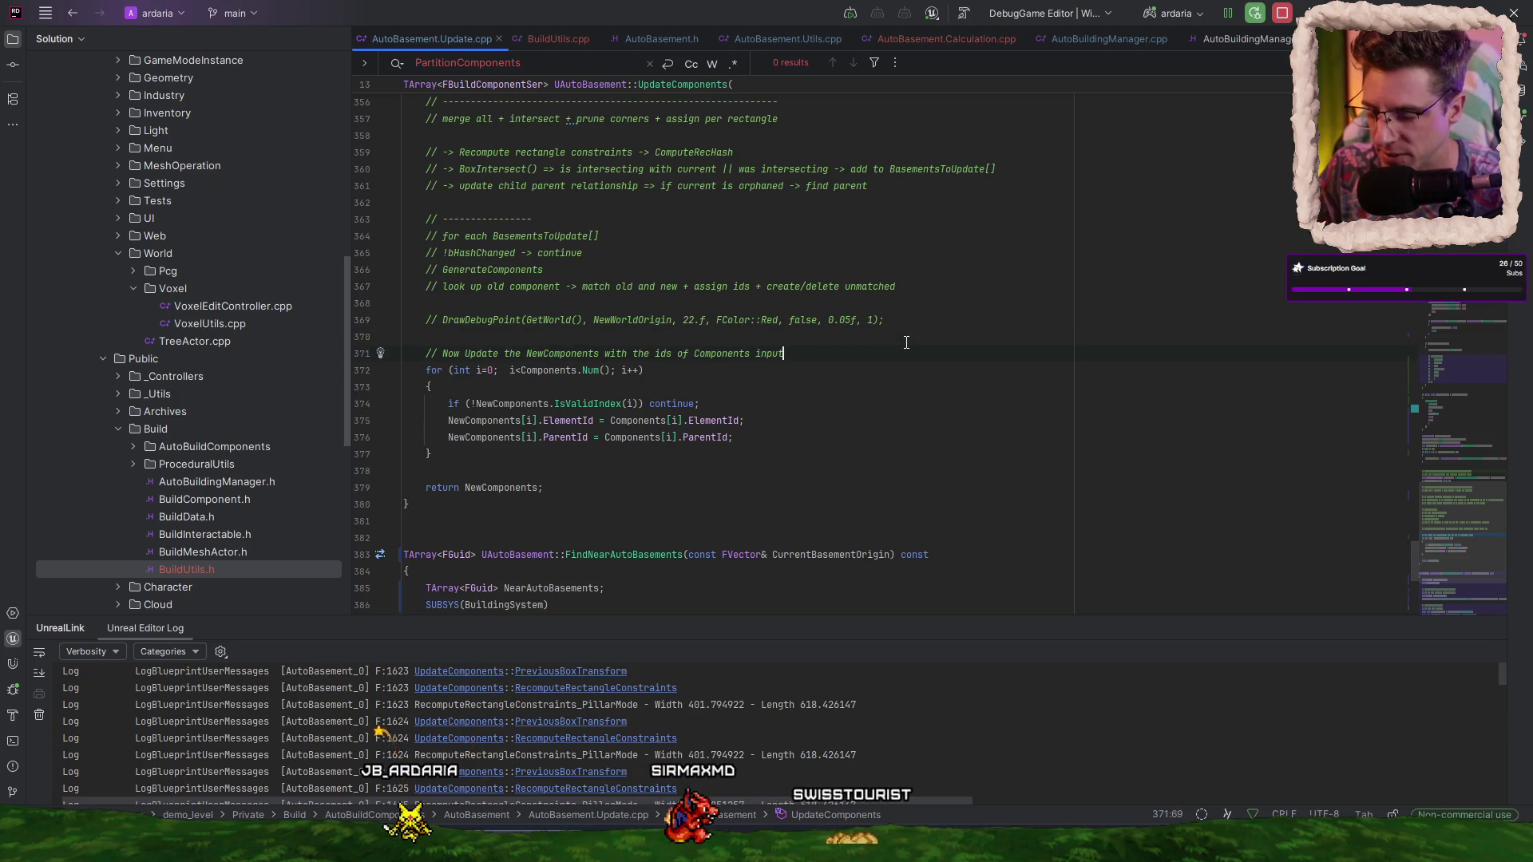
key("ctrl+v")
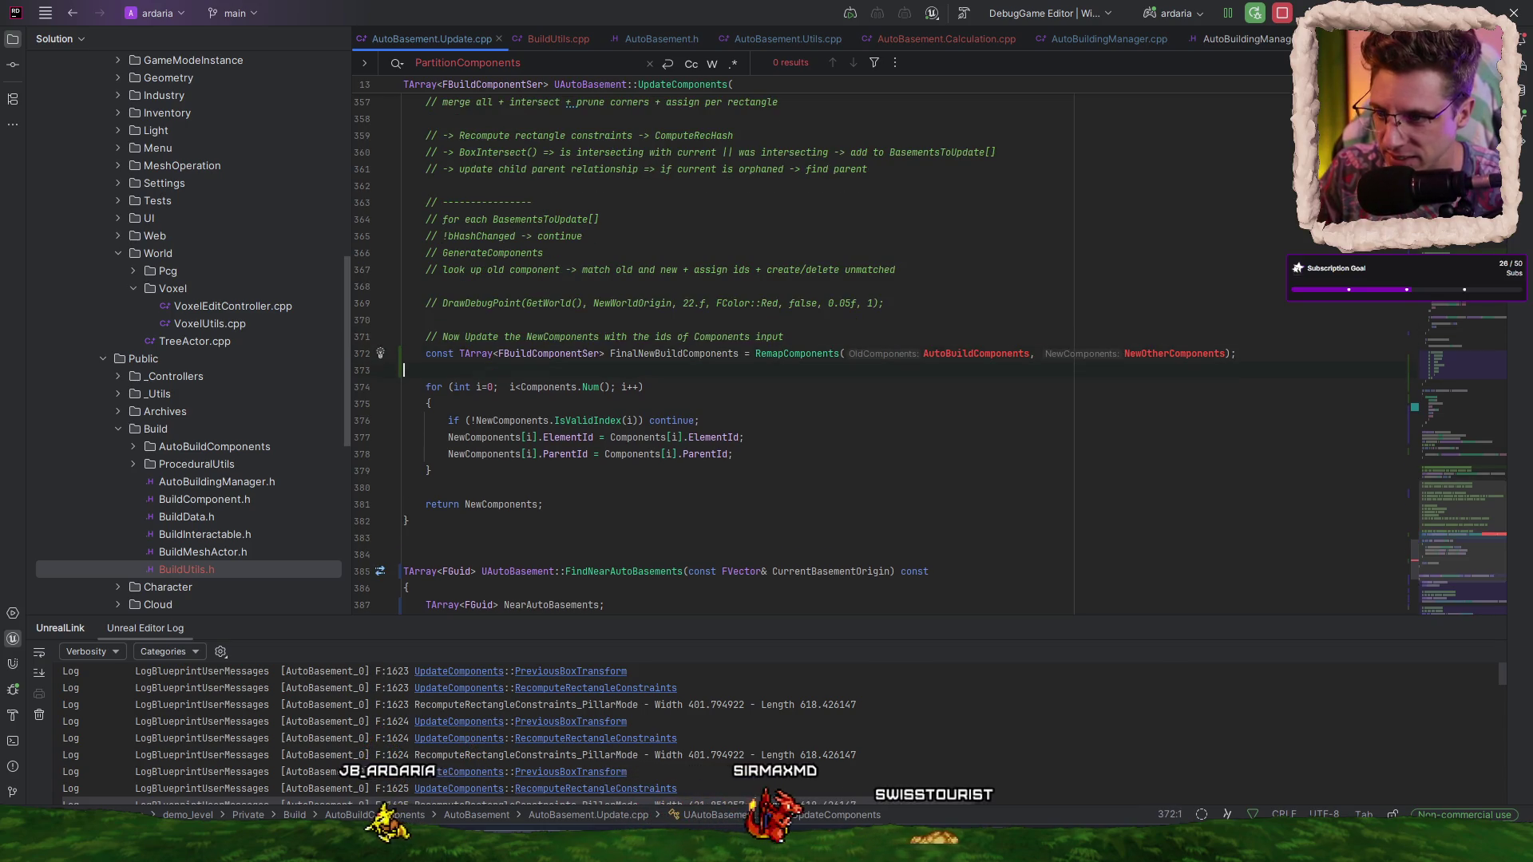
- Change the pasted RemapComponents arguments to Components and NewComponents
left_click(576, 387)
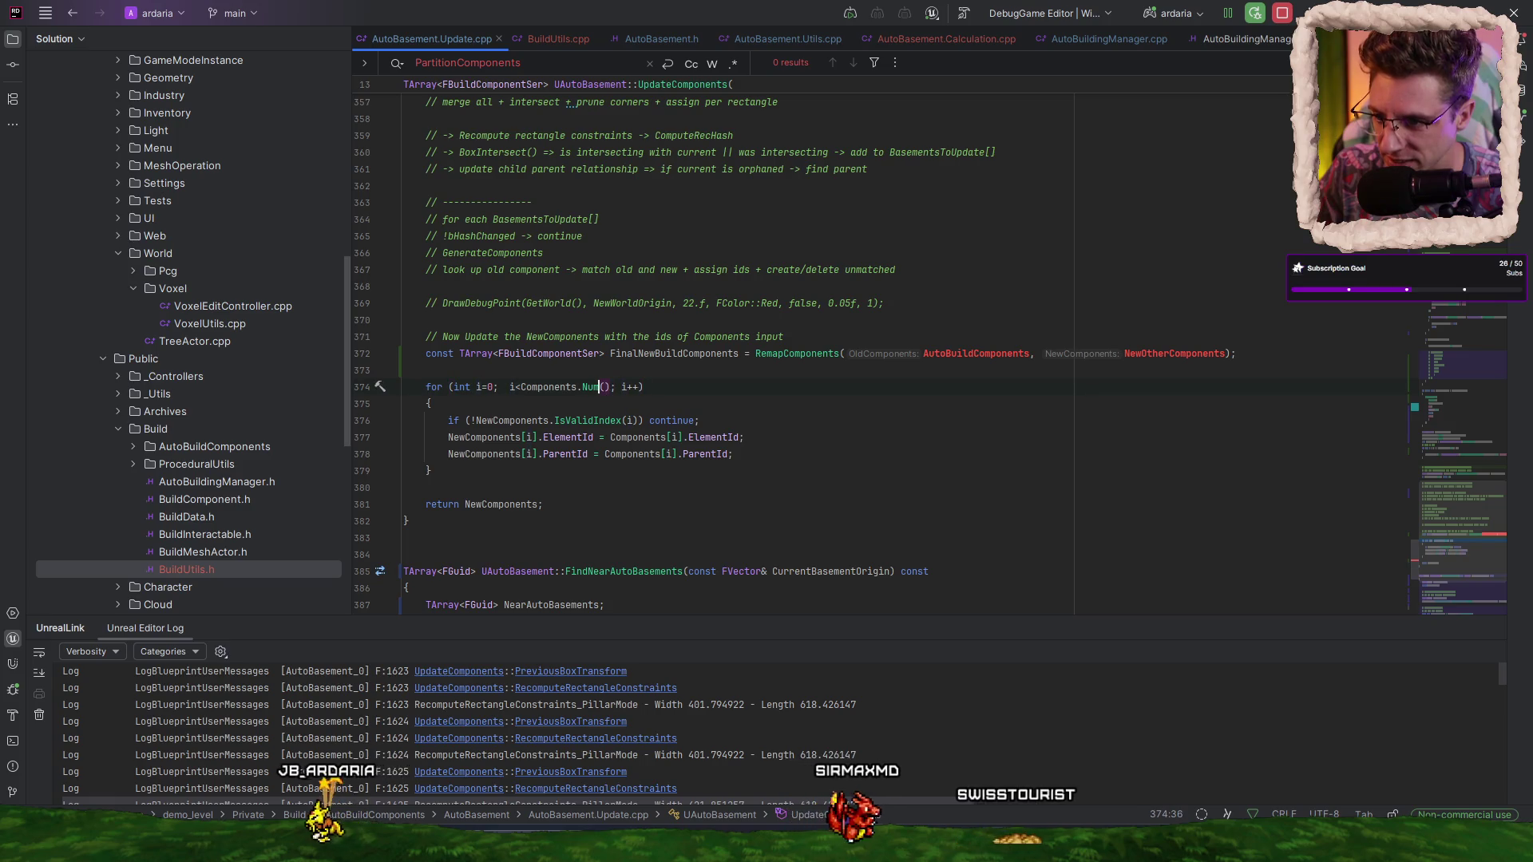
left_click(1030, 353)
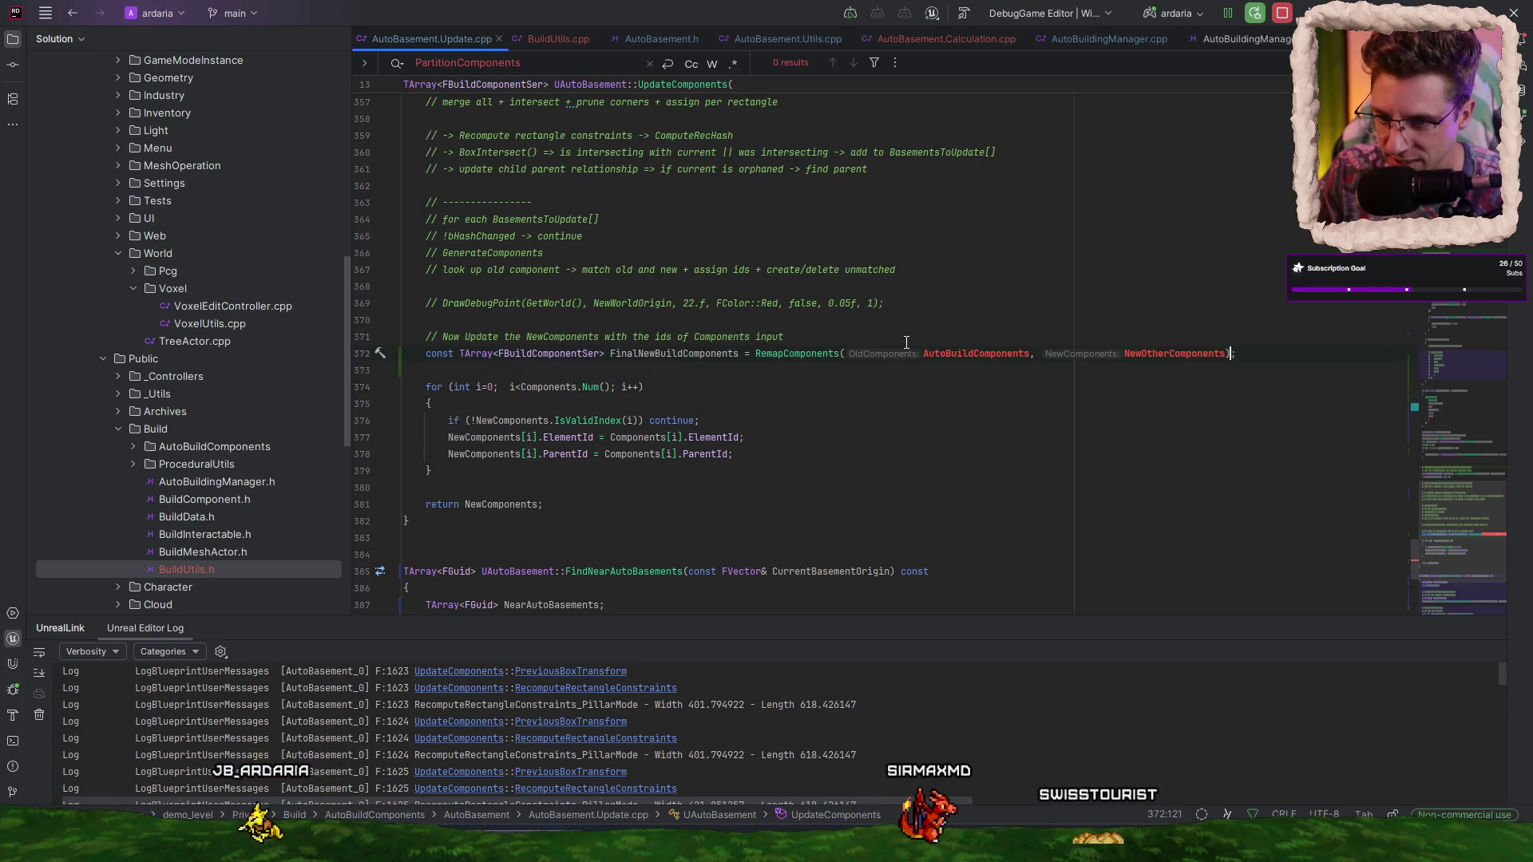
key("ctrl+Left")
key("ctrl+Left")
key("ctrl+BackSpace")
type("Components")
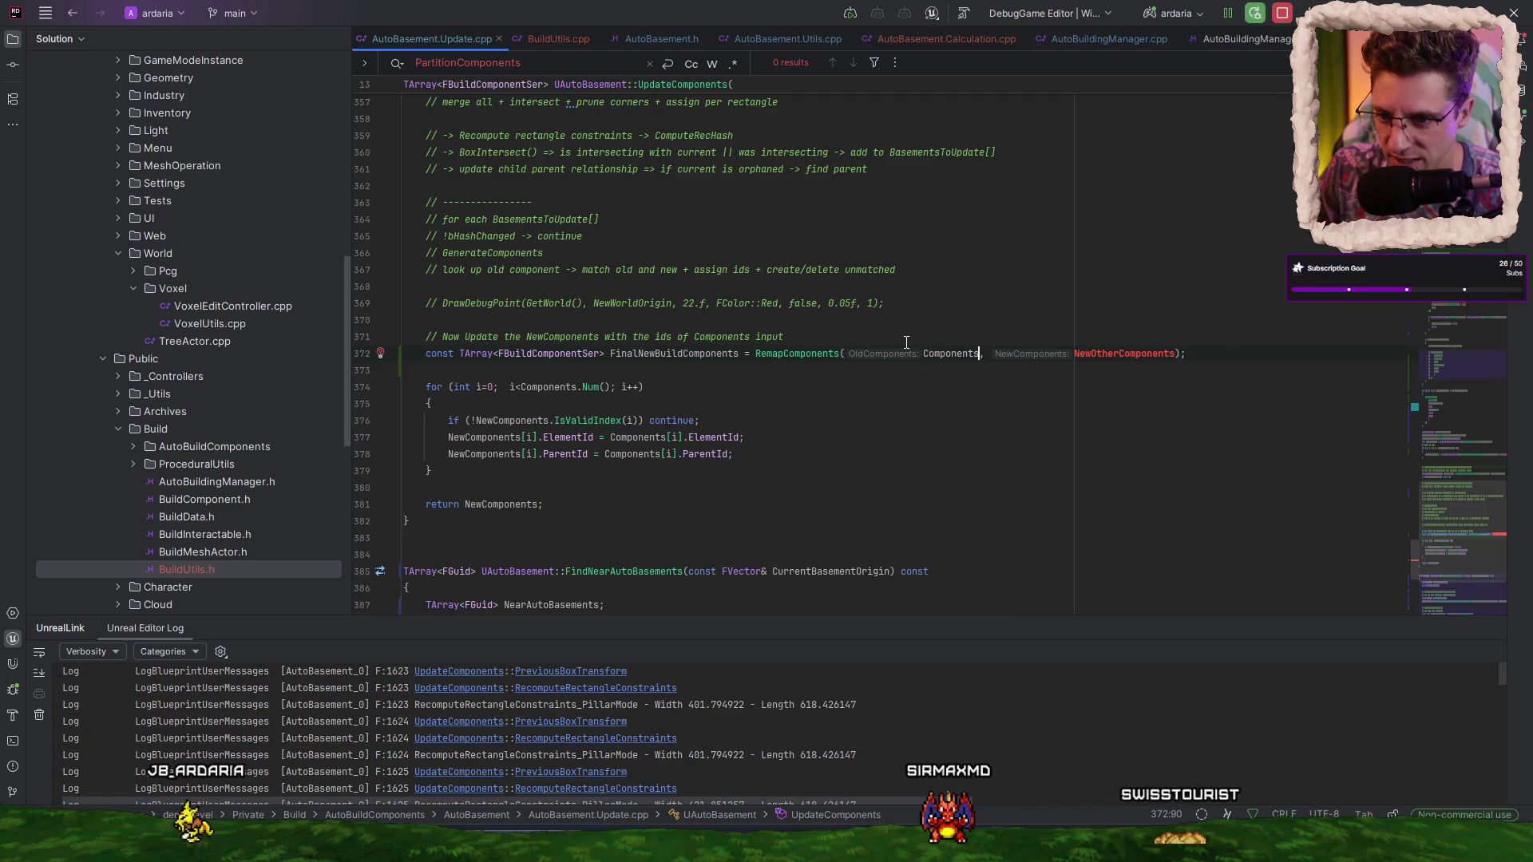
key("Up")
key("Up")
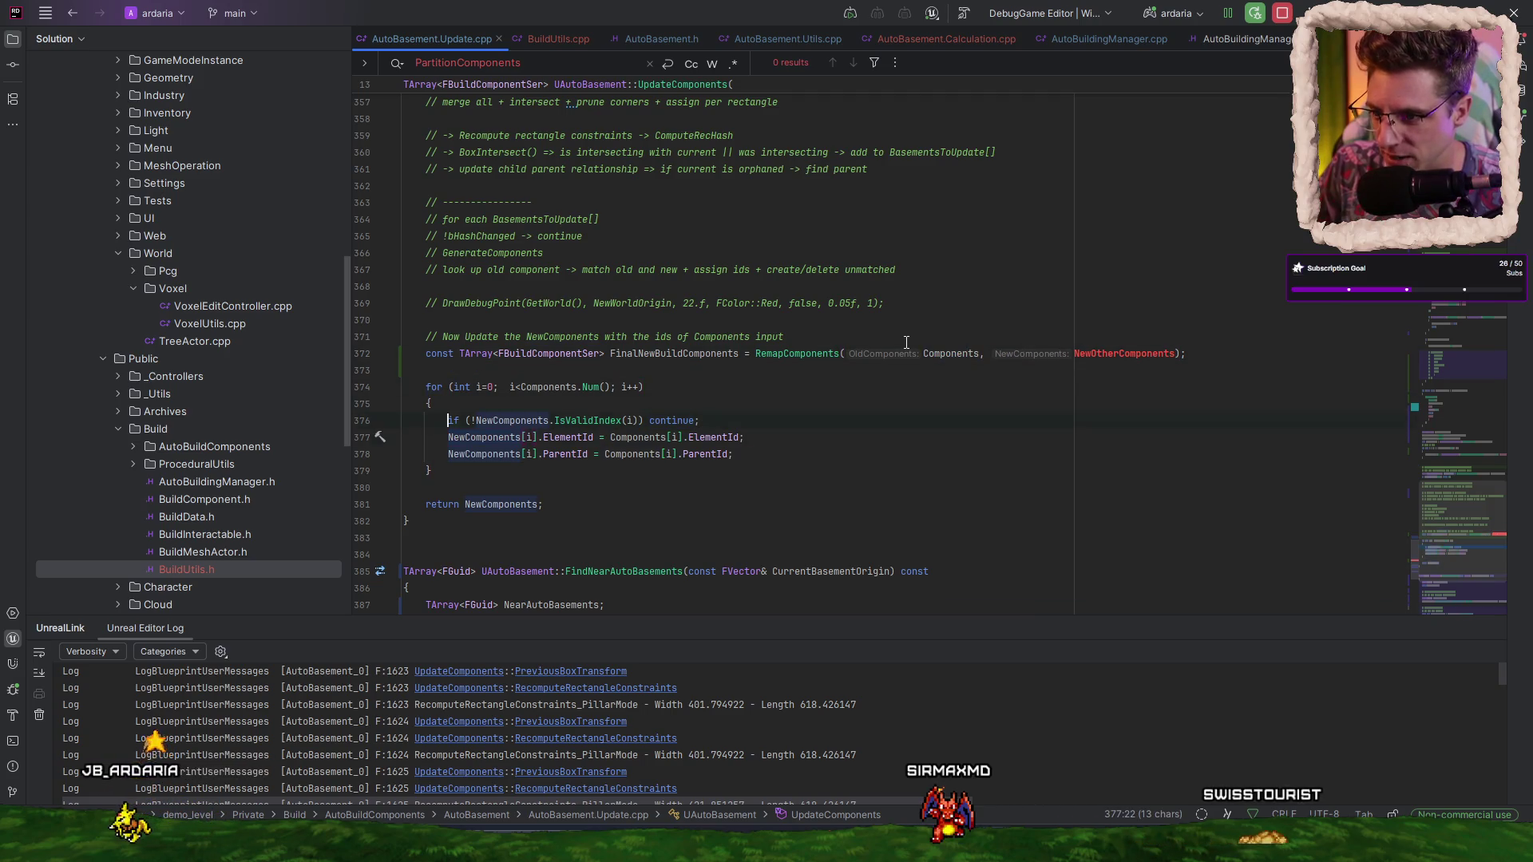
key("Up")
key("Left")
key("ctrl+Left")
key("BackSpace")
key("BackSpace")
key("BackSpace")
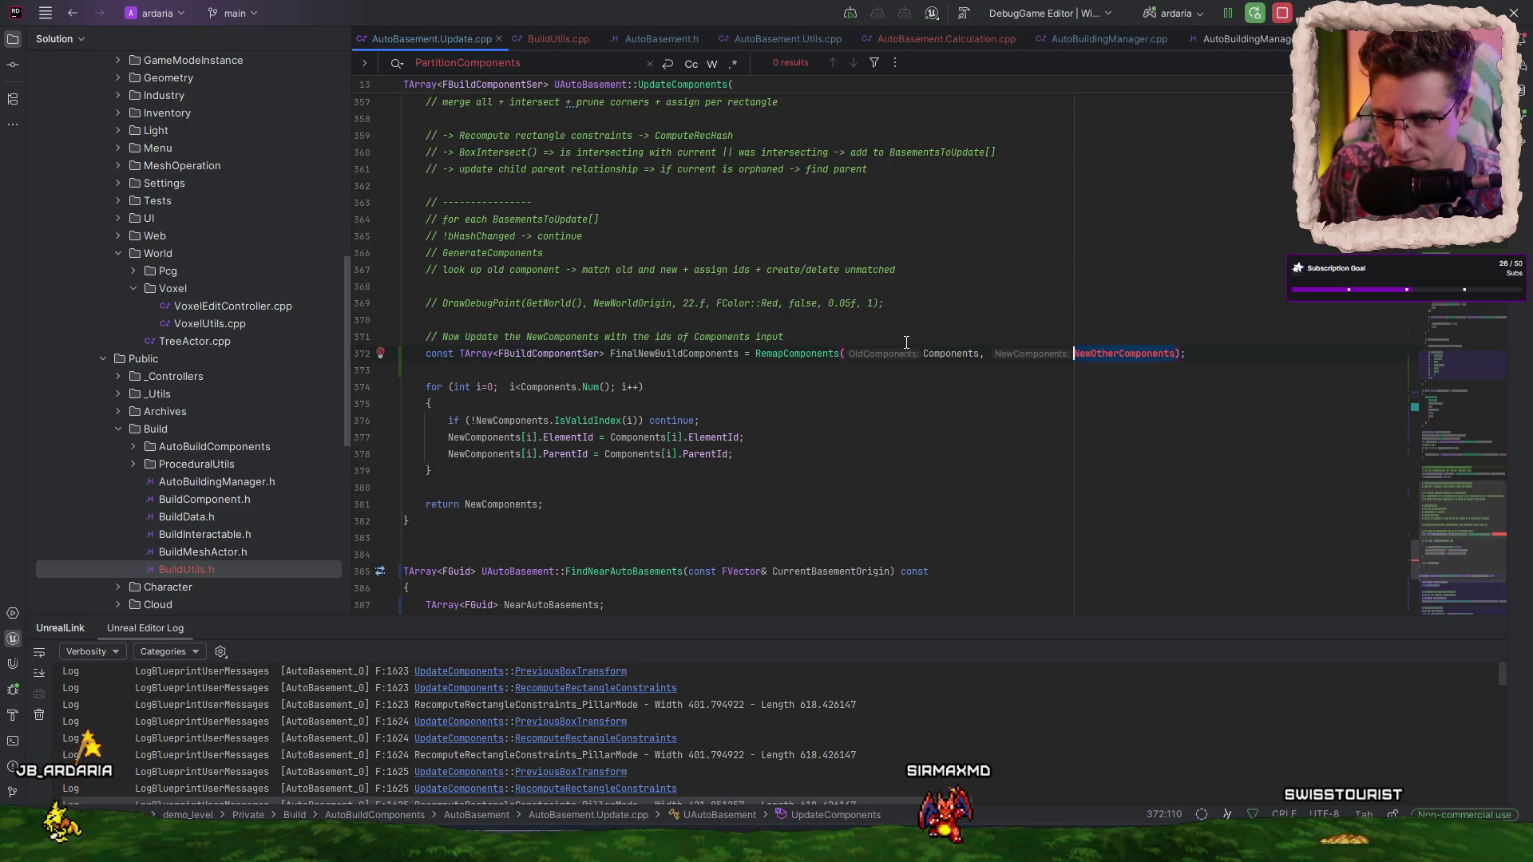
key("ctrl+Right")
key("ctrl+Right")
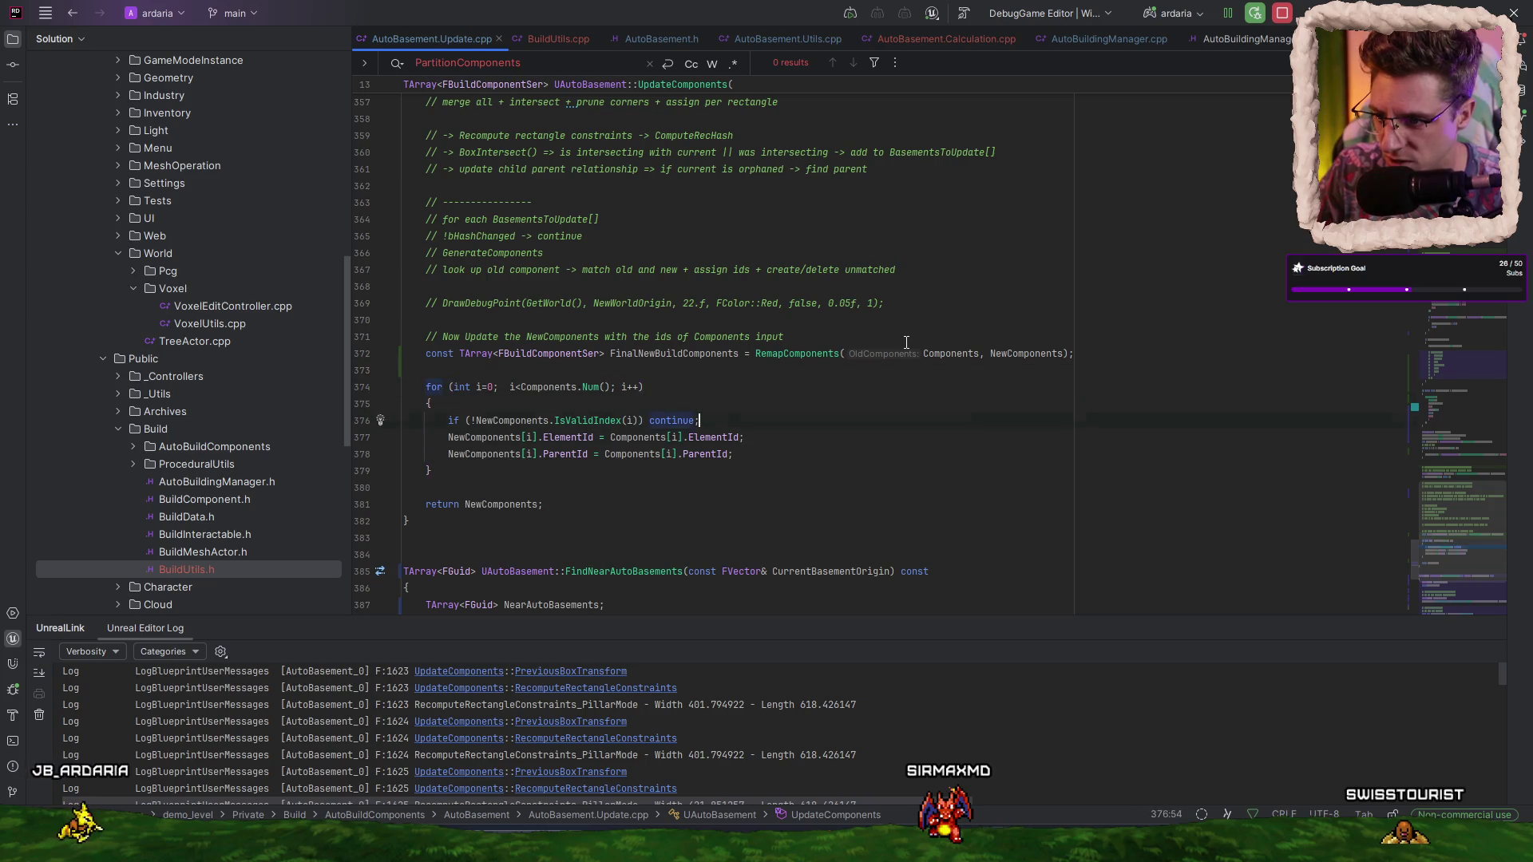
- Return FinalNewBuildComponents instead of NewComponents and delete the old id-copy loop
key("ctrl+shift+Left")
type("FinalNewBuildComponents")
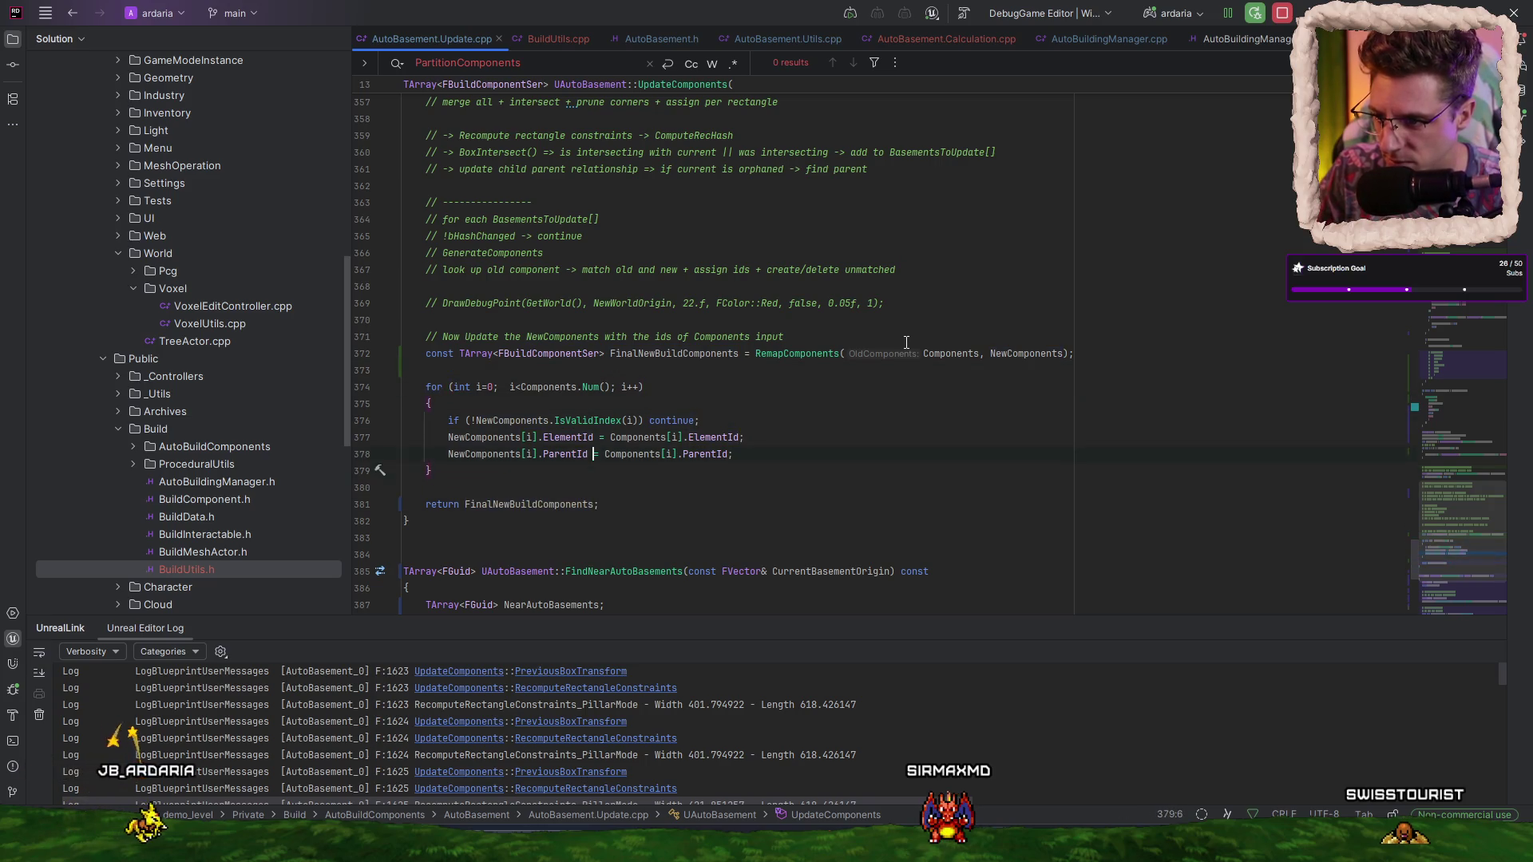
key("Up")
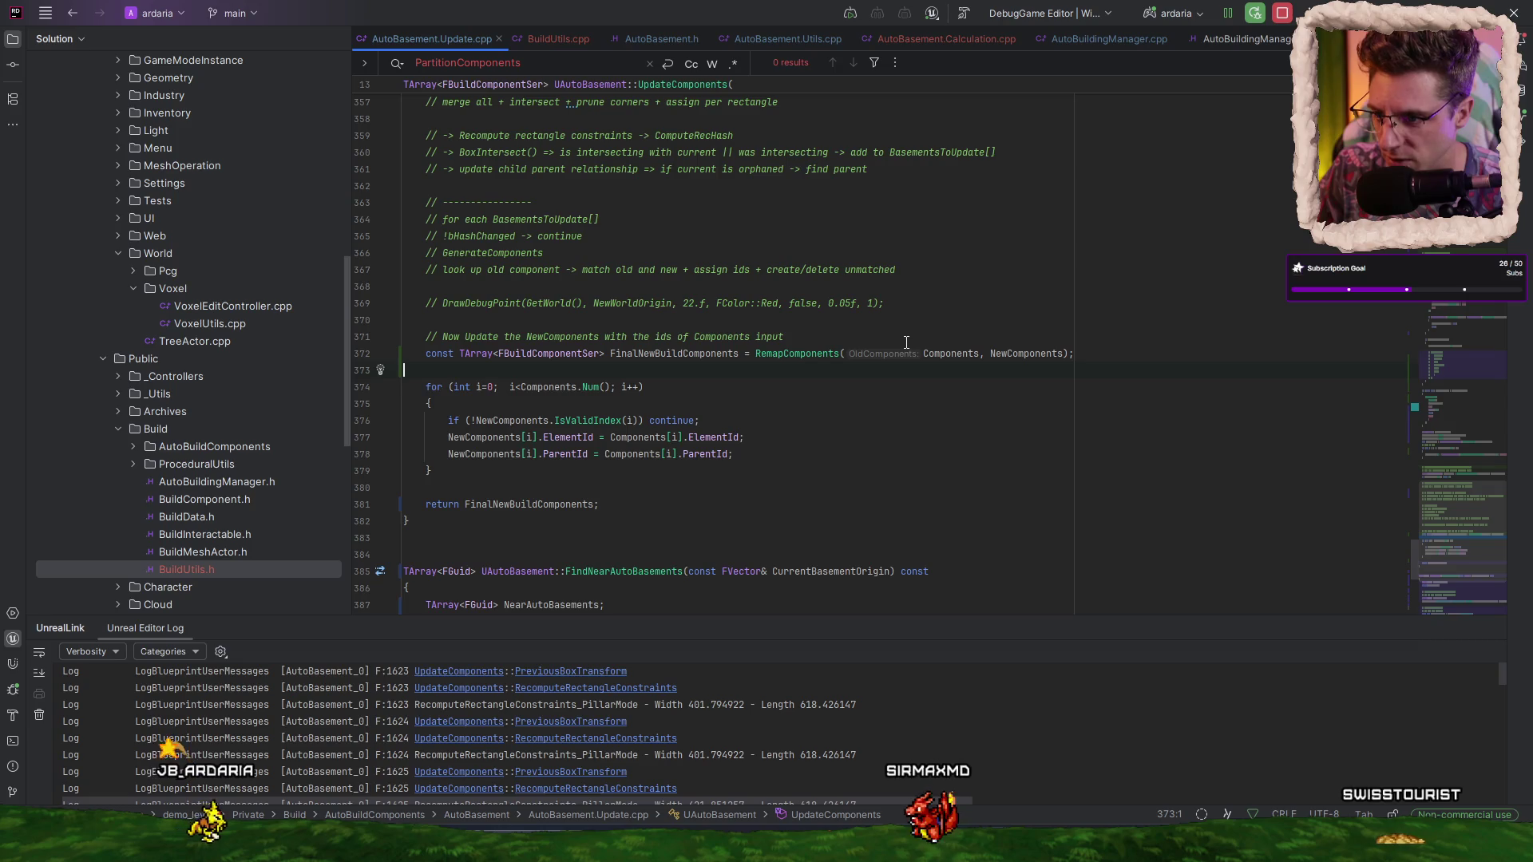
key("ctrl+x")
key("ctrl+x")
key("ctrl+x")
key("ctrl+x")
key("ctrl+x")
key("ctrl+x")
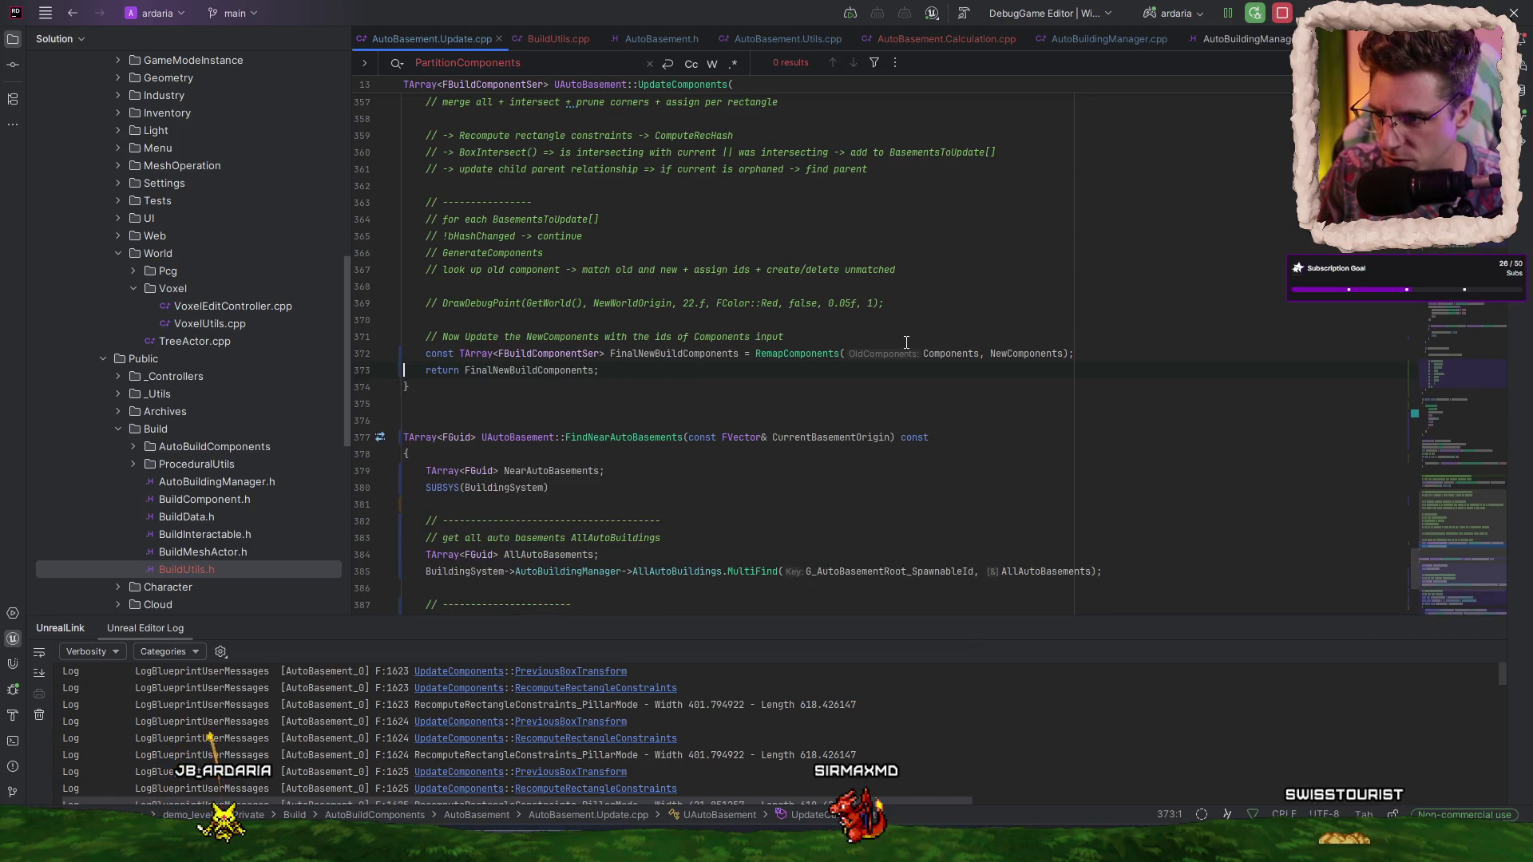
- Return RemapComponents(Components, NewComponents) directly, remove the leftover line, and Live Coding recompile
key("Up")
key("End")
key("Left")
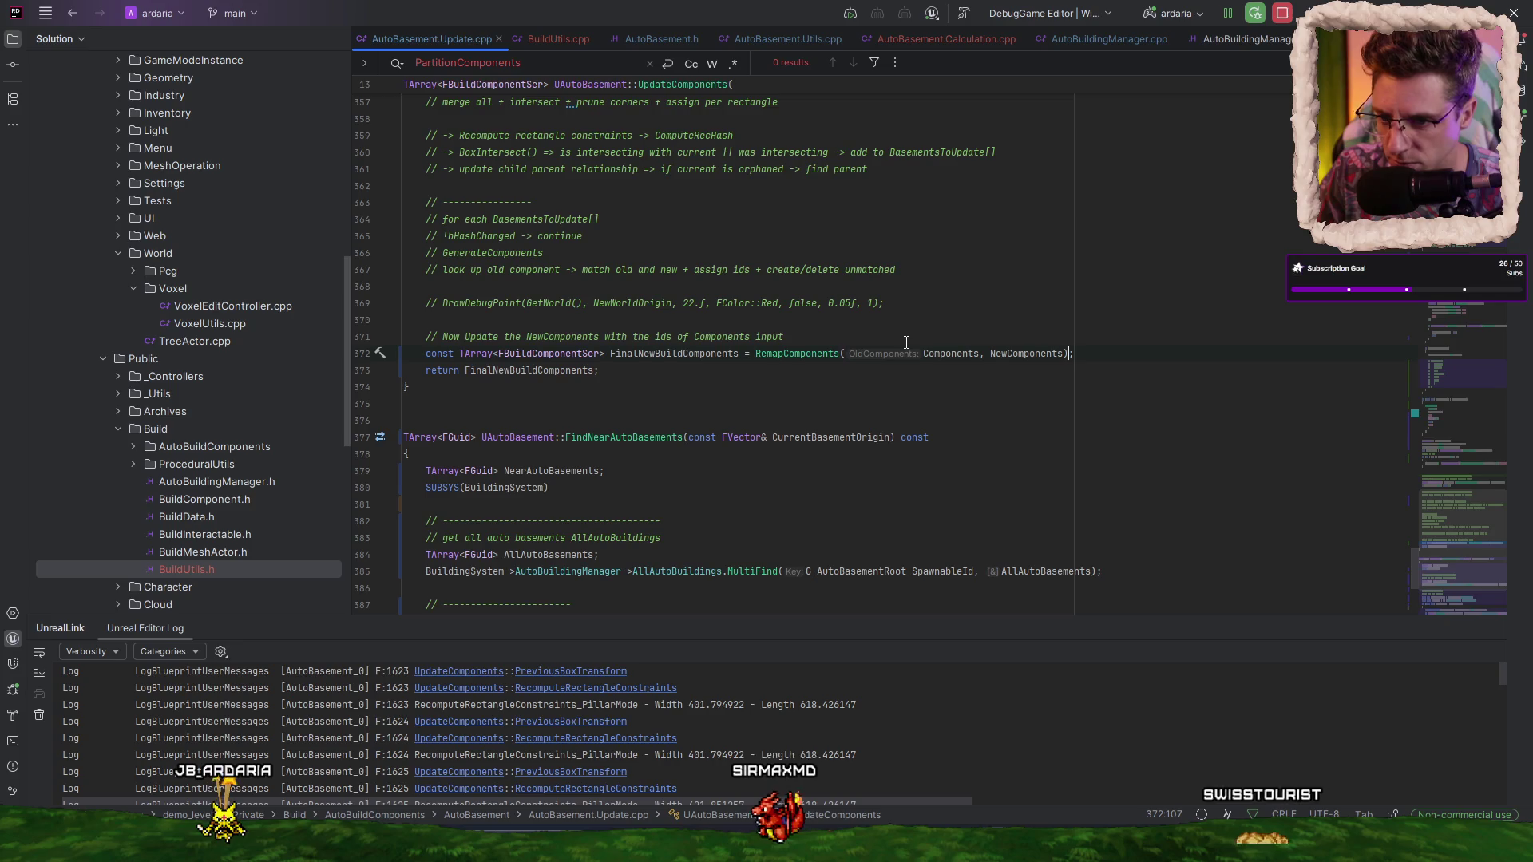
key("ctrl+shift+Left")
key("ctrl+shift+Left")
key("ctrl+shift+Left")
key("ctrl+x")
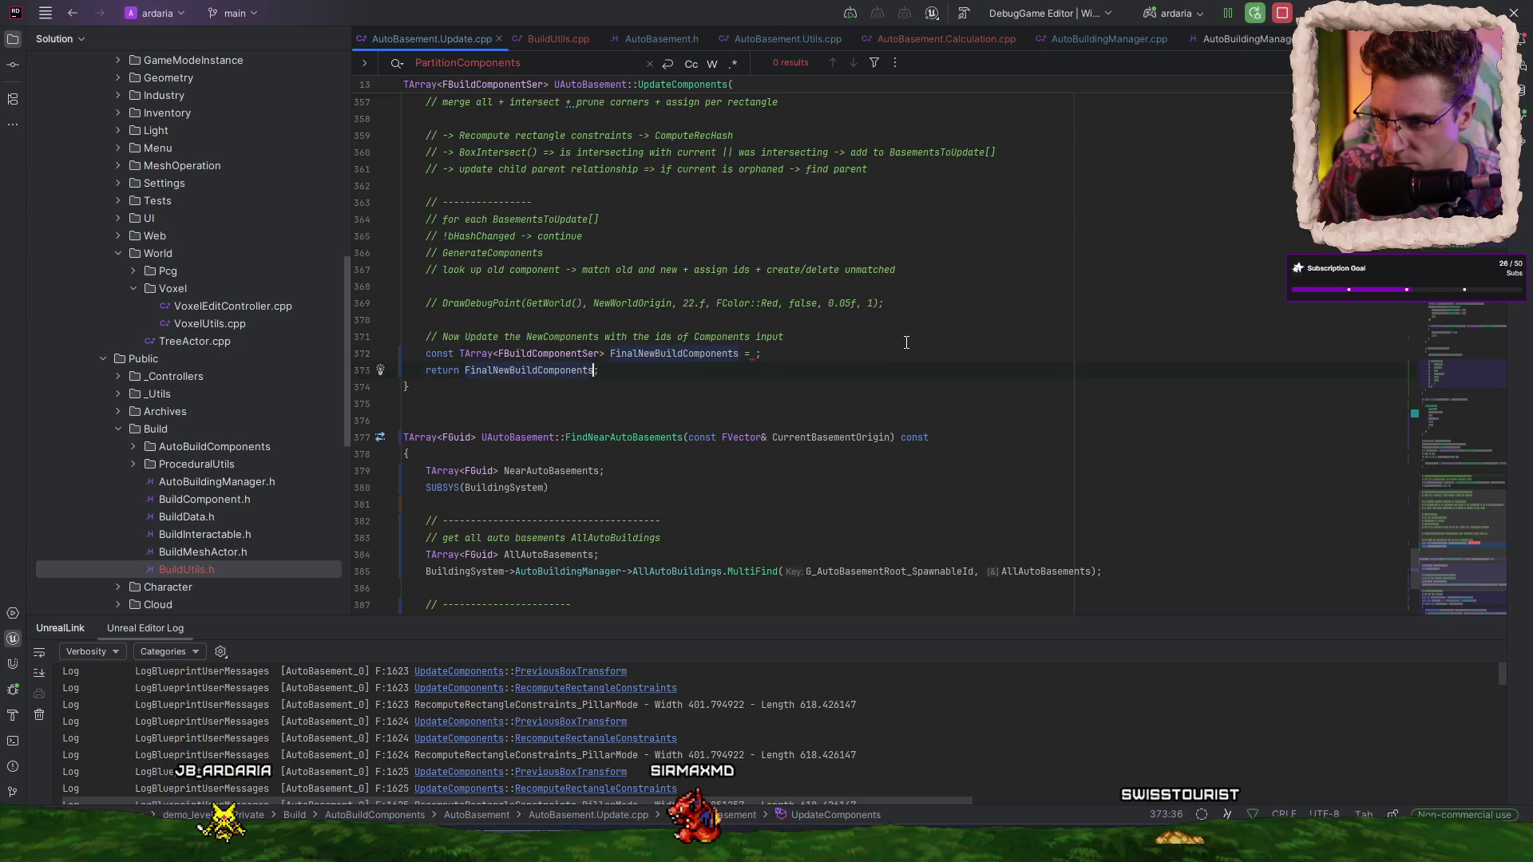
key("Down")
key("Left")
key("ctrl+shift+Left")
key("ctrl+v")
key("Up")
key("ctrl+x")
key("Up")
key("End")
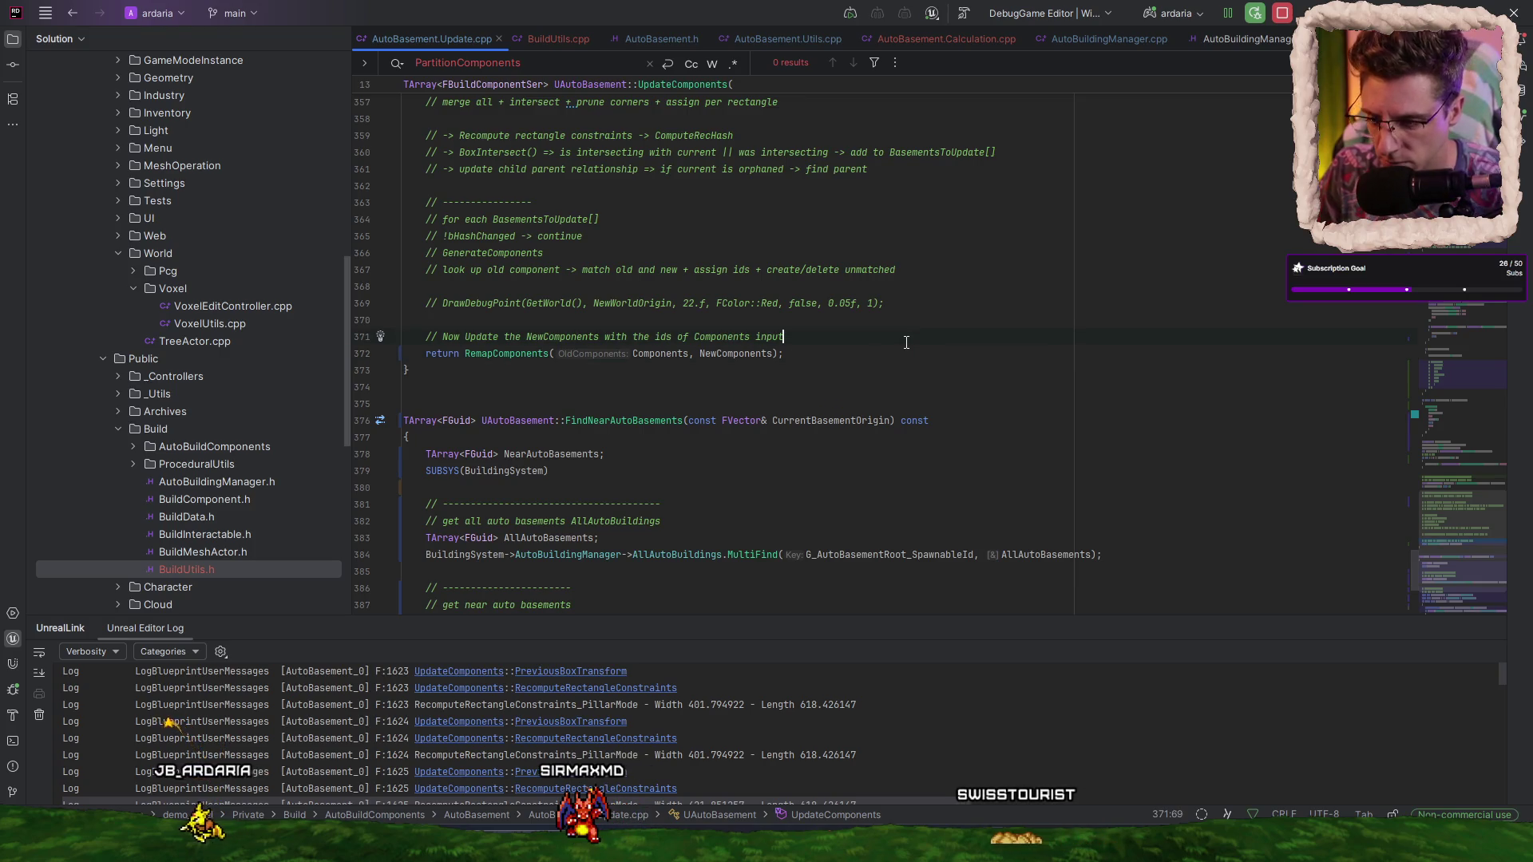
key("ctrl+alt+F11")
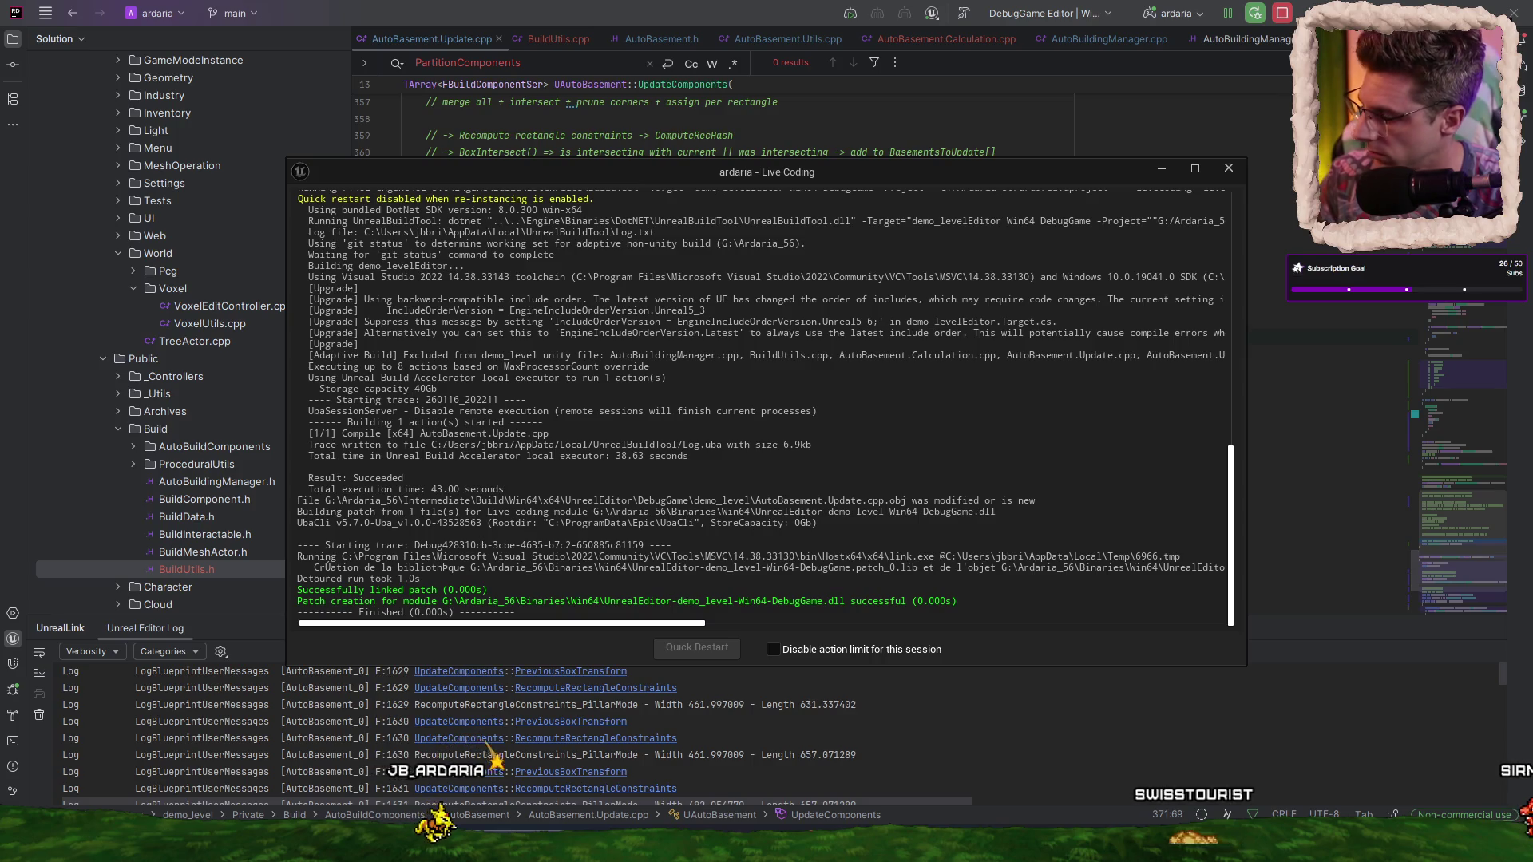
- Start Play In Editor and place the AutoHouse on the grass
key("alt+p")
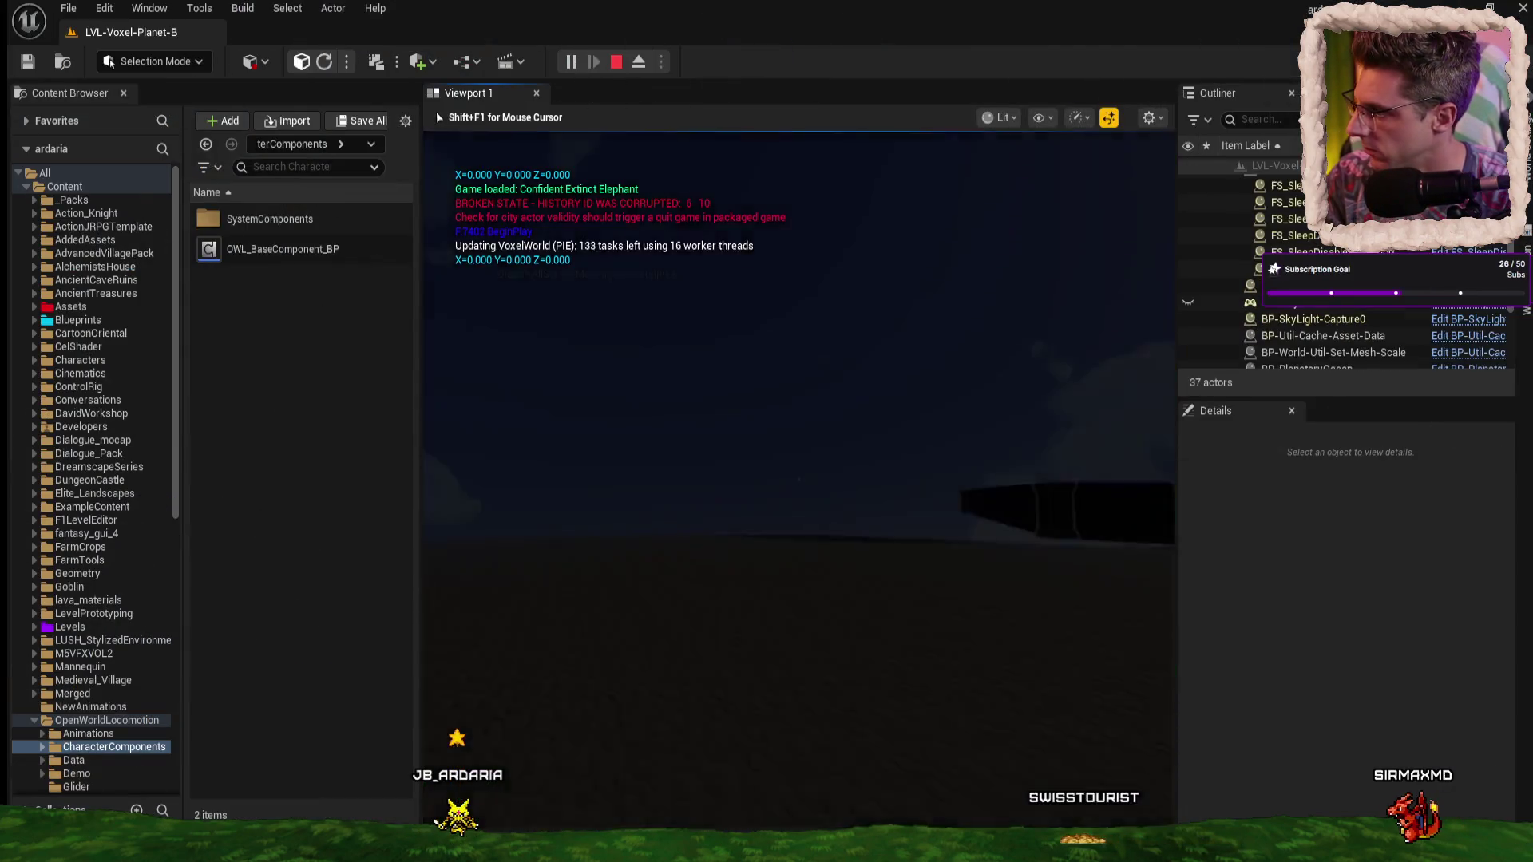
scroll(799, 479, "down", 1)
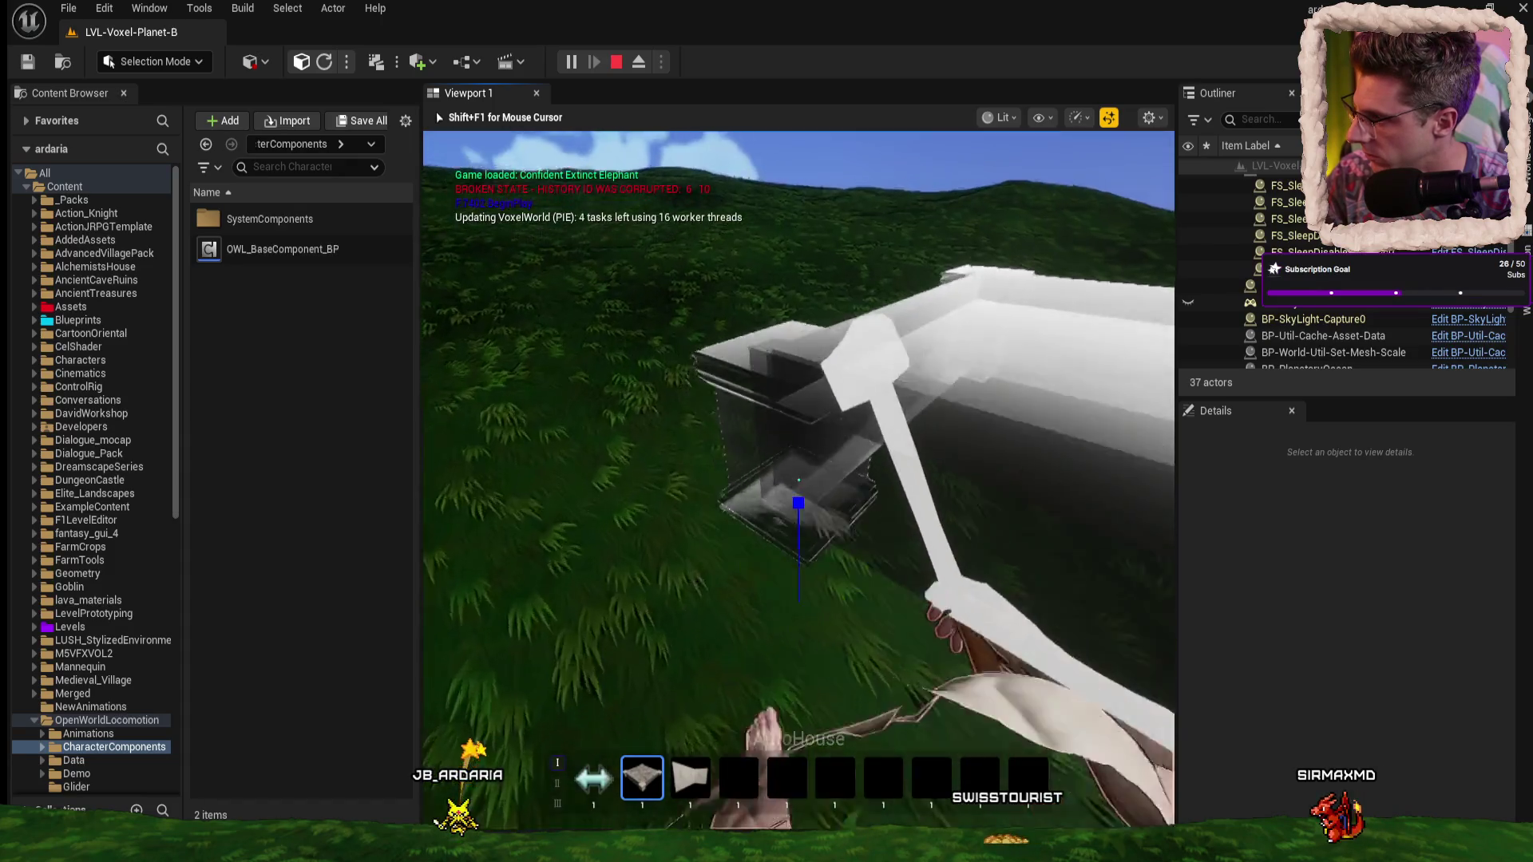
left_click(798, 503)
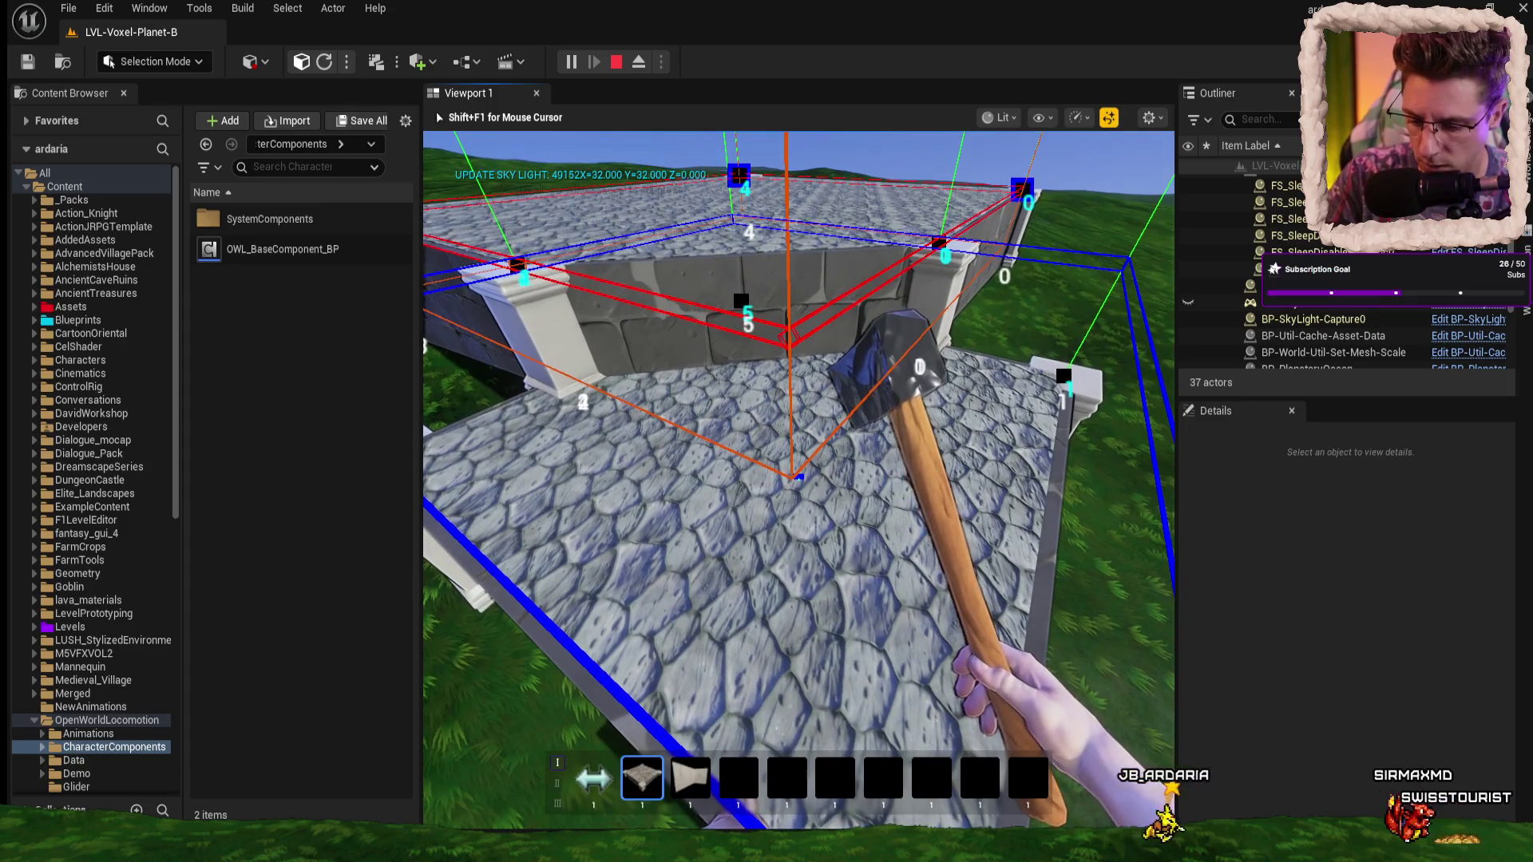
- Orbit a wall corner in free camera, then walk the enclosure inspecting the white corner pillars
key("F8")
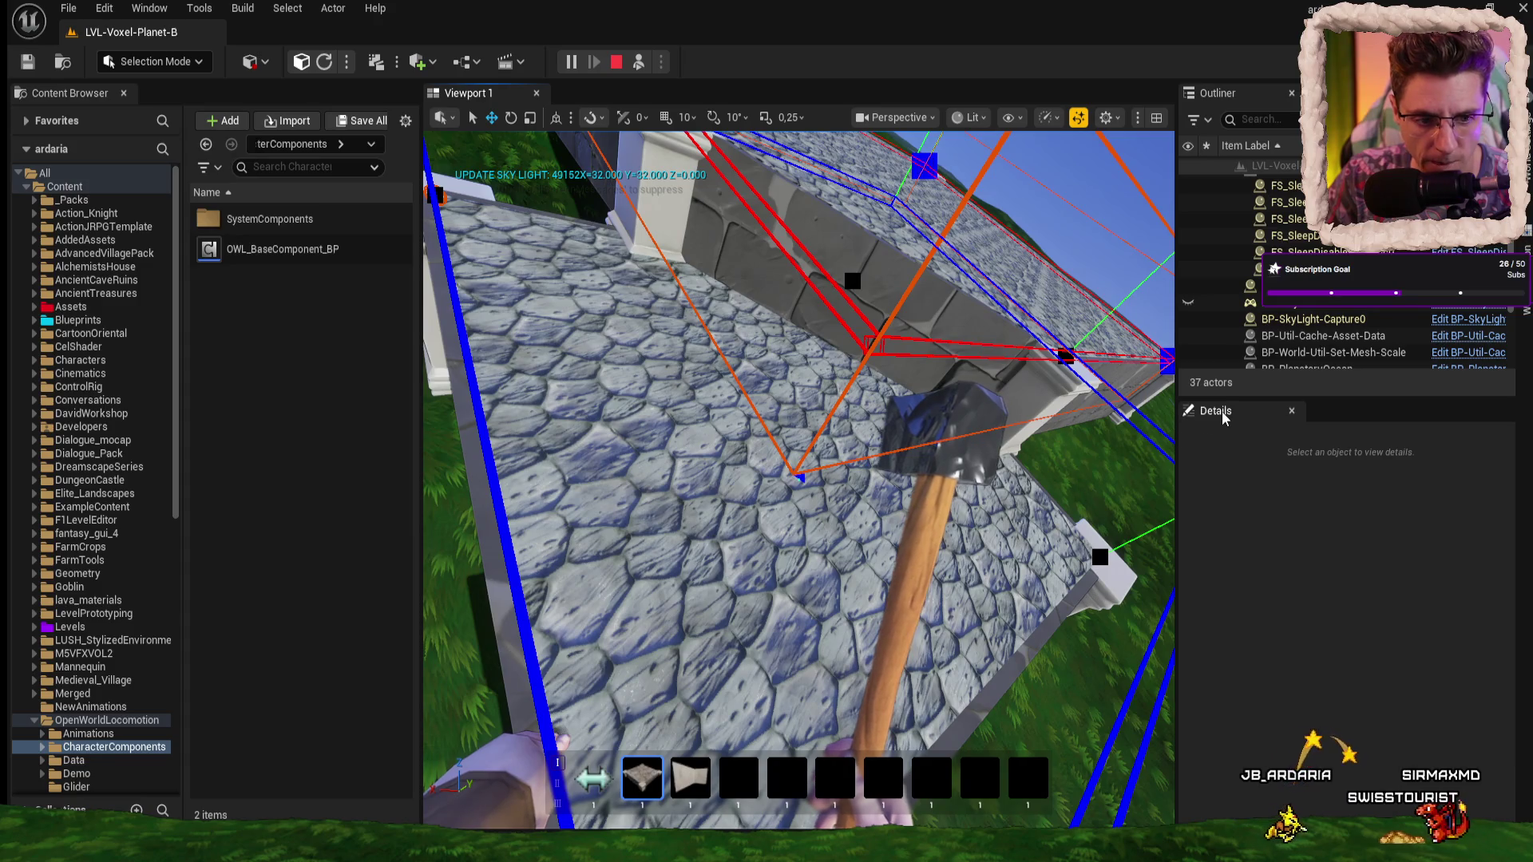
mouse_move(798, 479)
left_mouse_down()
mouse_move(847, 463)
mouse_move(798, 479)
left_mouse_up()
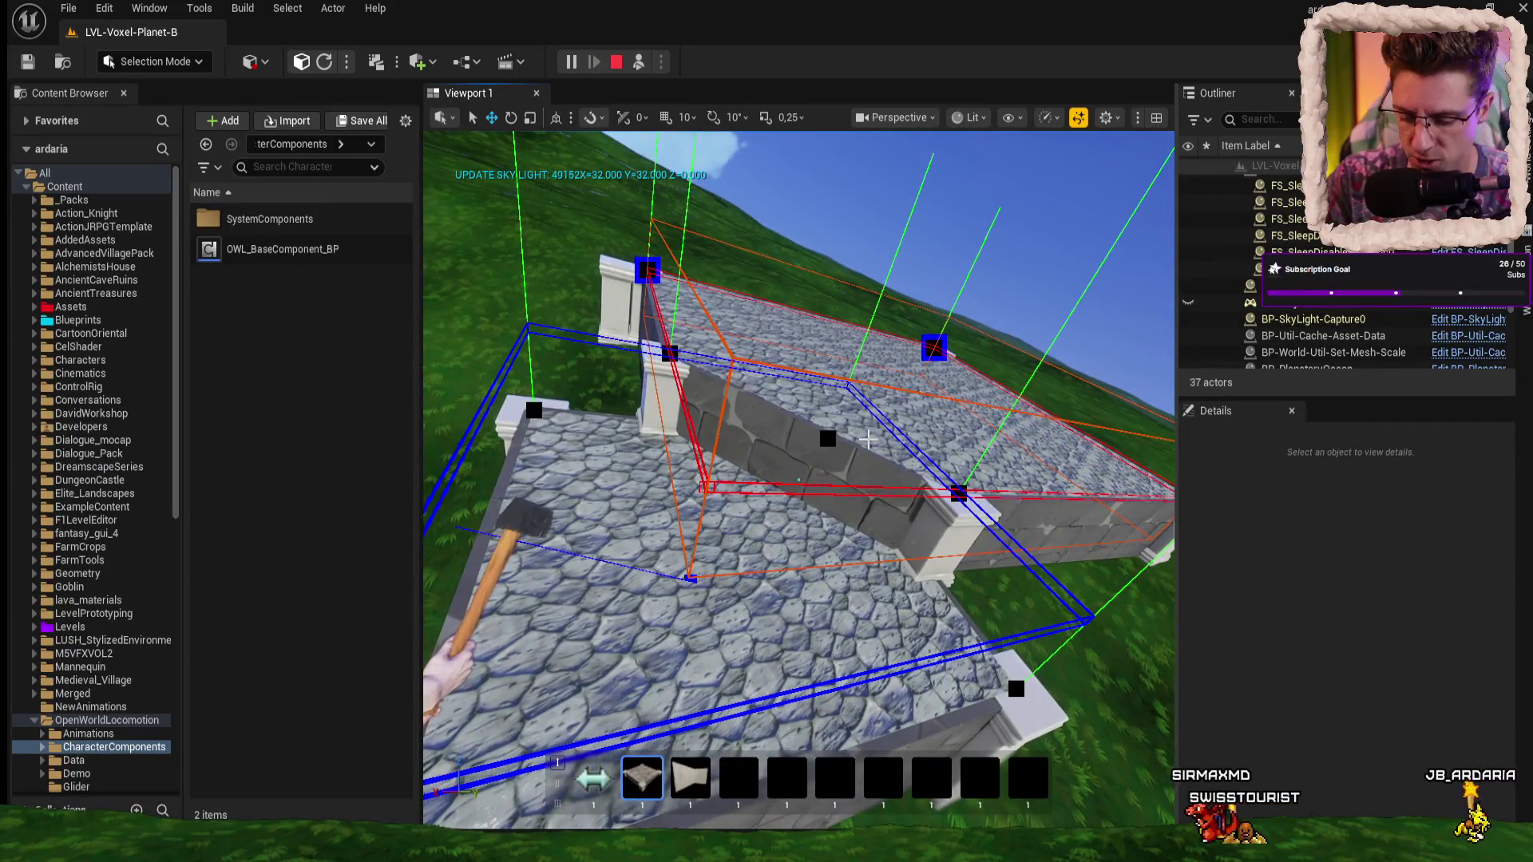
key("F8")
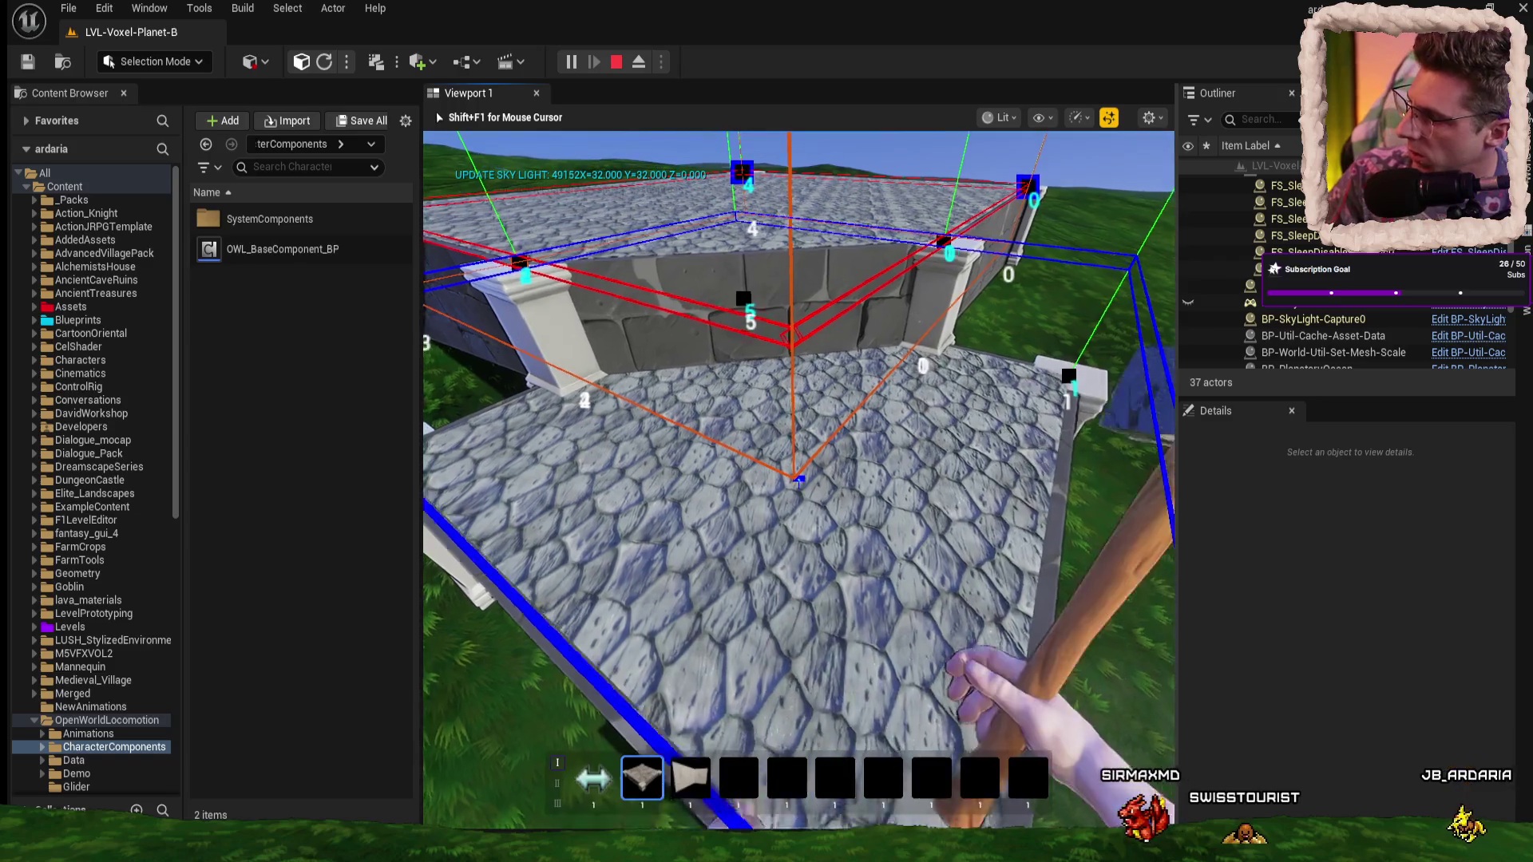
key("s")
key("w")
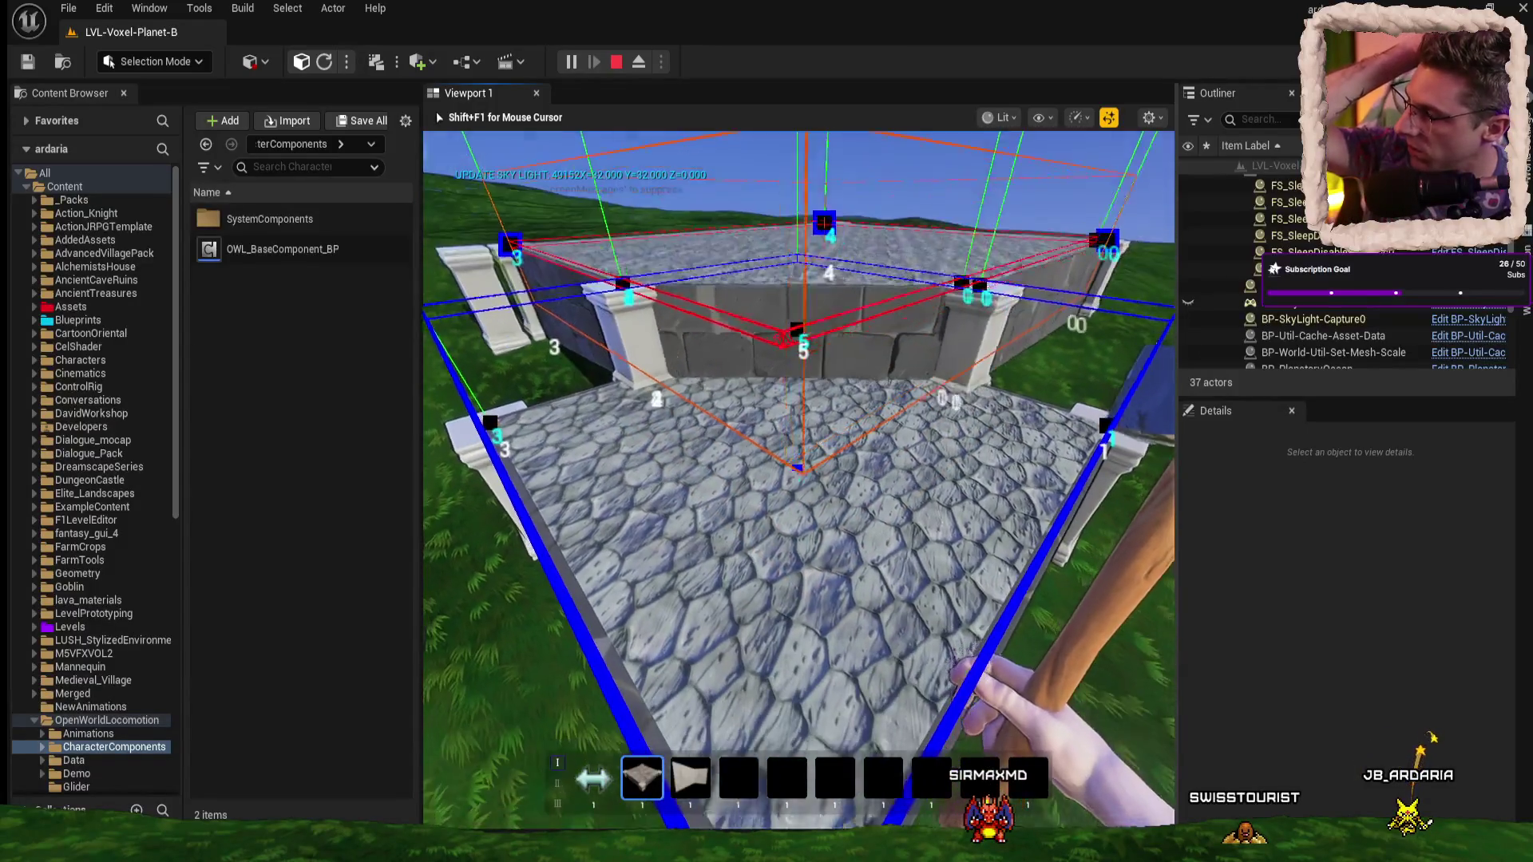
key("w")
key("s")
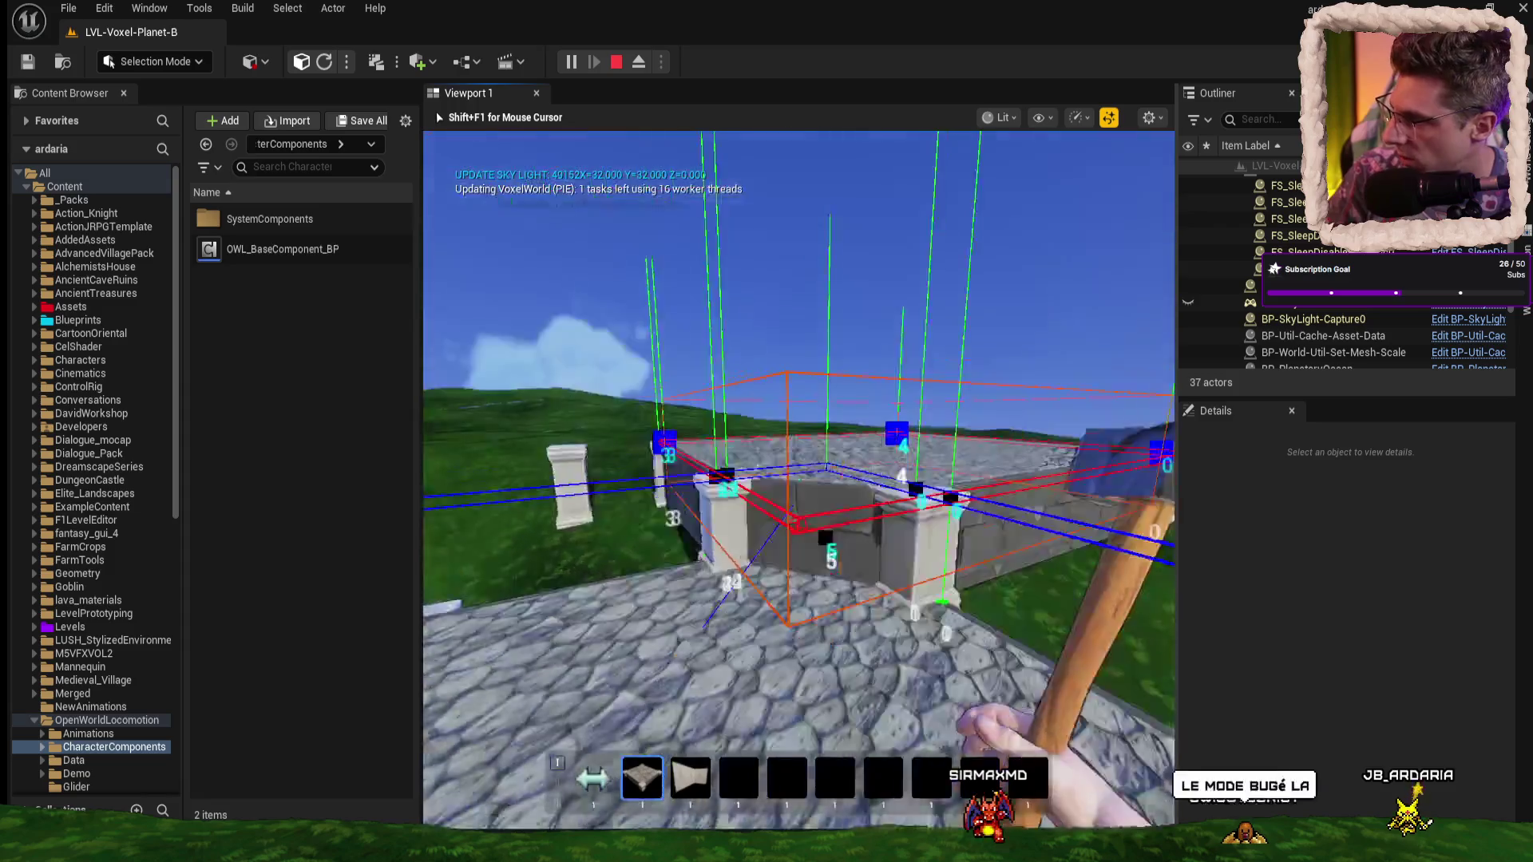
key("s")
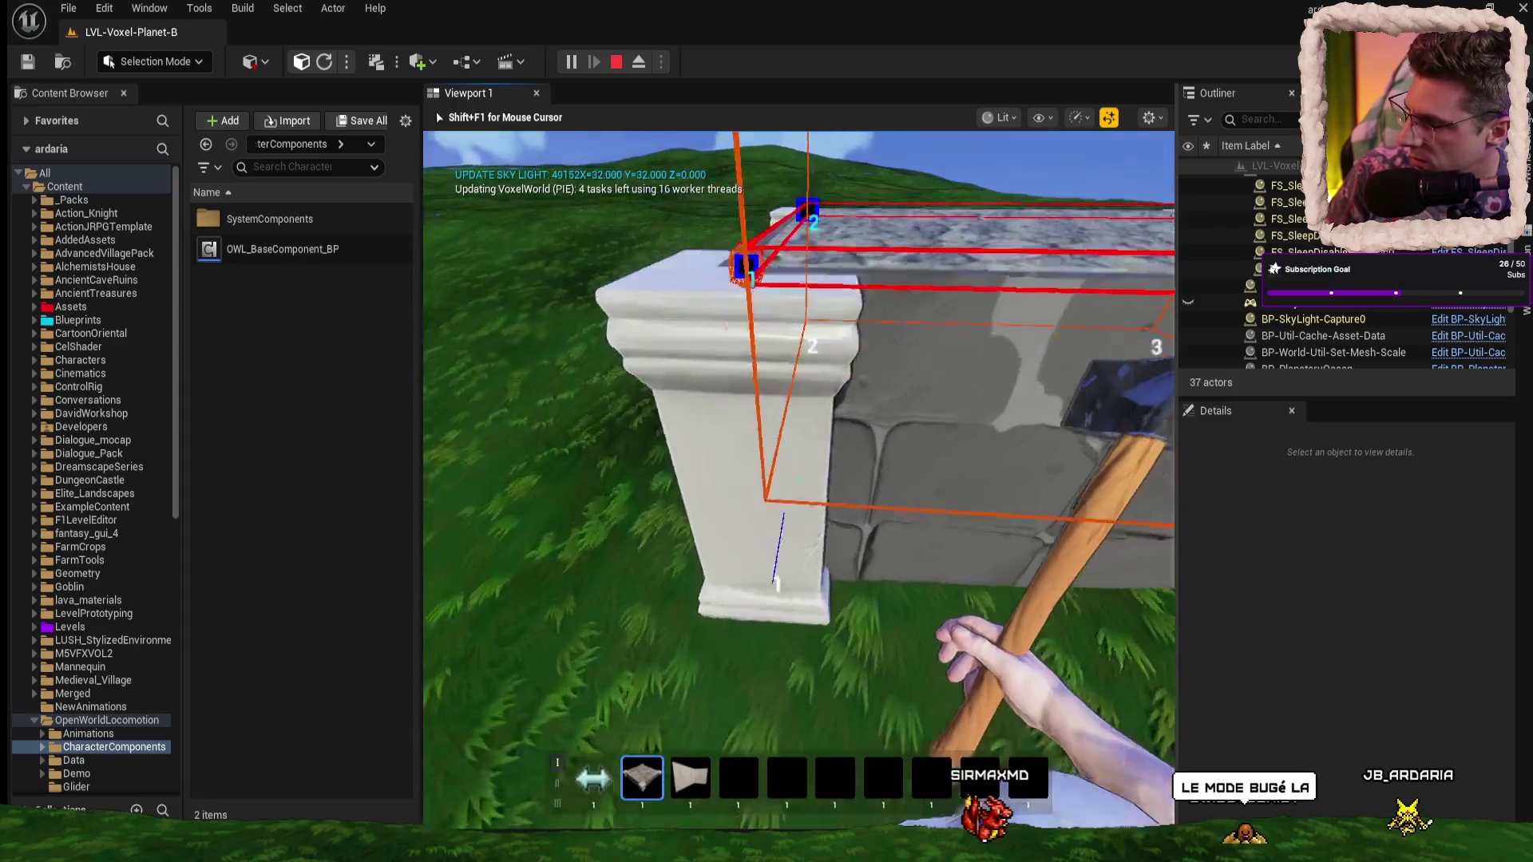
key("w")
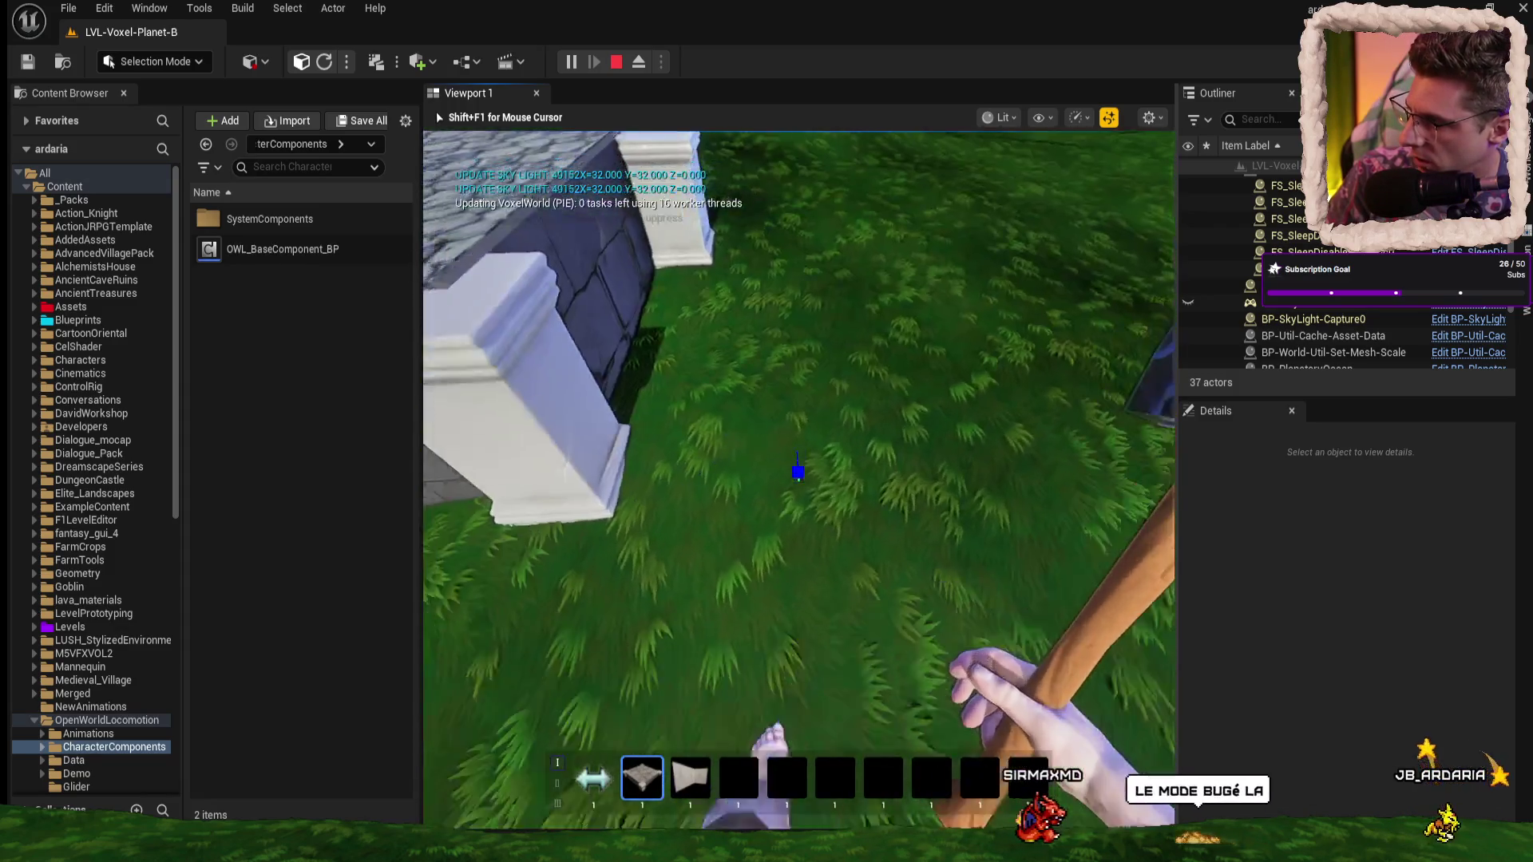
key("s")
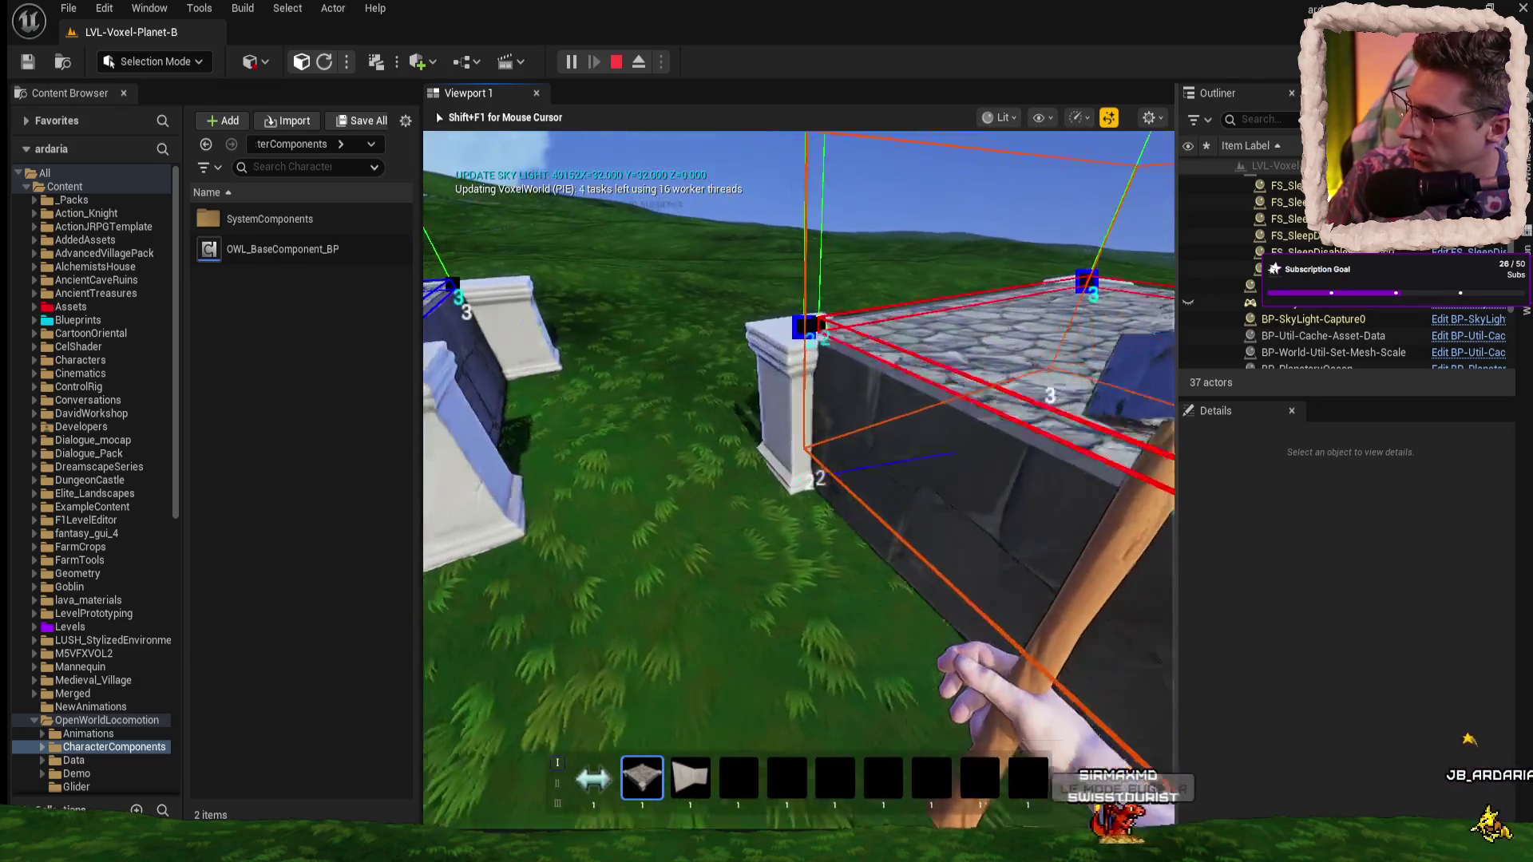
key("w")
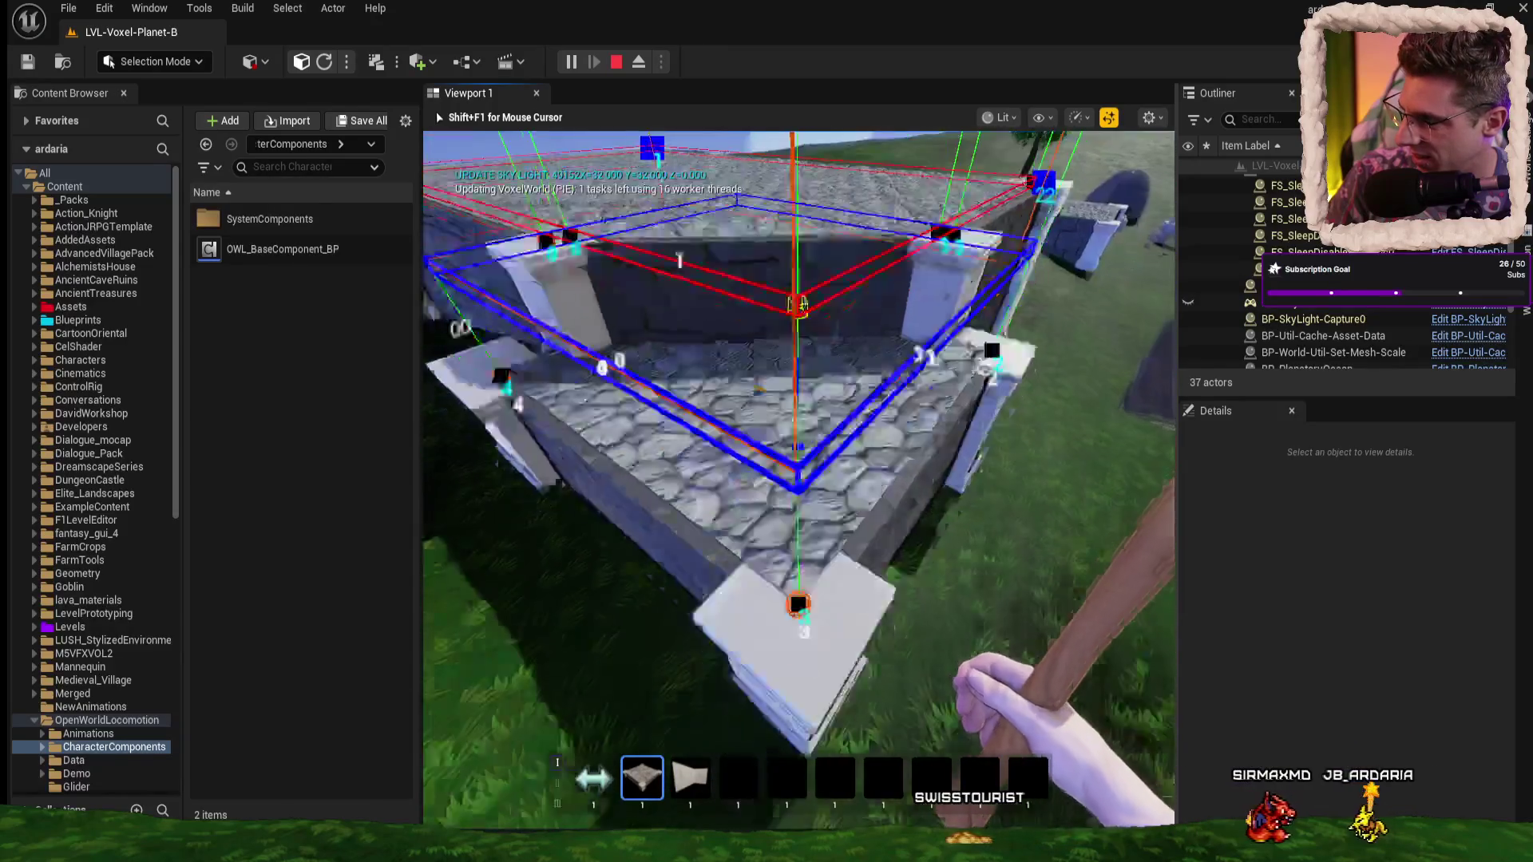
key("s")
- Step past pillar 3 and jump above the wall to view the floor and corner markers
key("w")
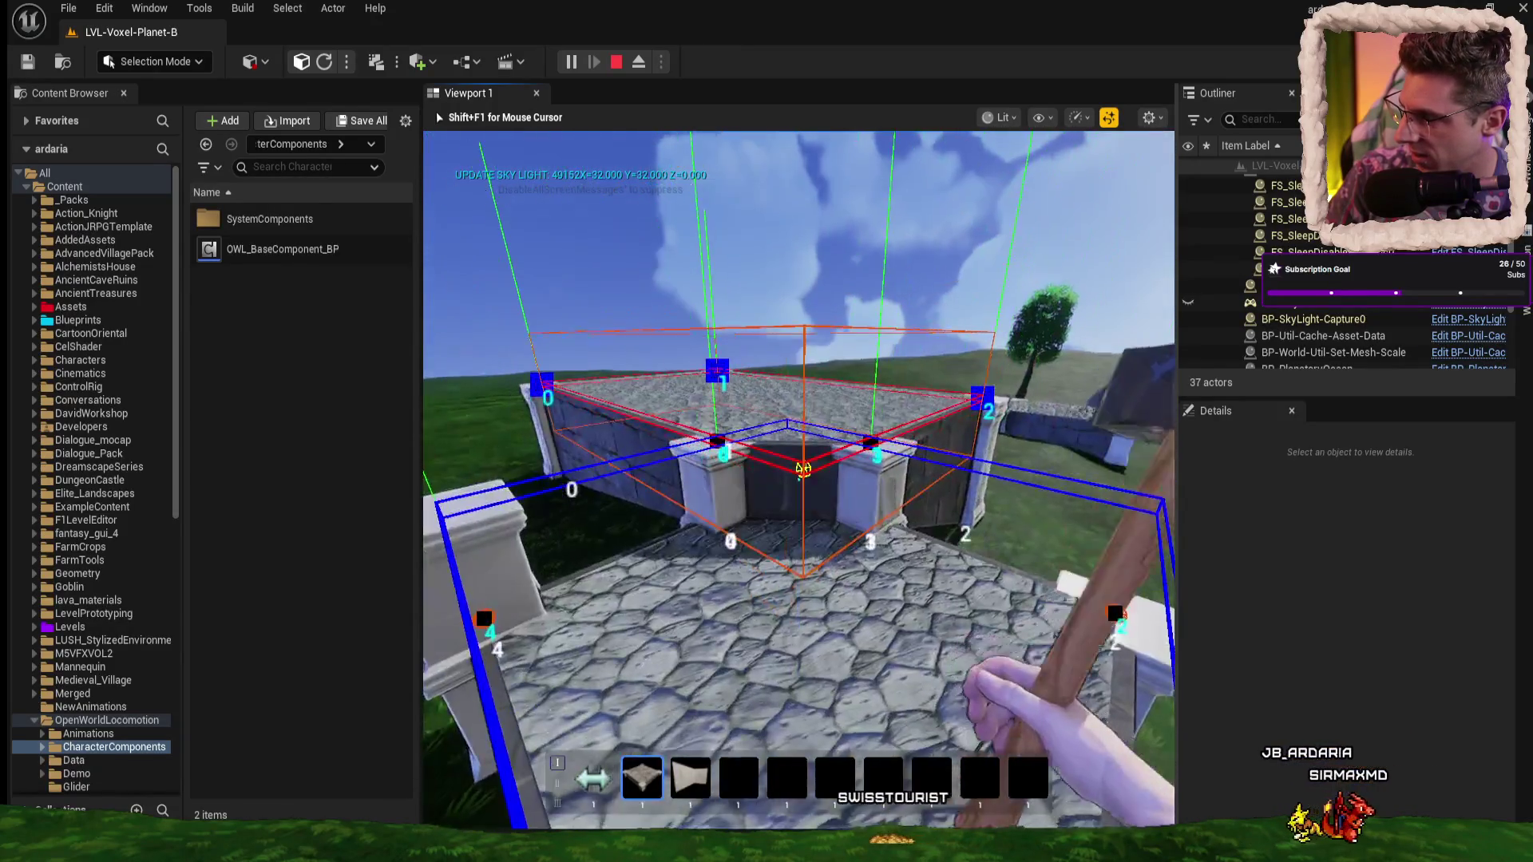
key("w")
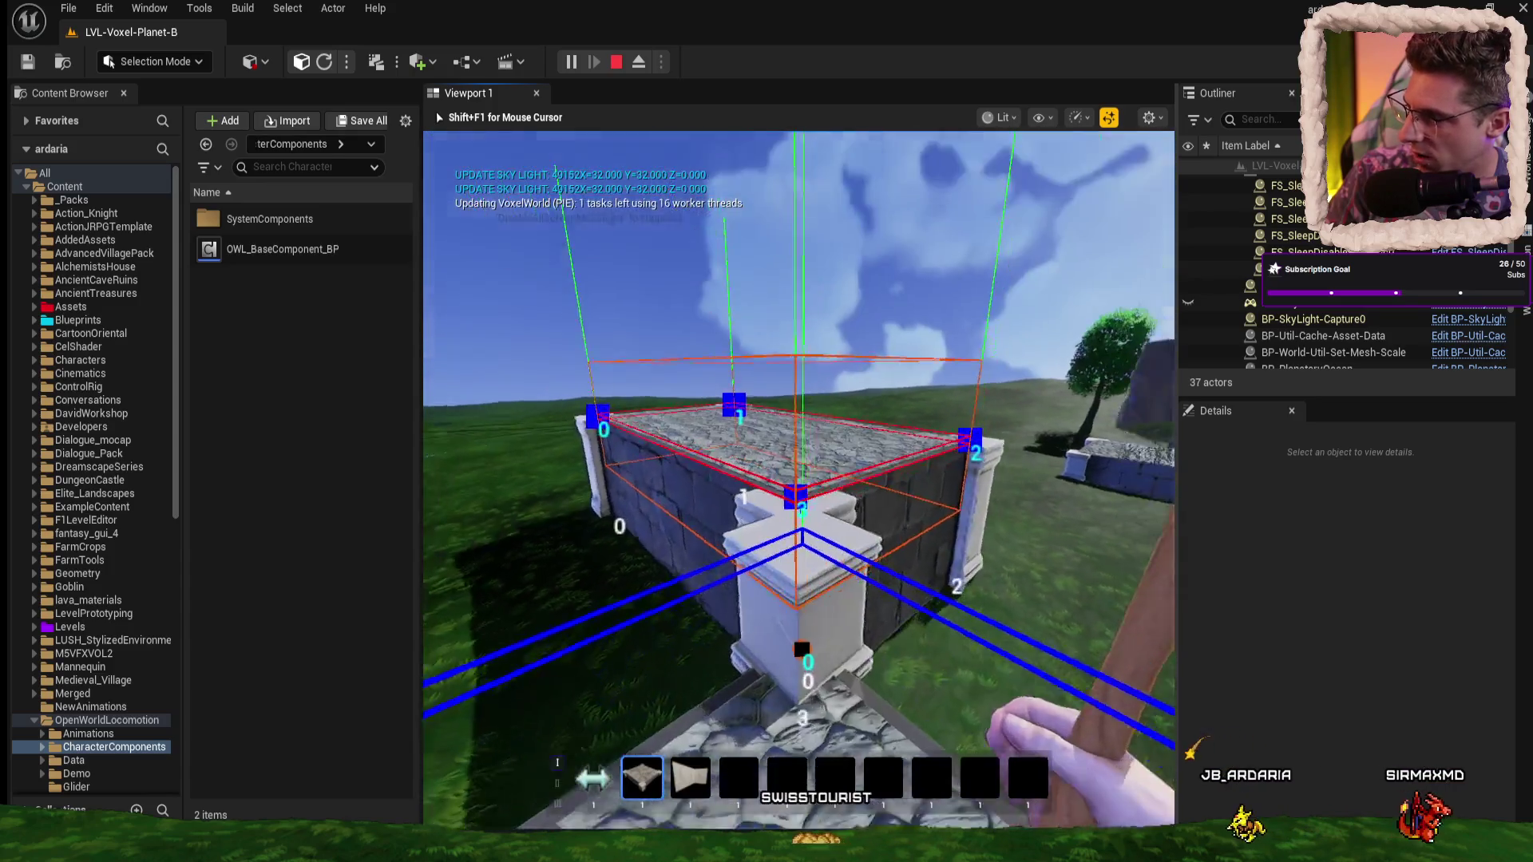
key("s")
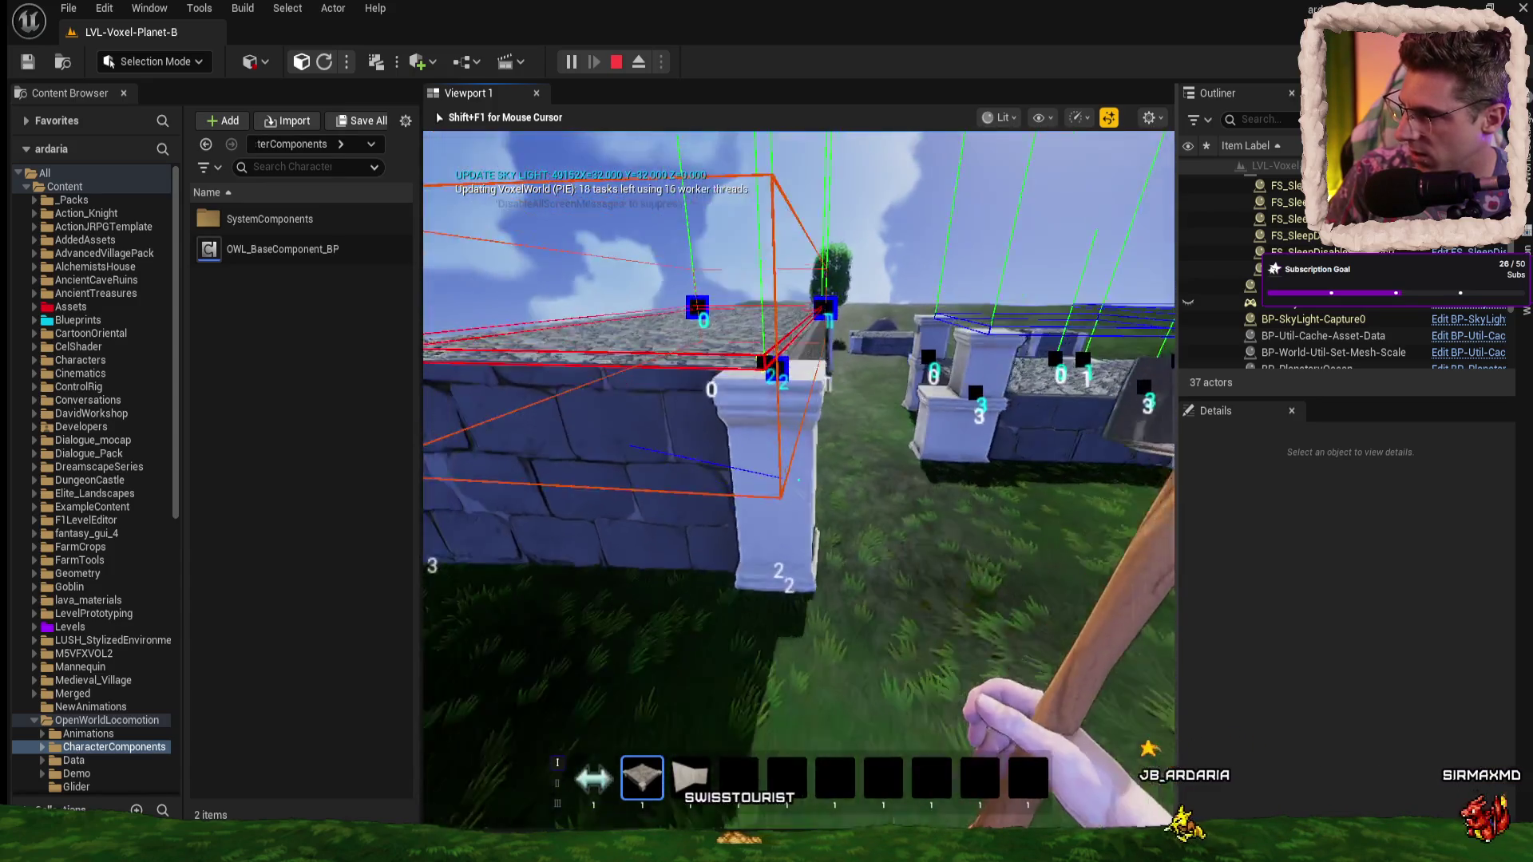
key("s")
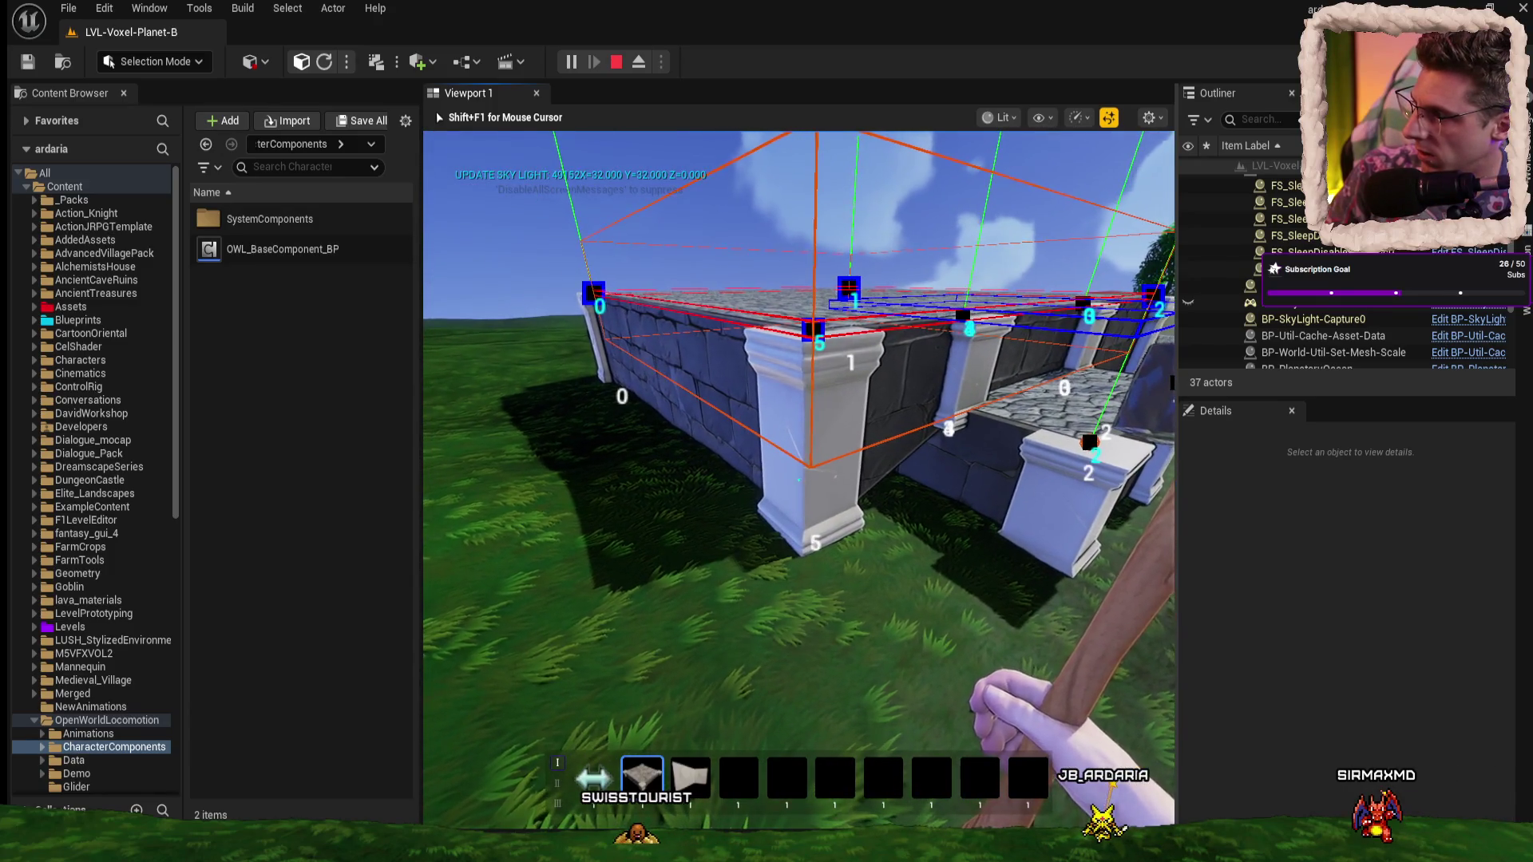
key("space")
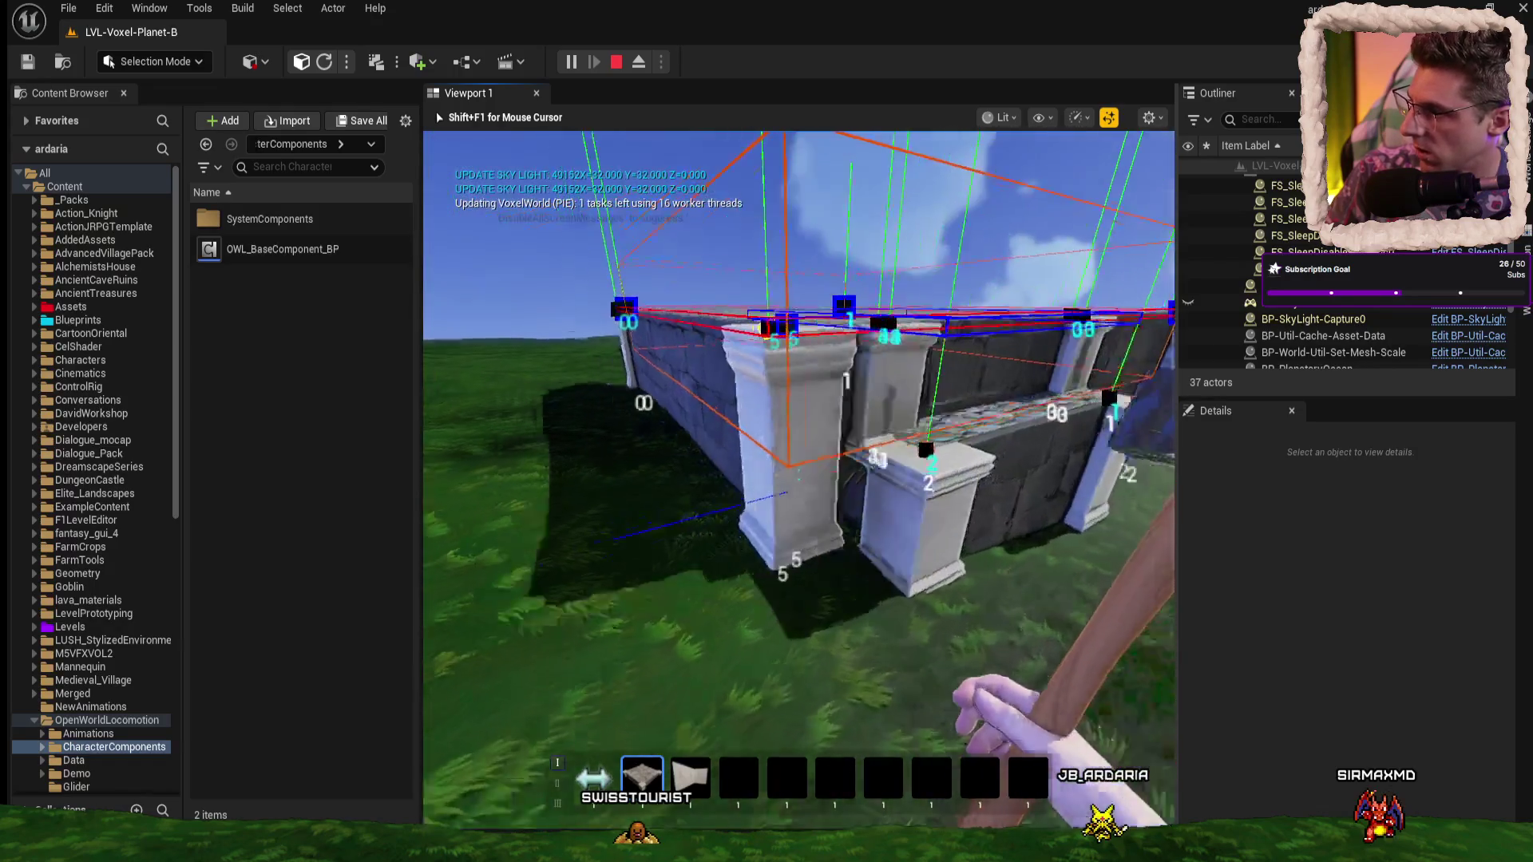
key("space")
key("s")
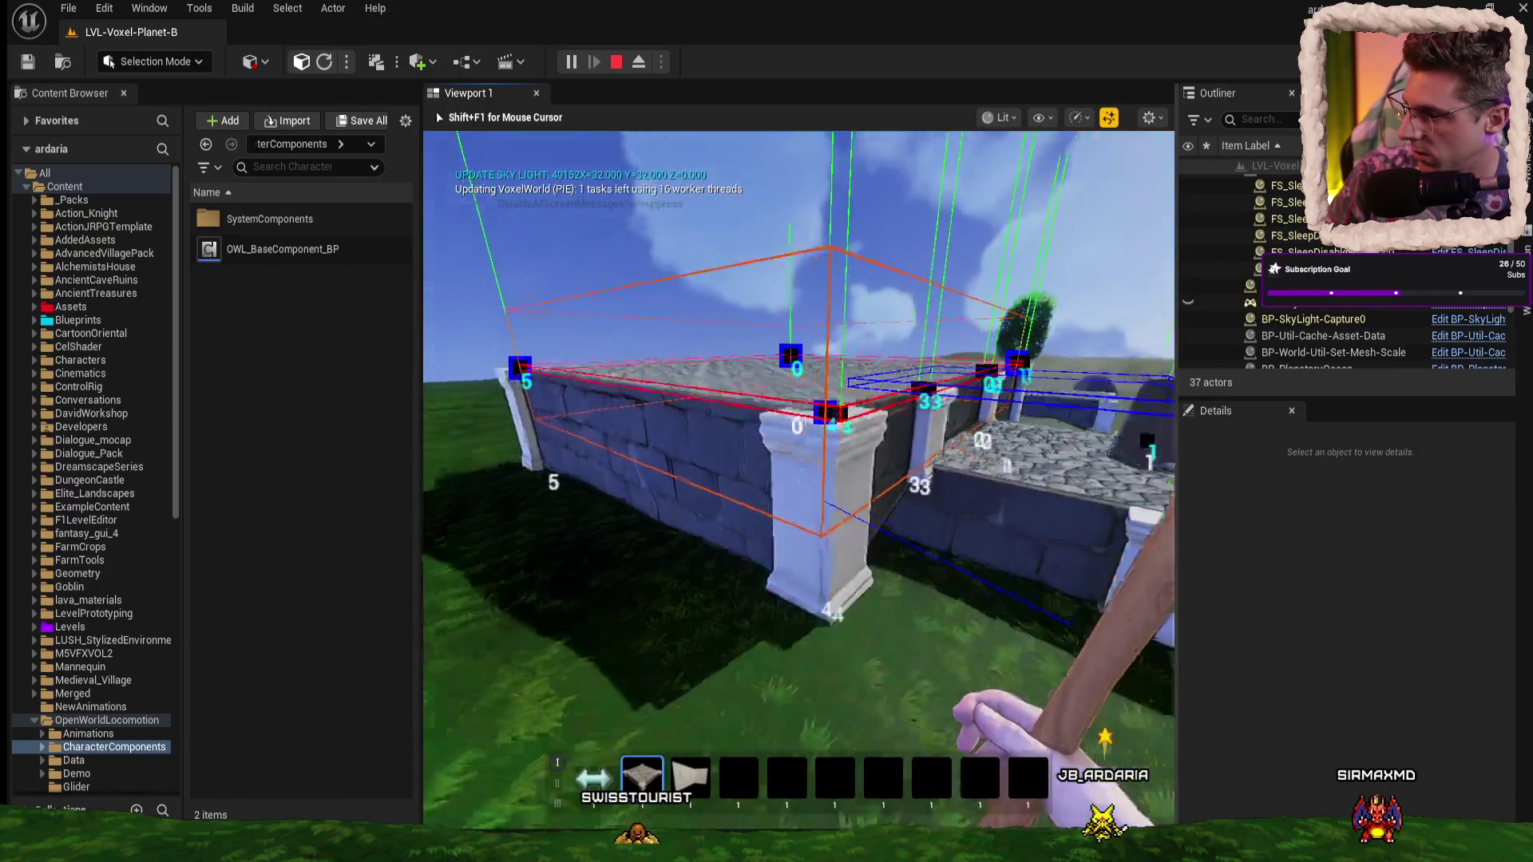
key("w")
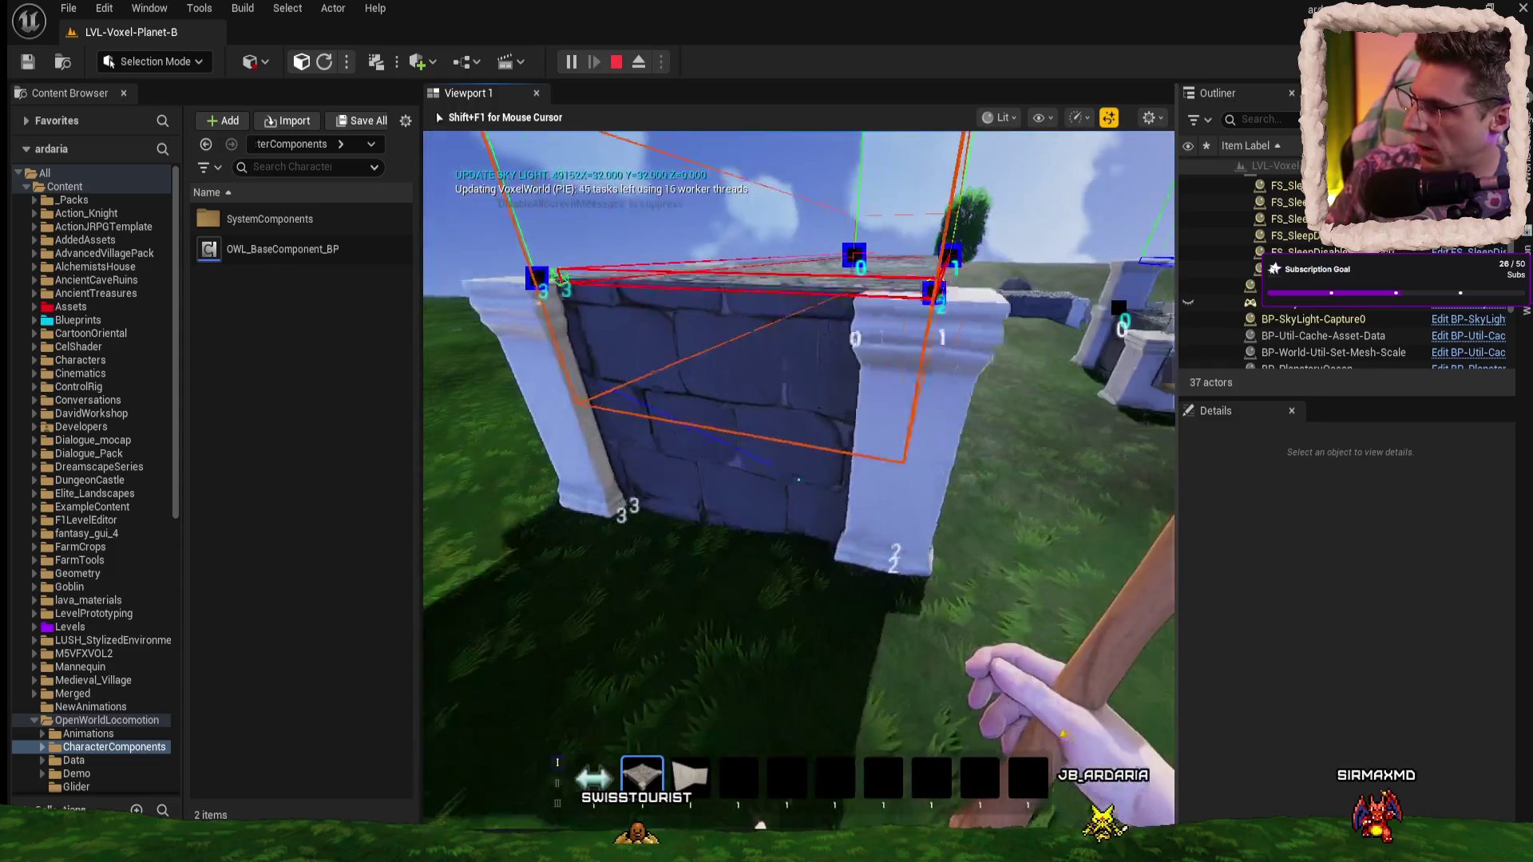
key("space")
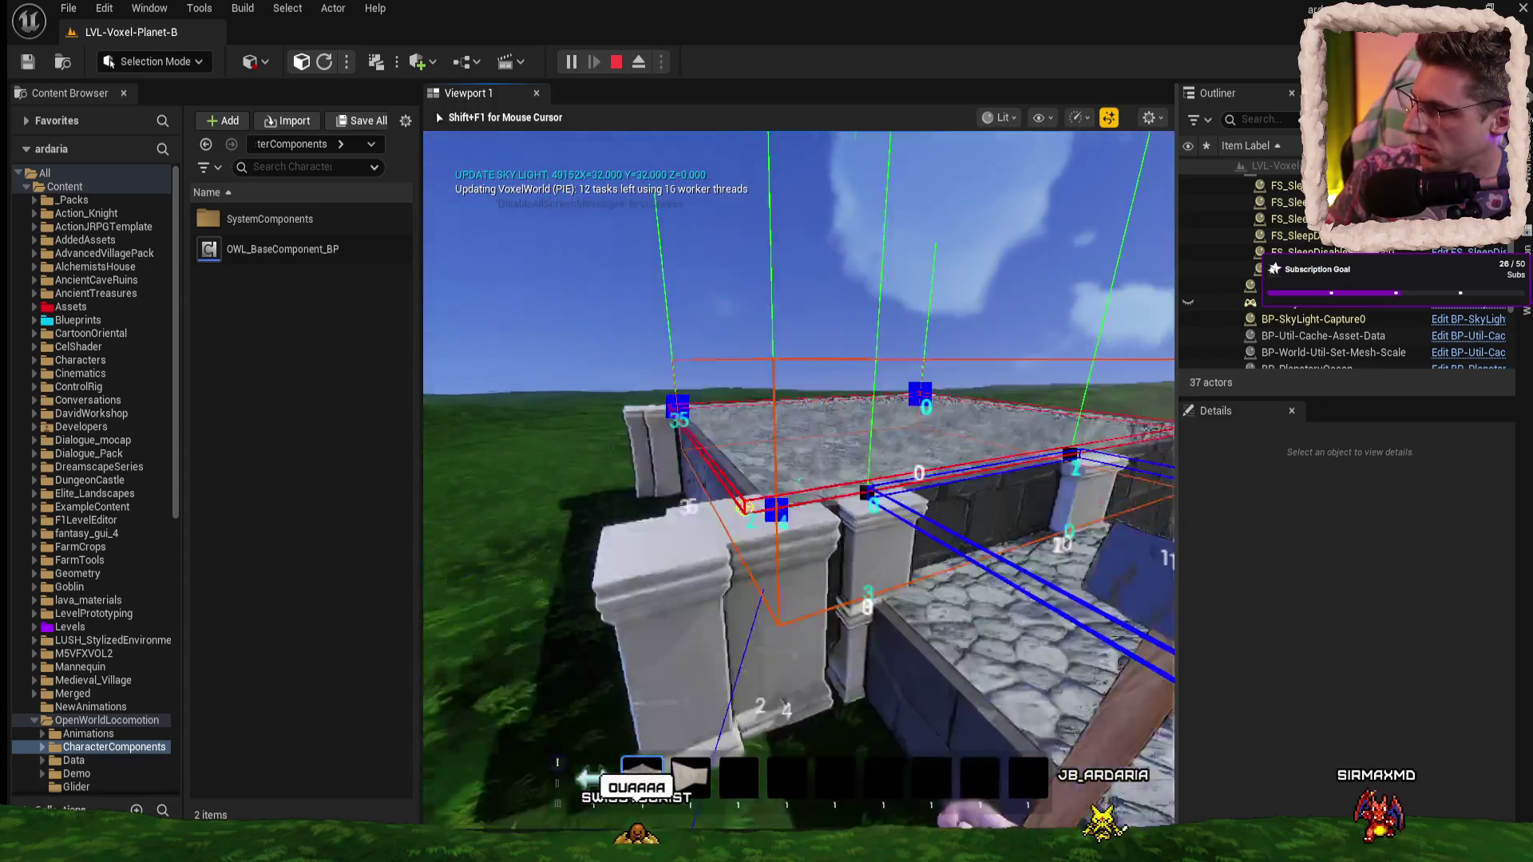
key("w")
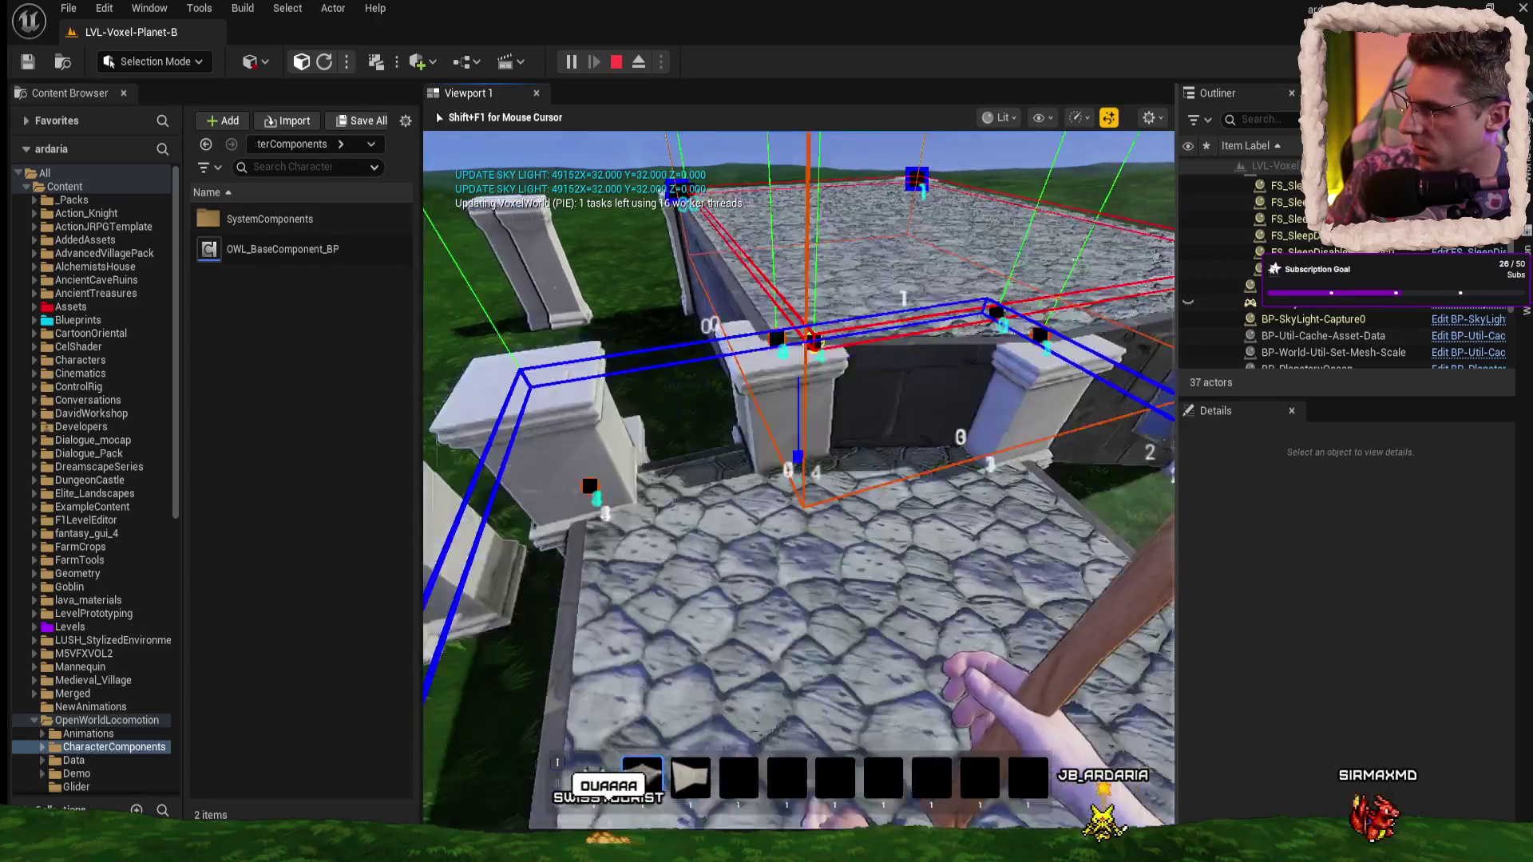
key("s")
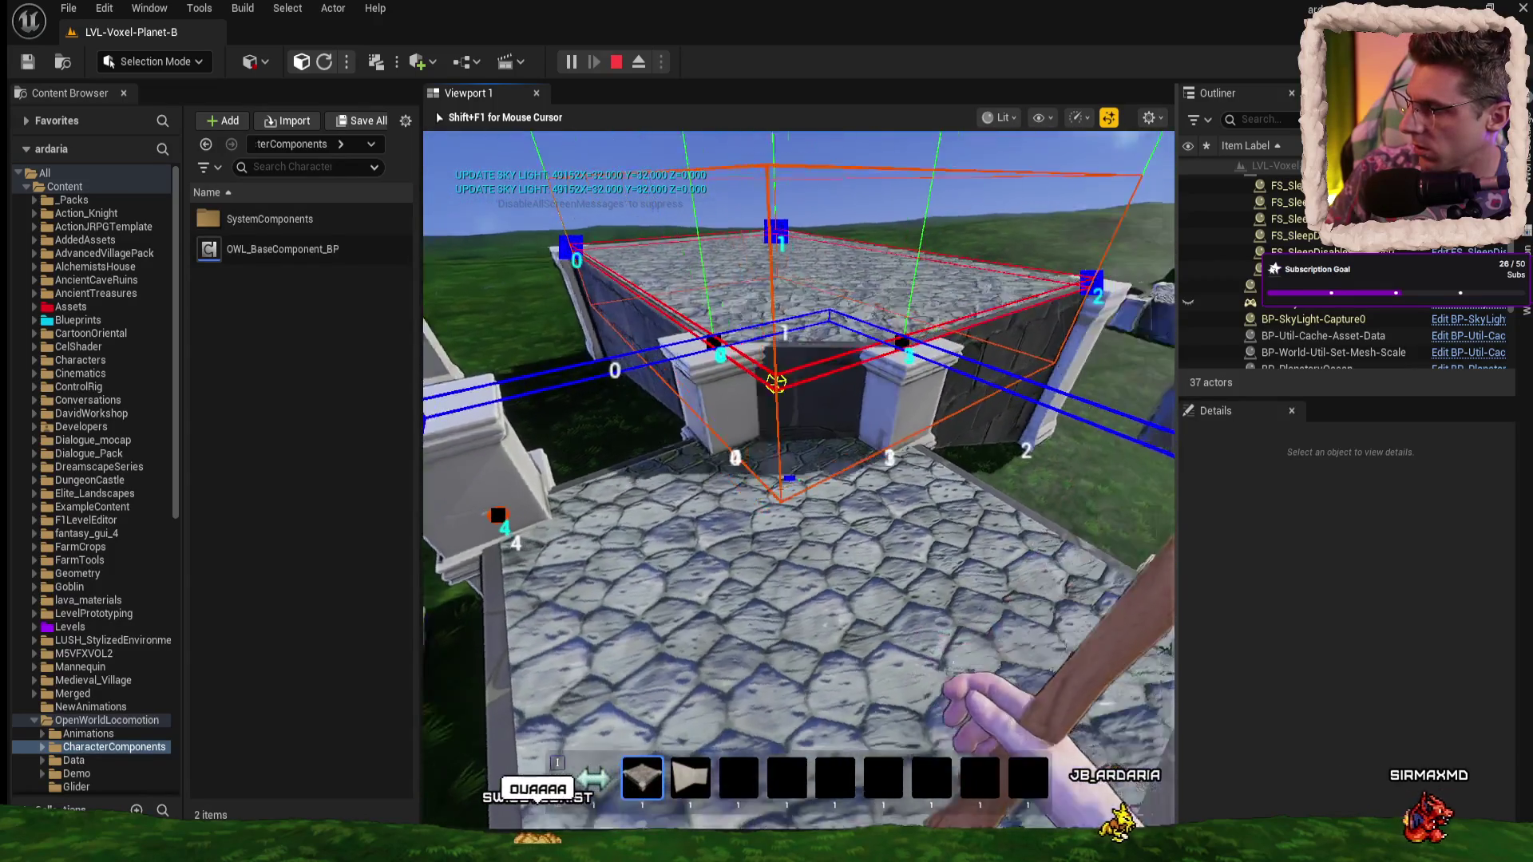
- Walk across the grass around the pillared stone enclosure and jump onto the platform top
key("w")
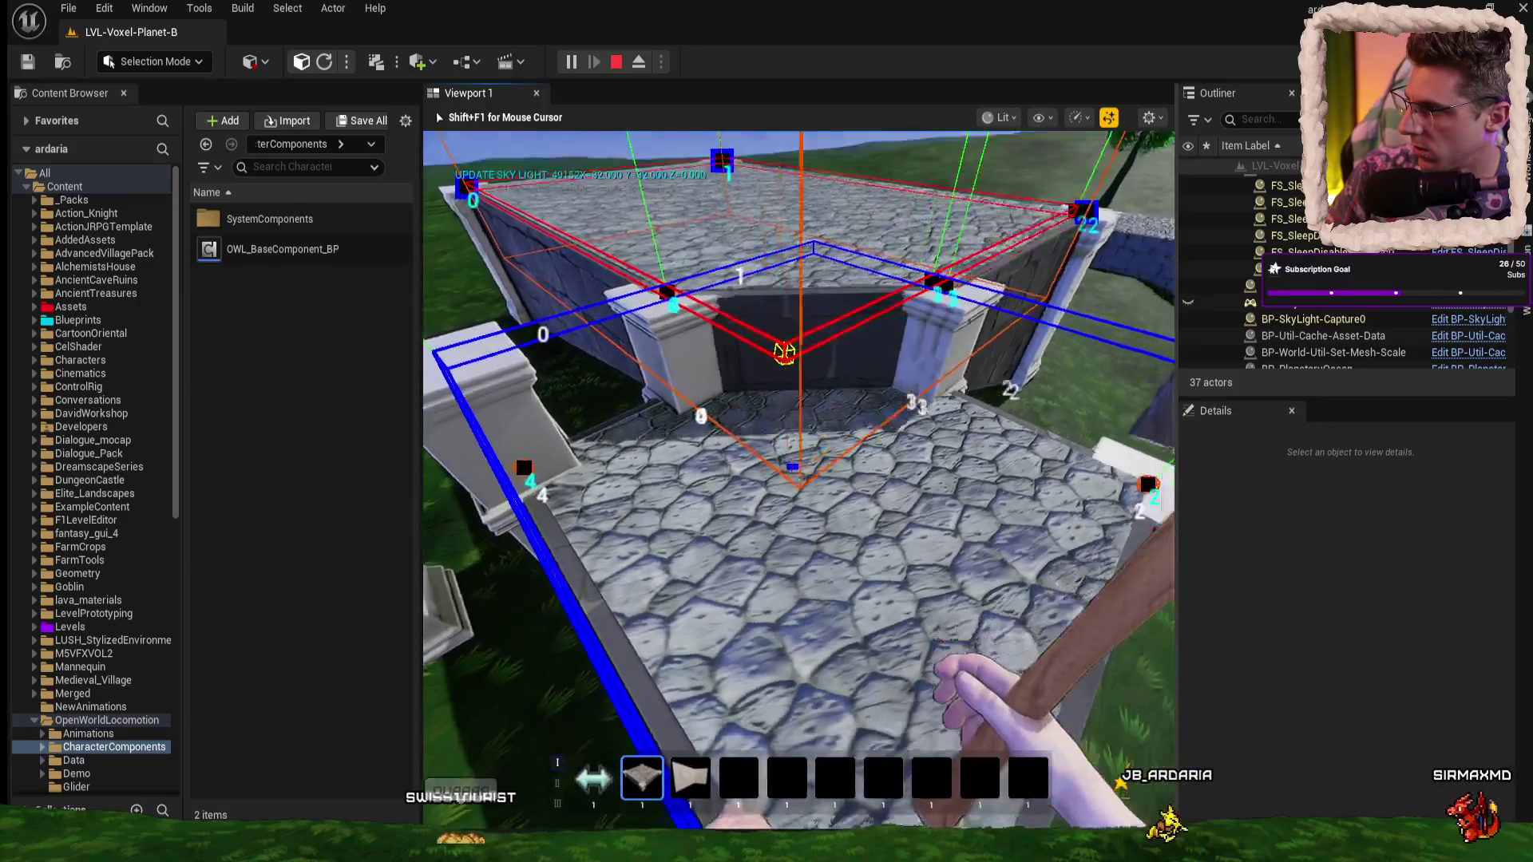
key("w")
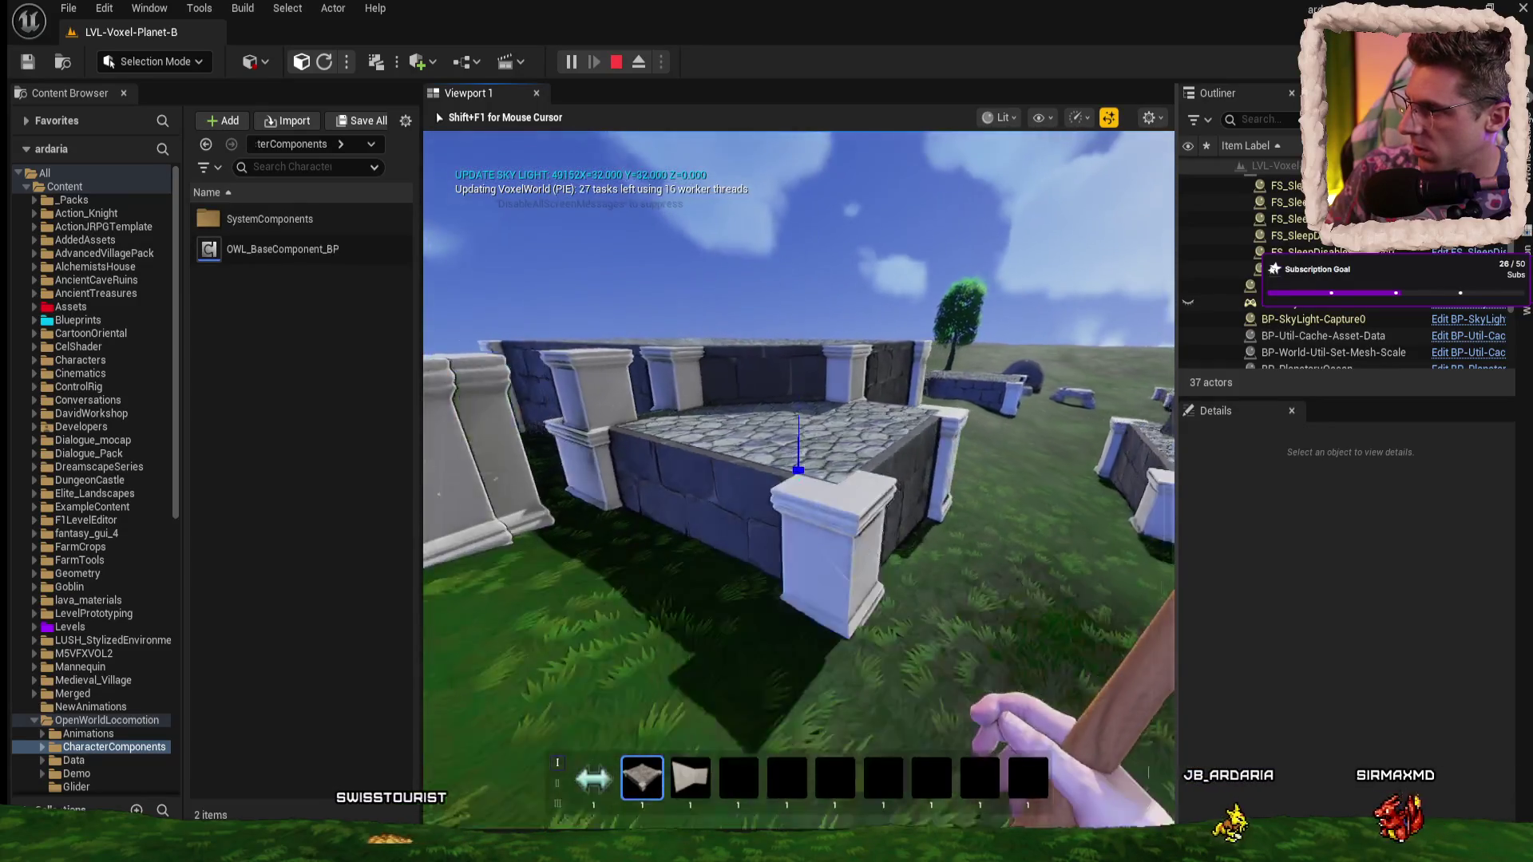
key("w")
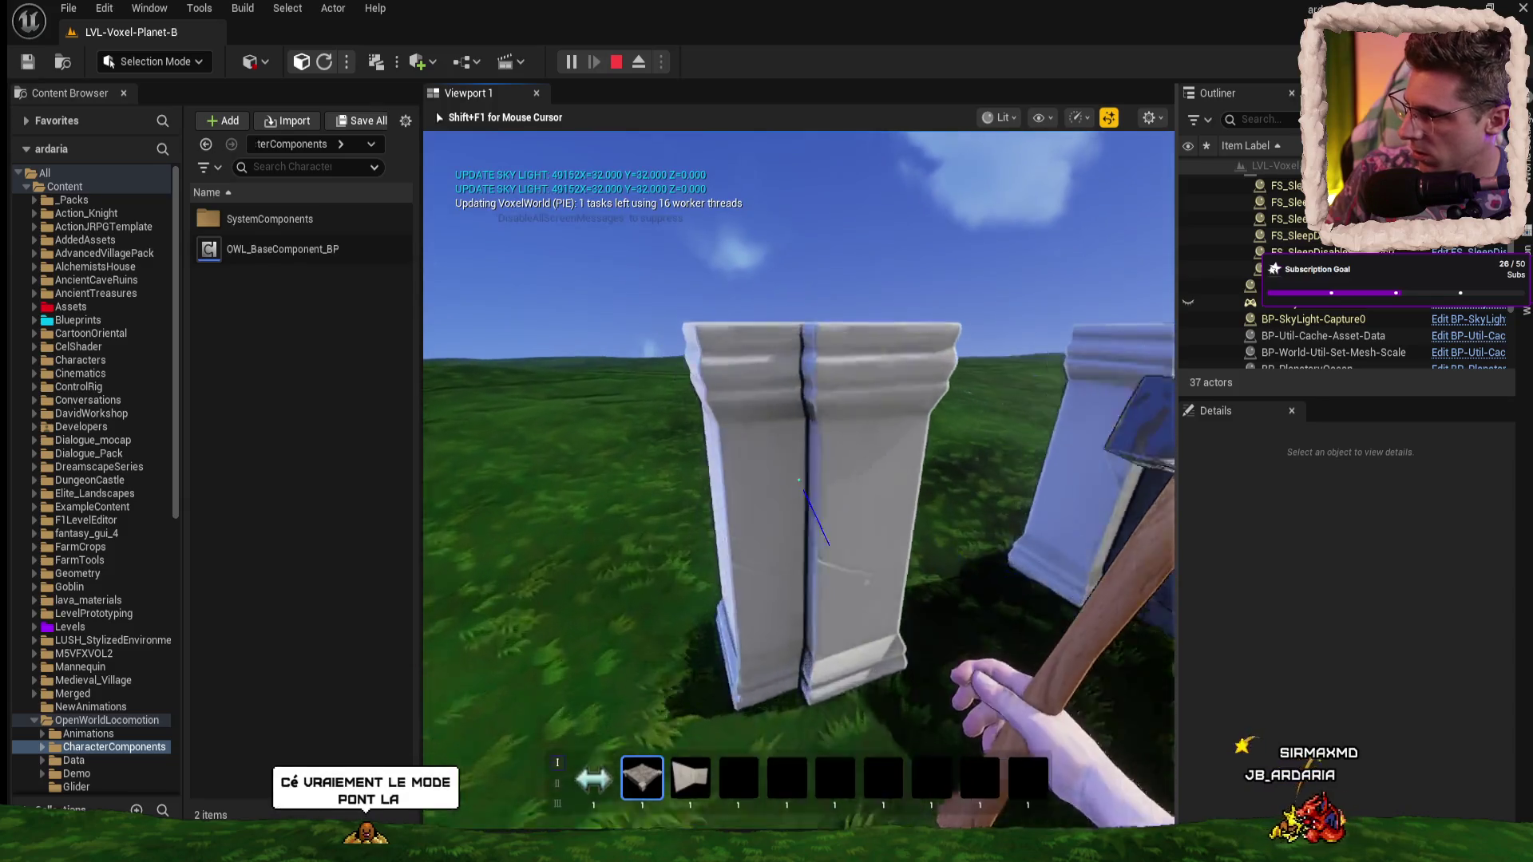
key("w")
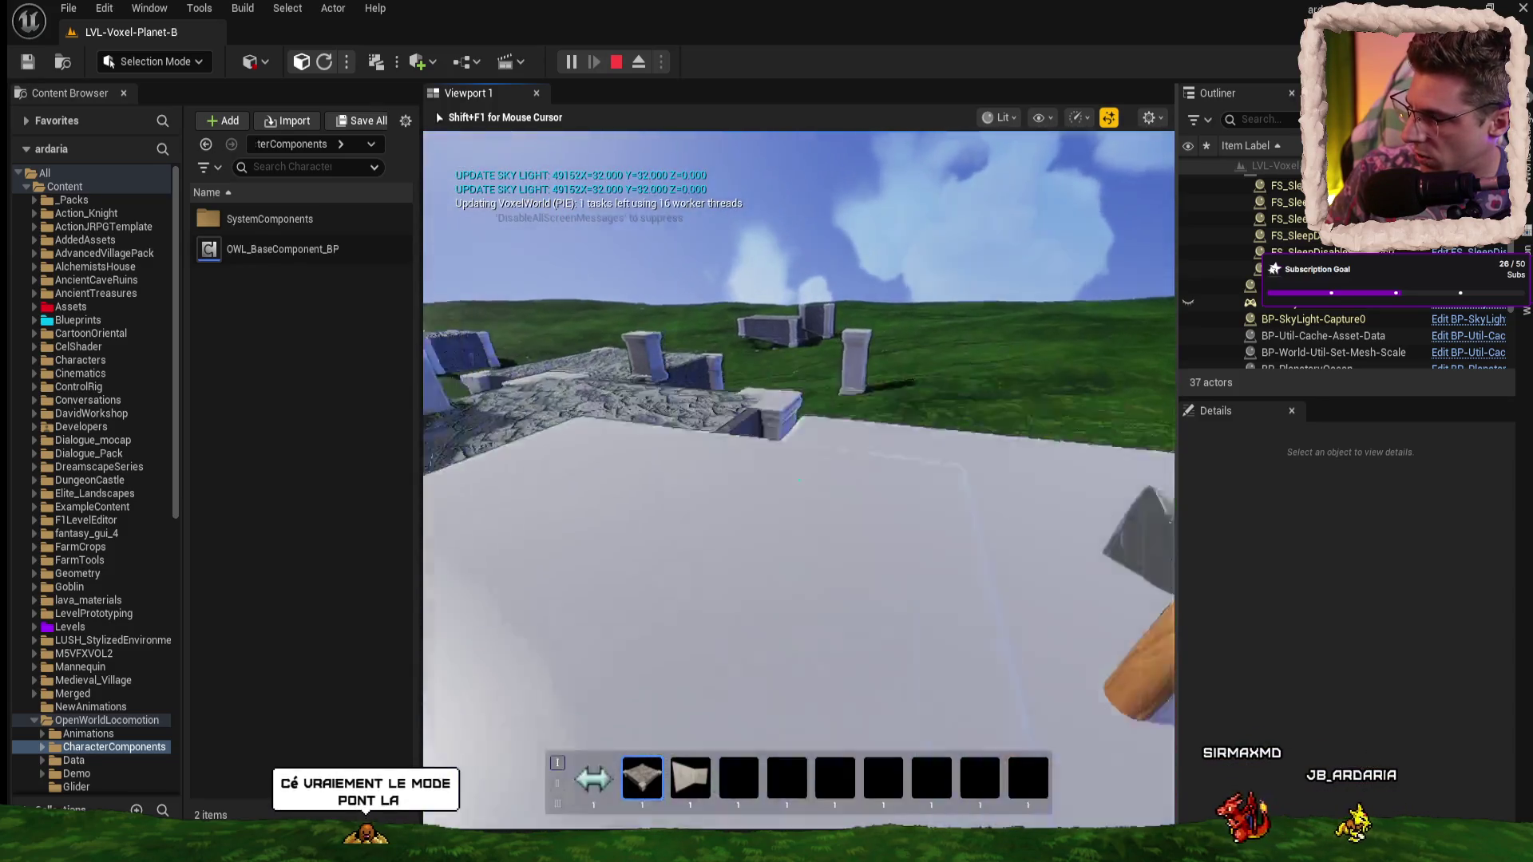
key("w")
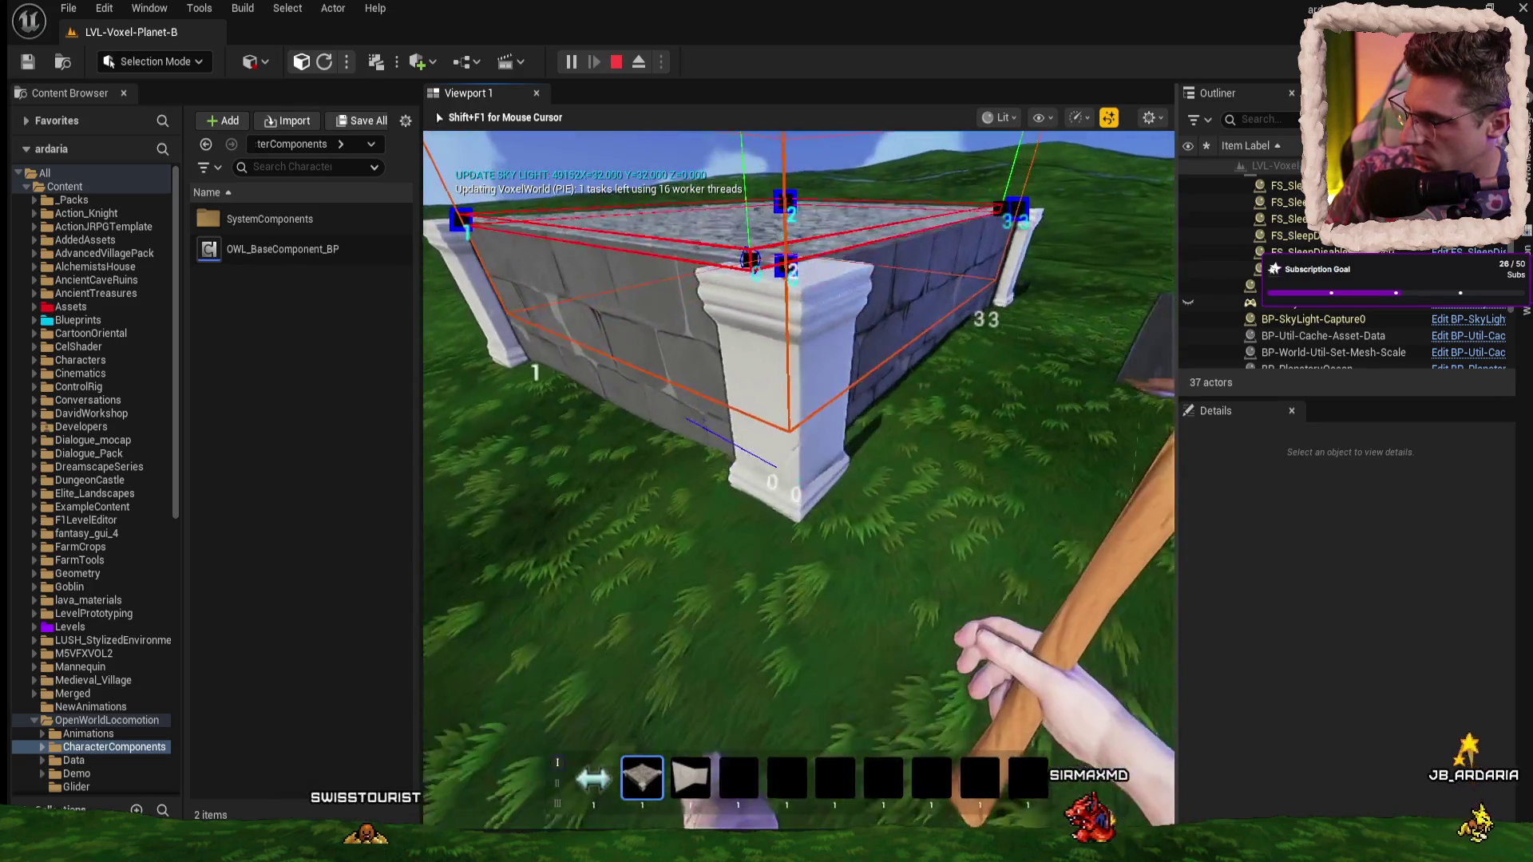
key("w")
key("w")
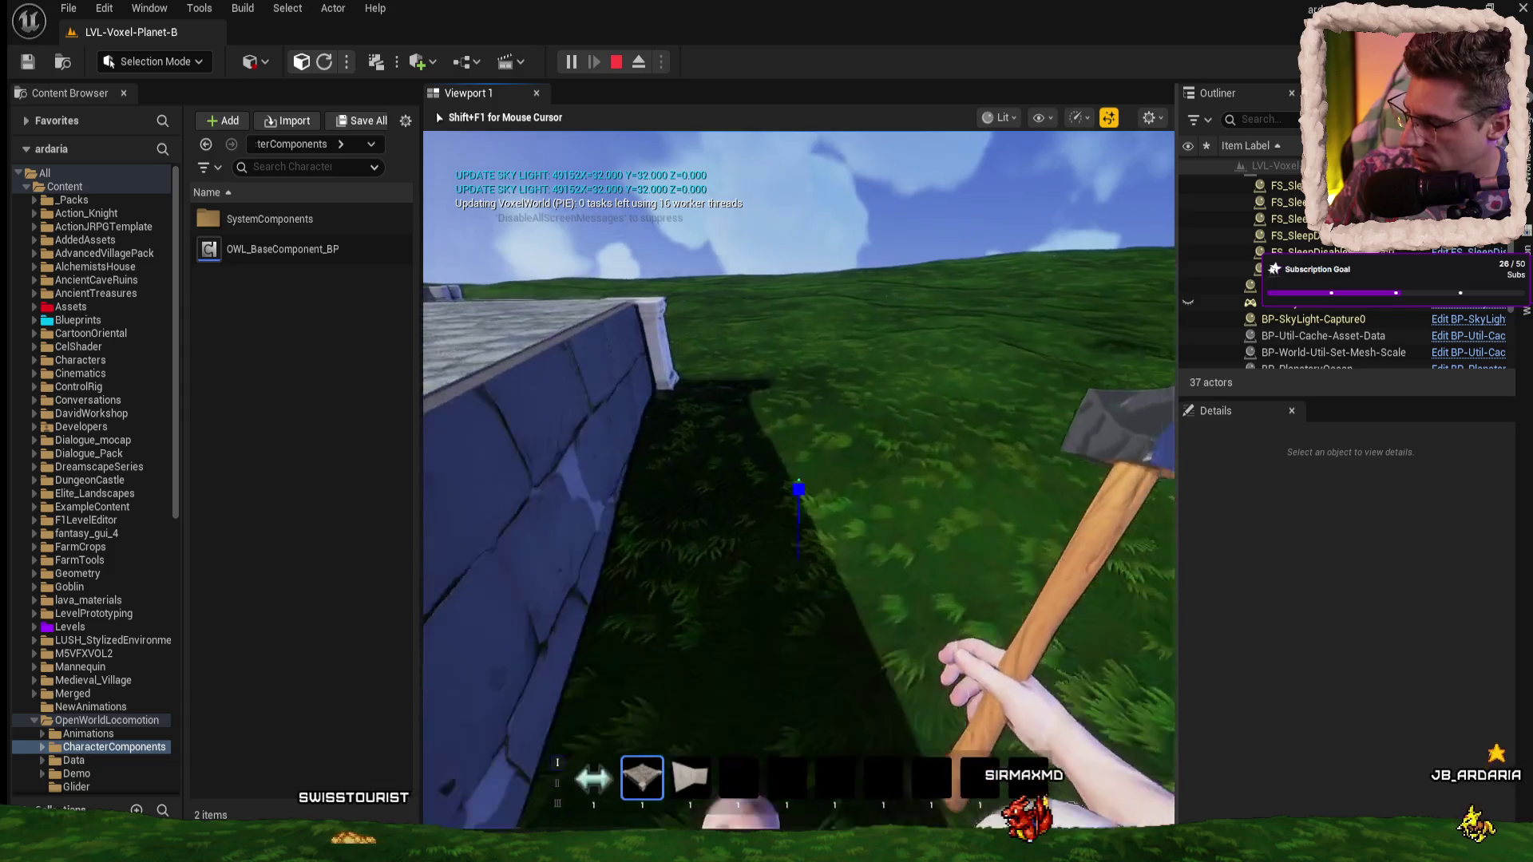
key("s")
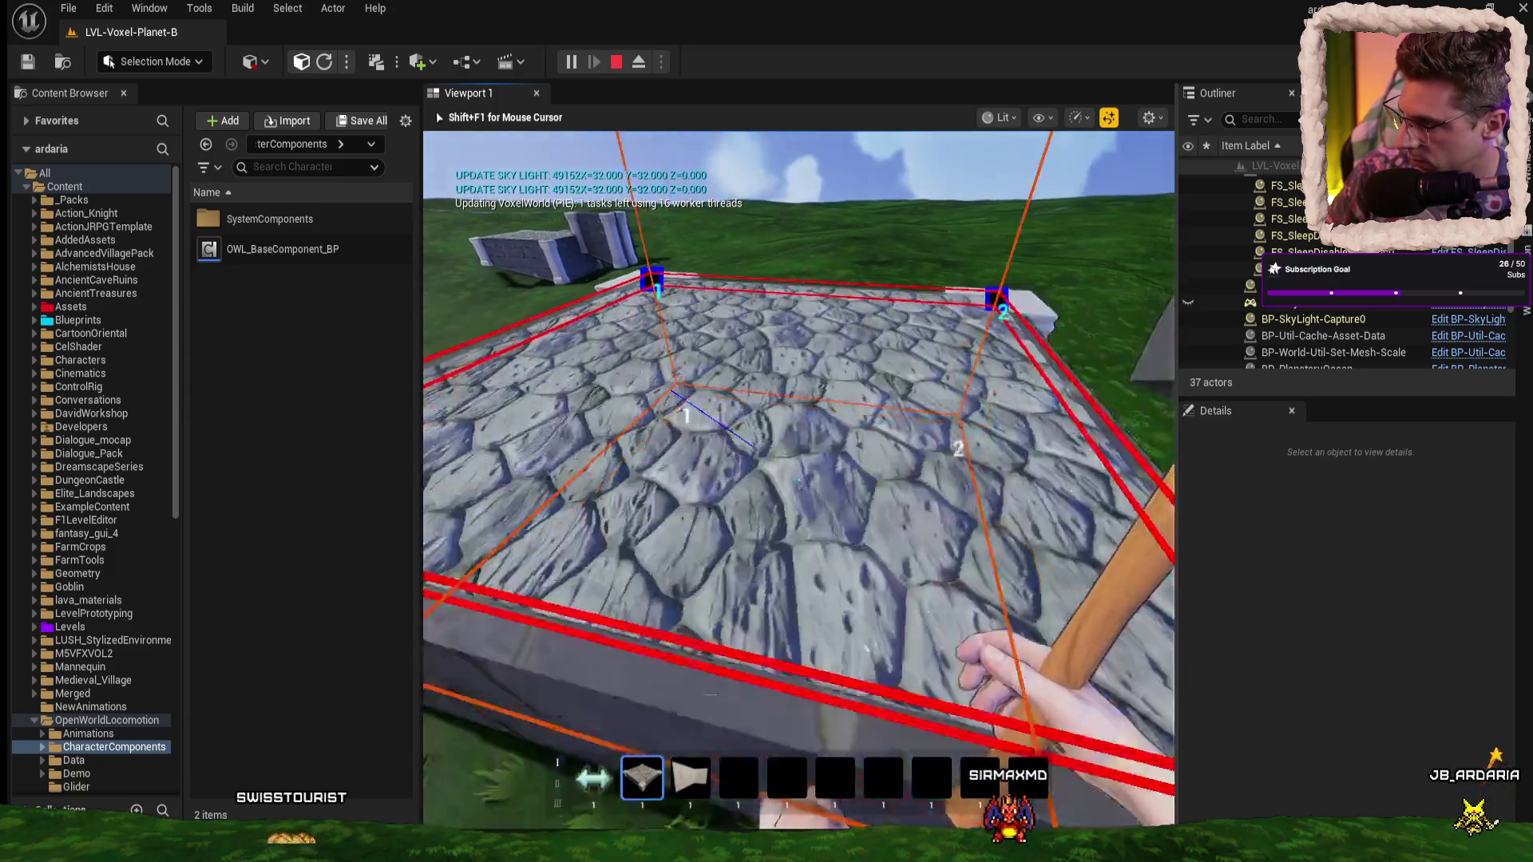
key("w")
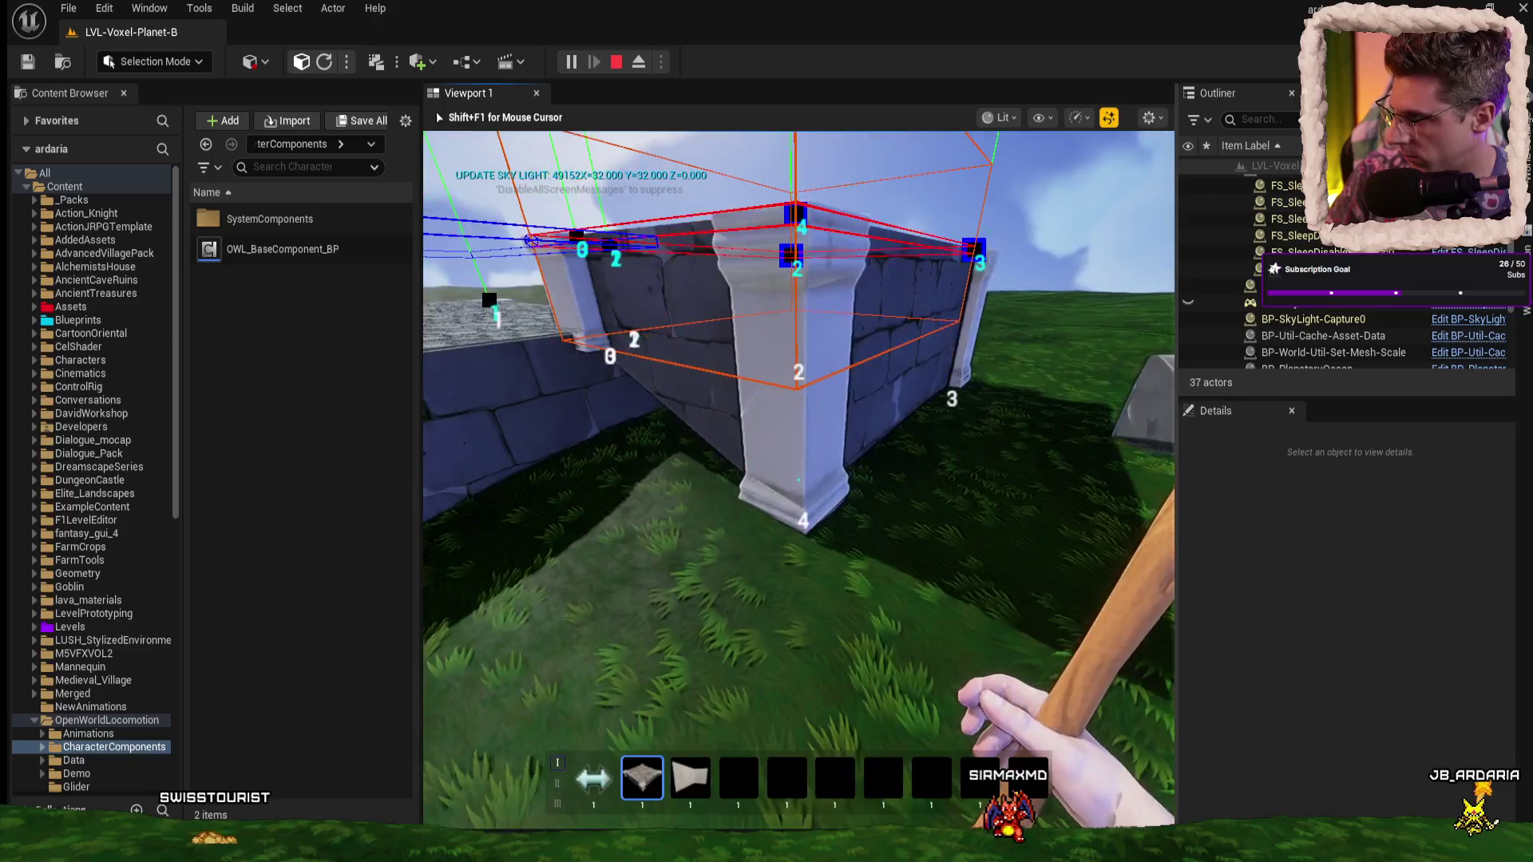
key("w")
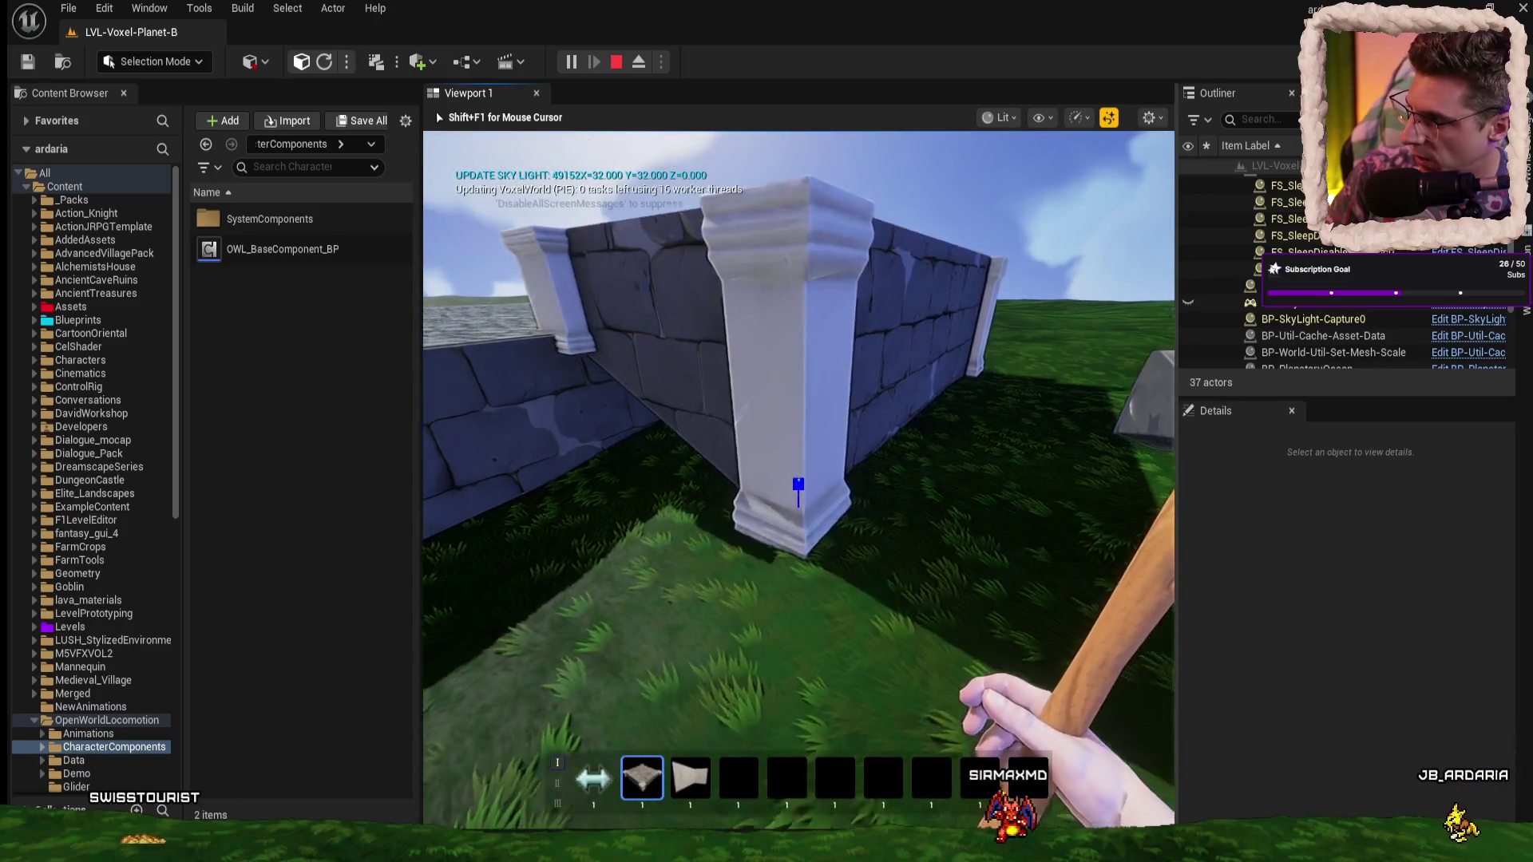
key("space")
- Climb on and off the stone platform, crossing its walls down onto the grass
key("w")
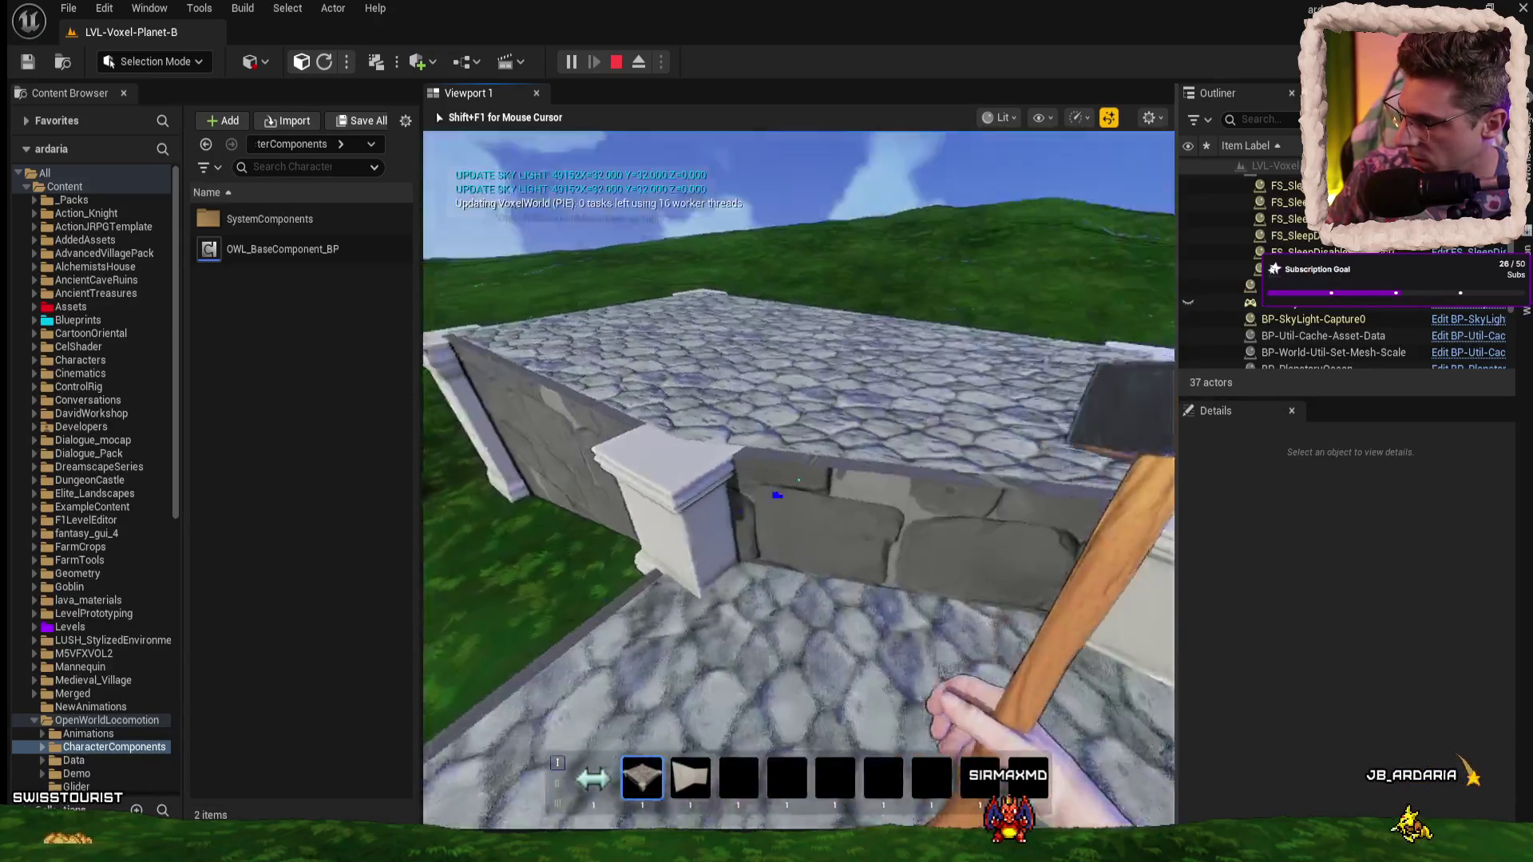
key("w")
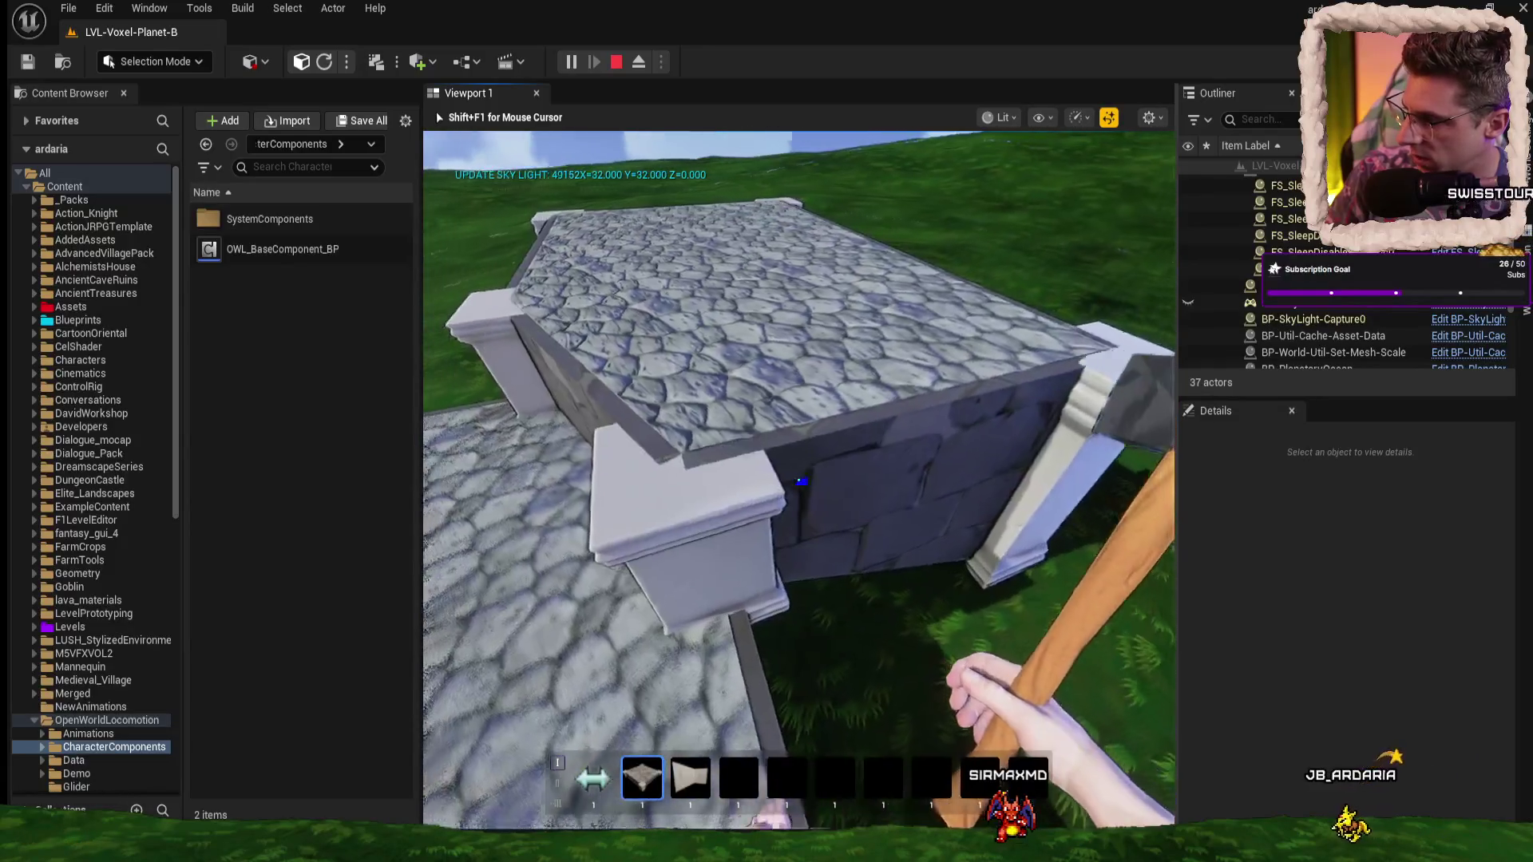
key("w")
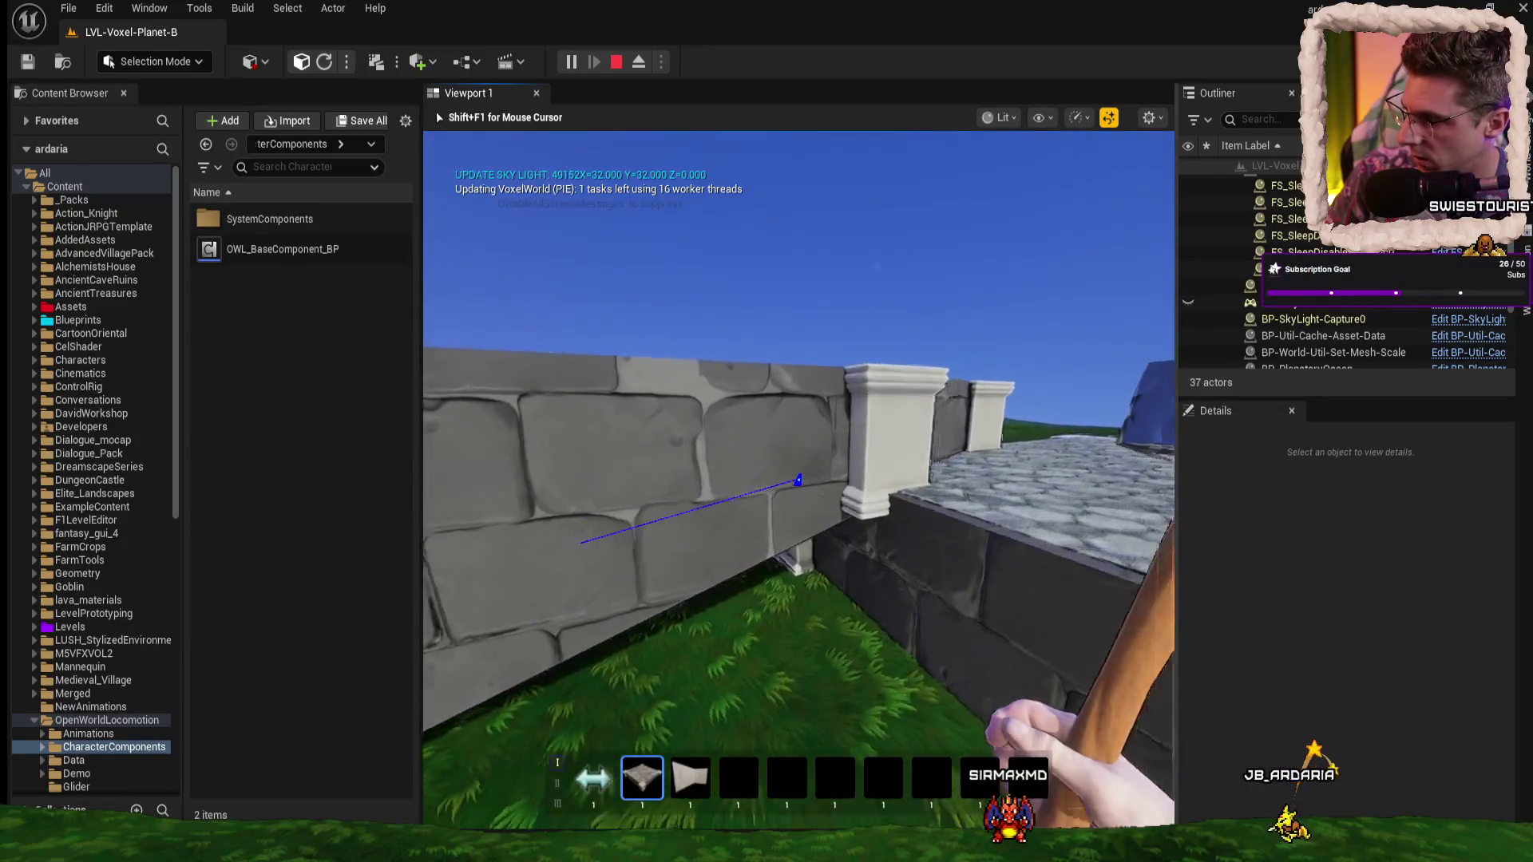
key("w")
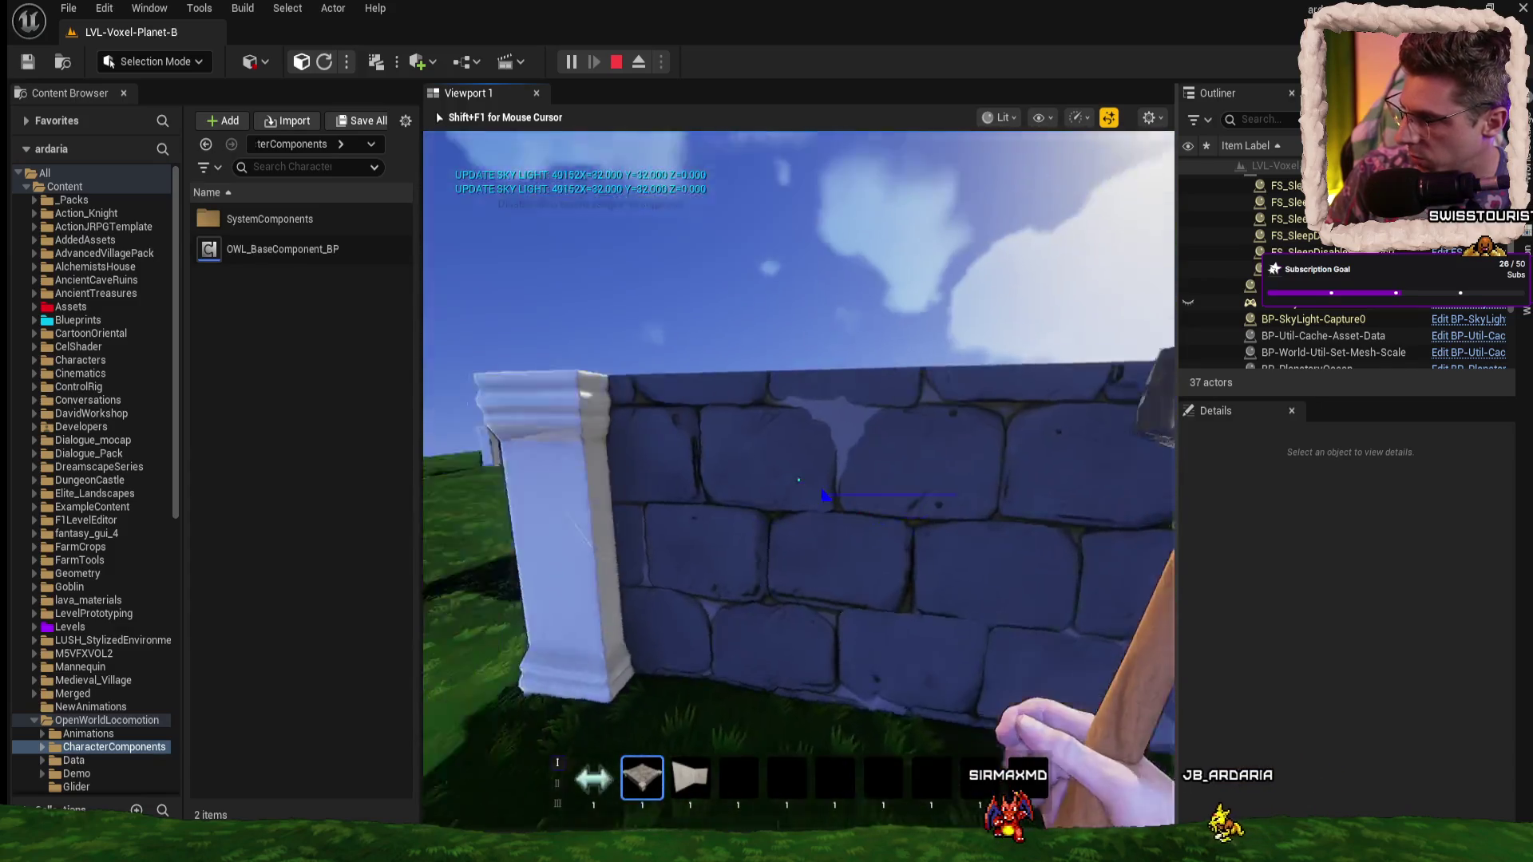
key("w")
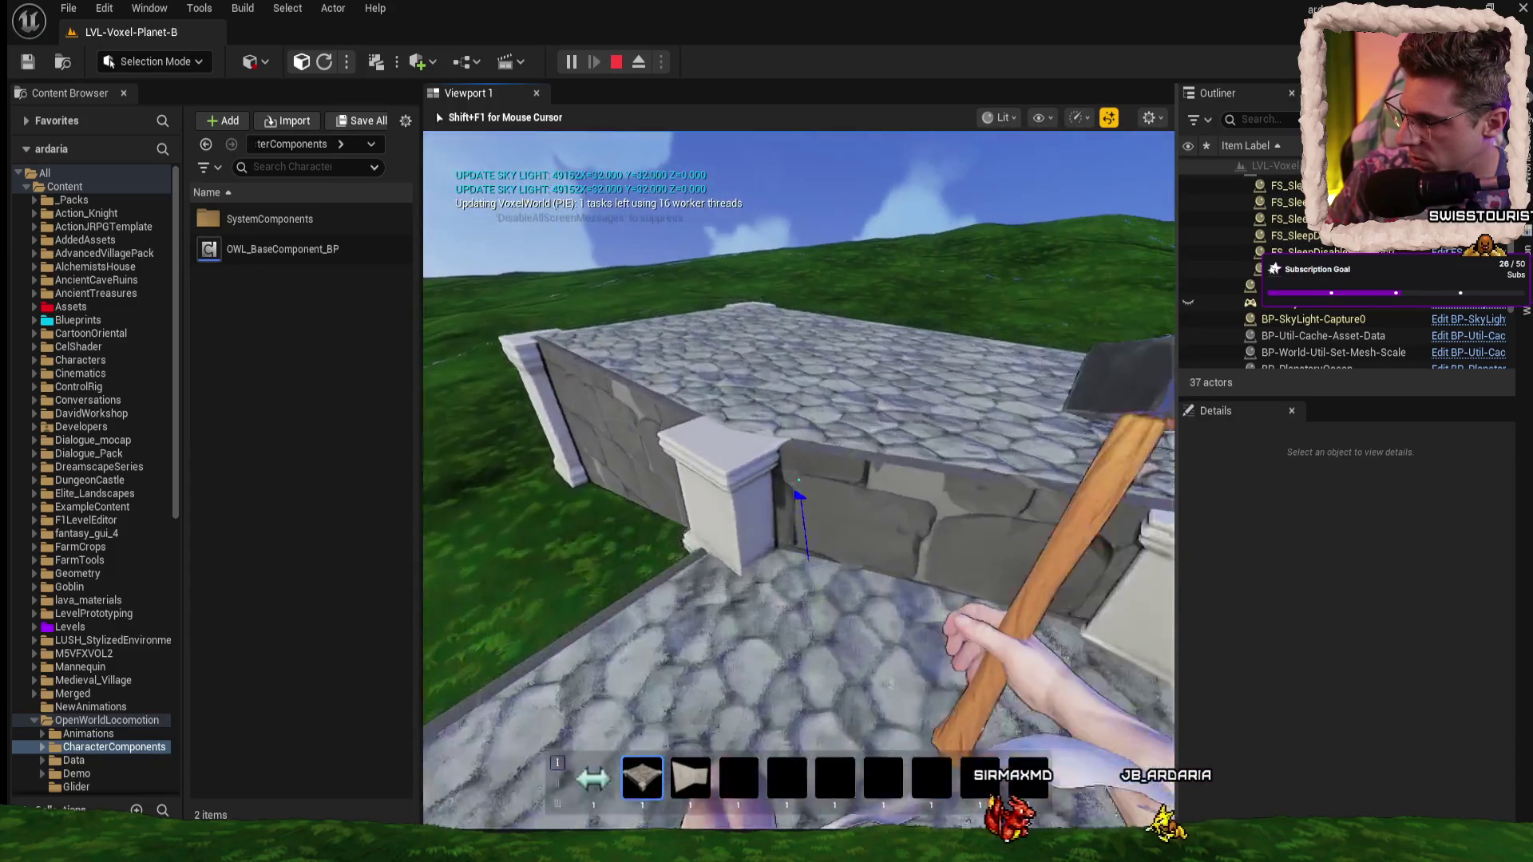
key("w")
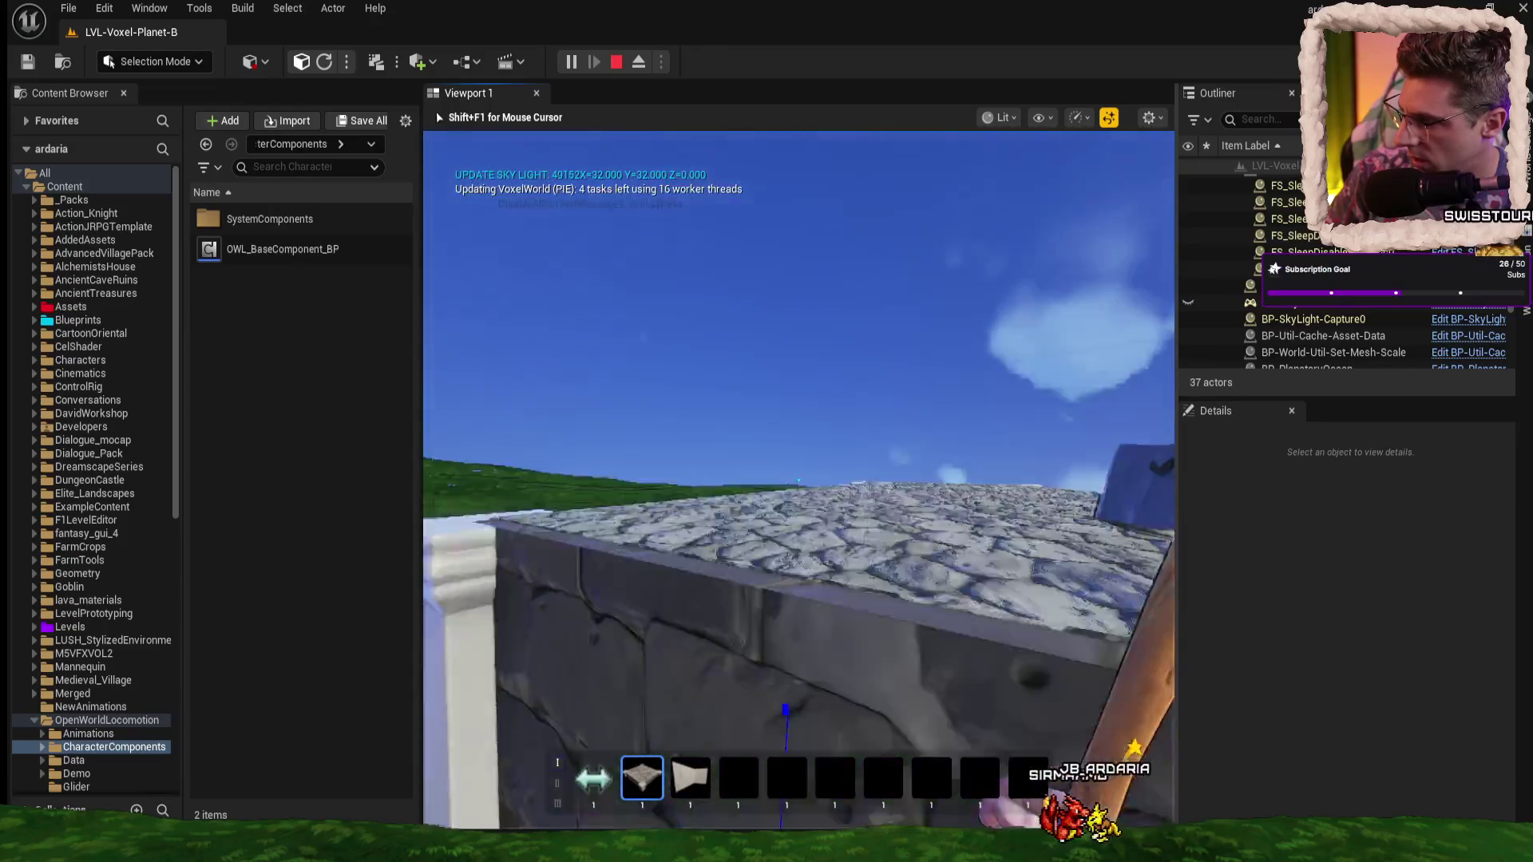
key("w")
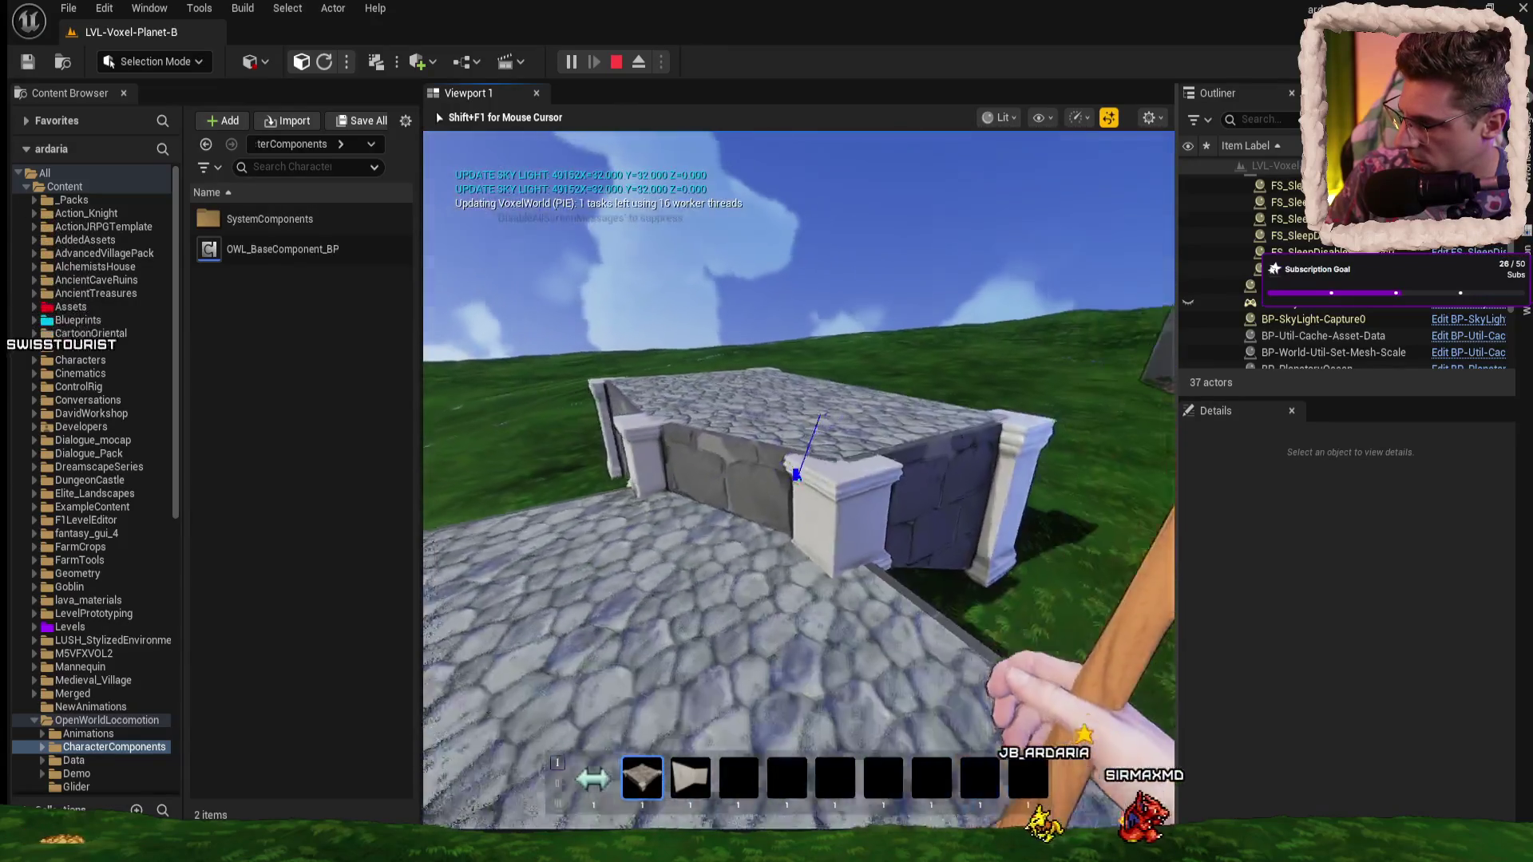
key("w")
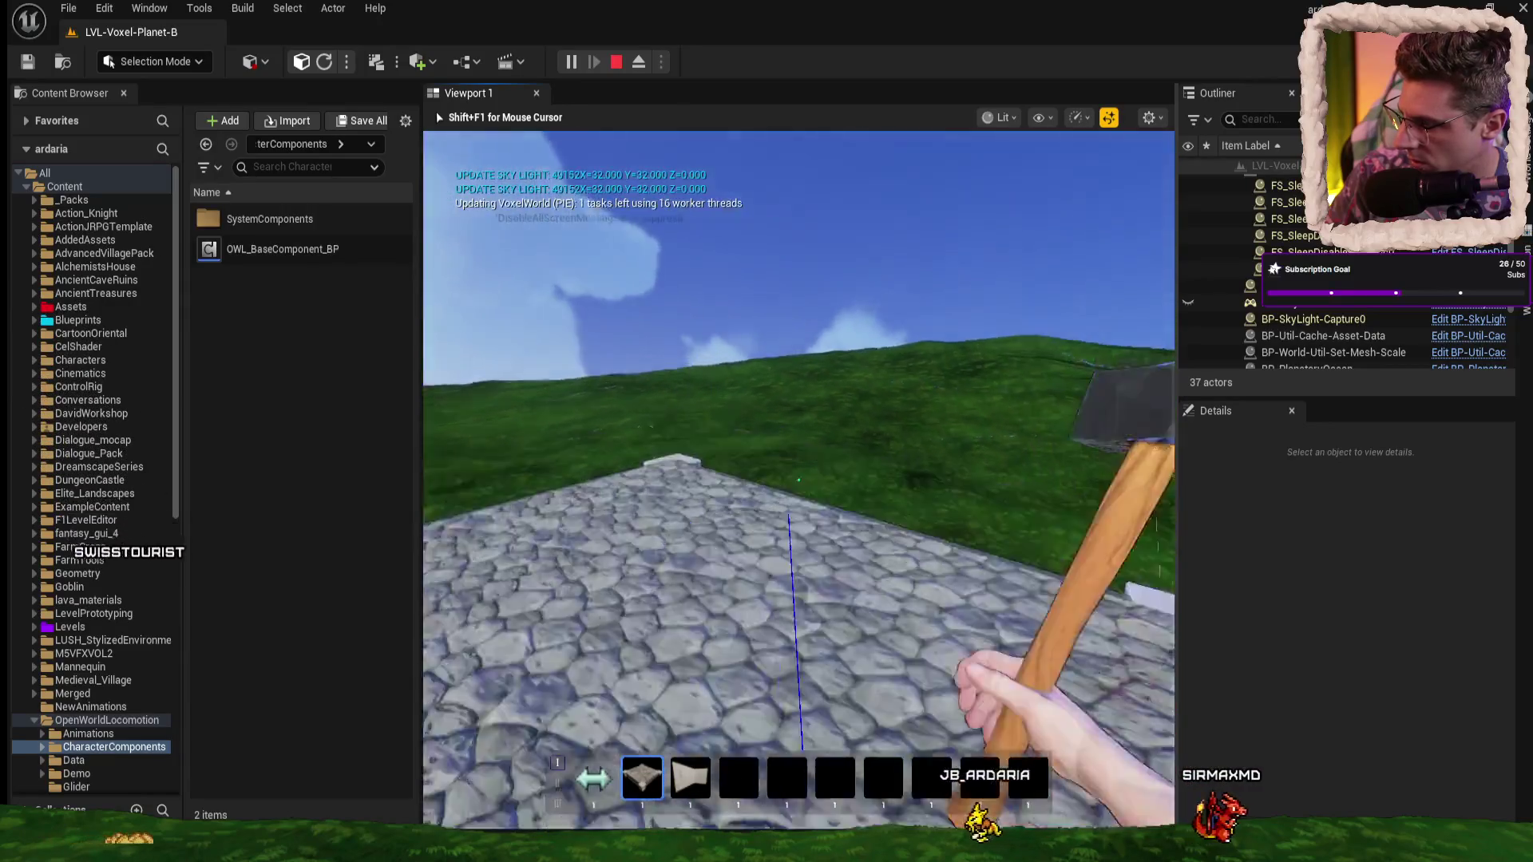
key("w")
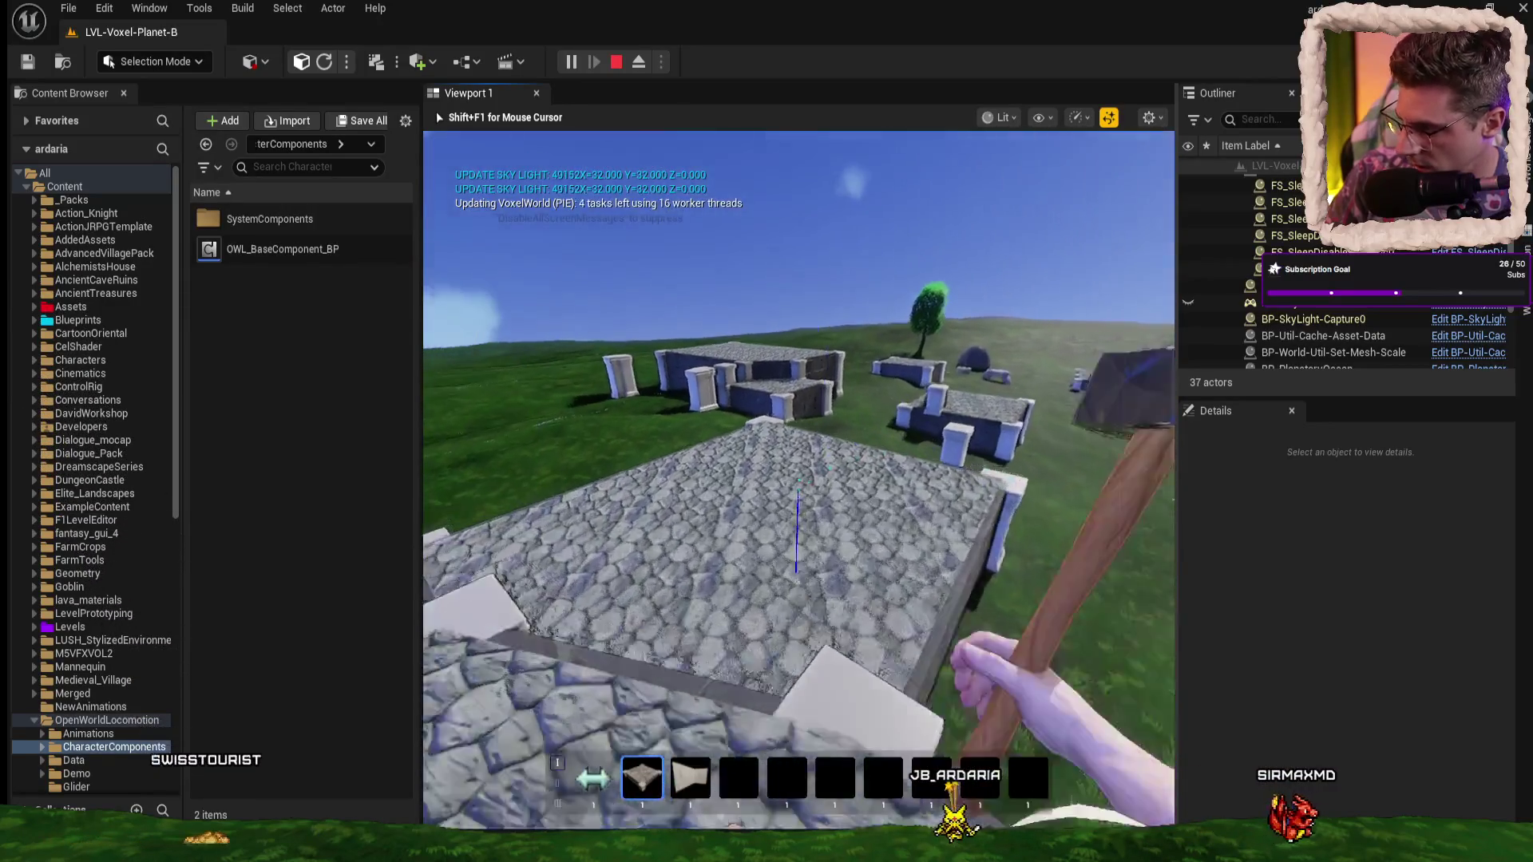
key("w")
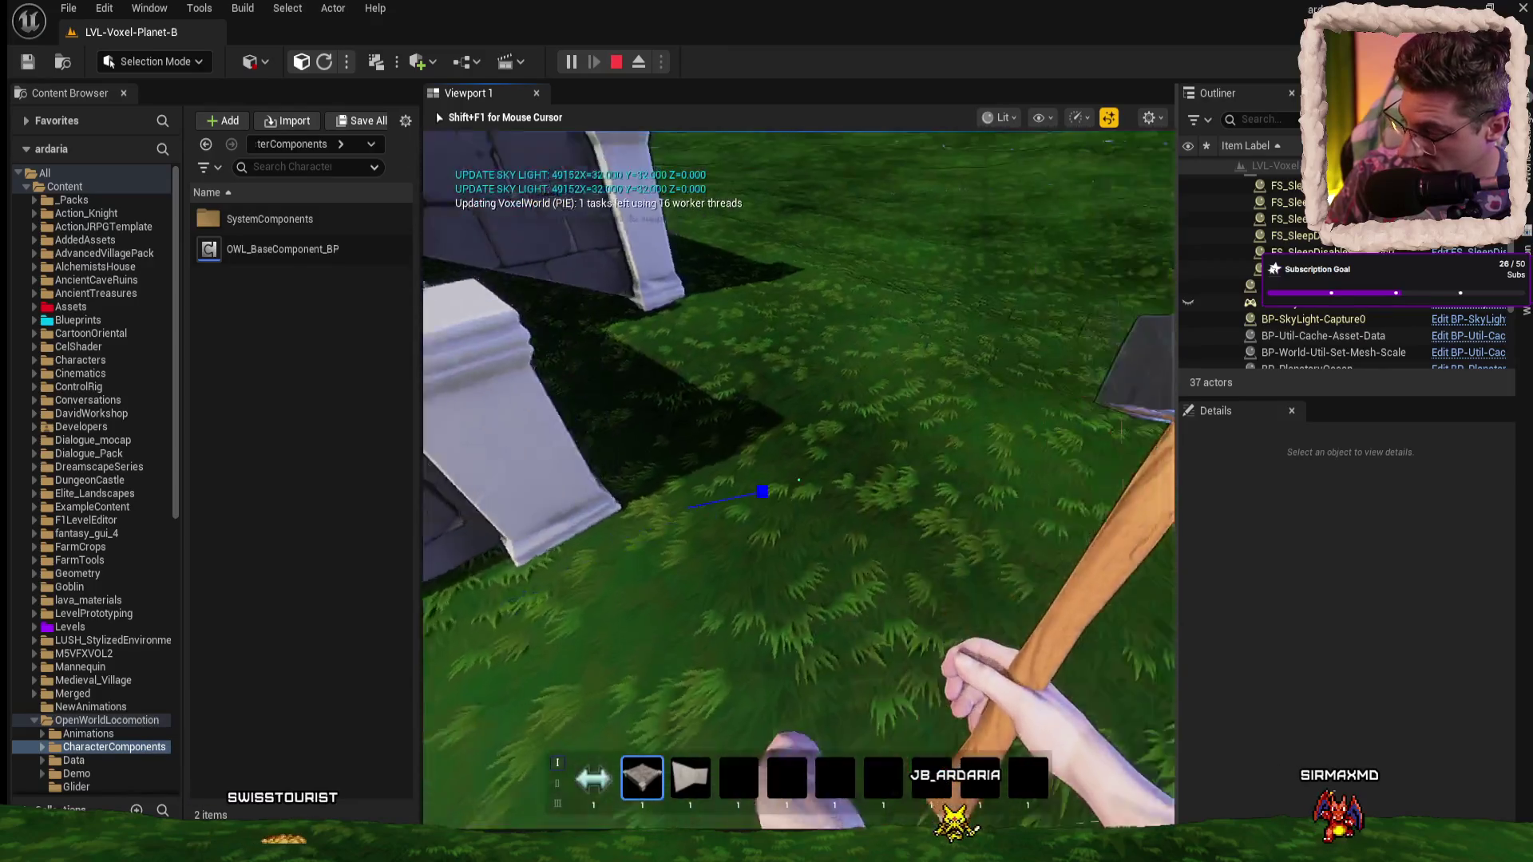
- Walk back onto the platform and along the wall to view the pillar corners
key("w")
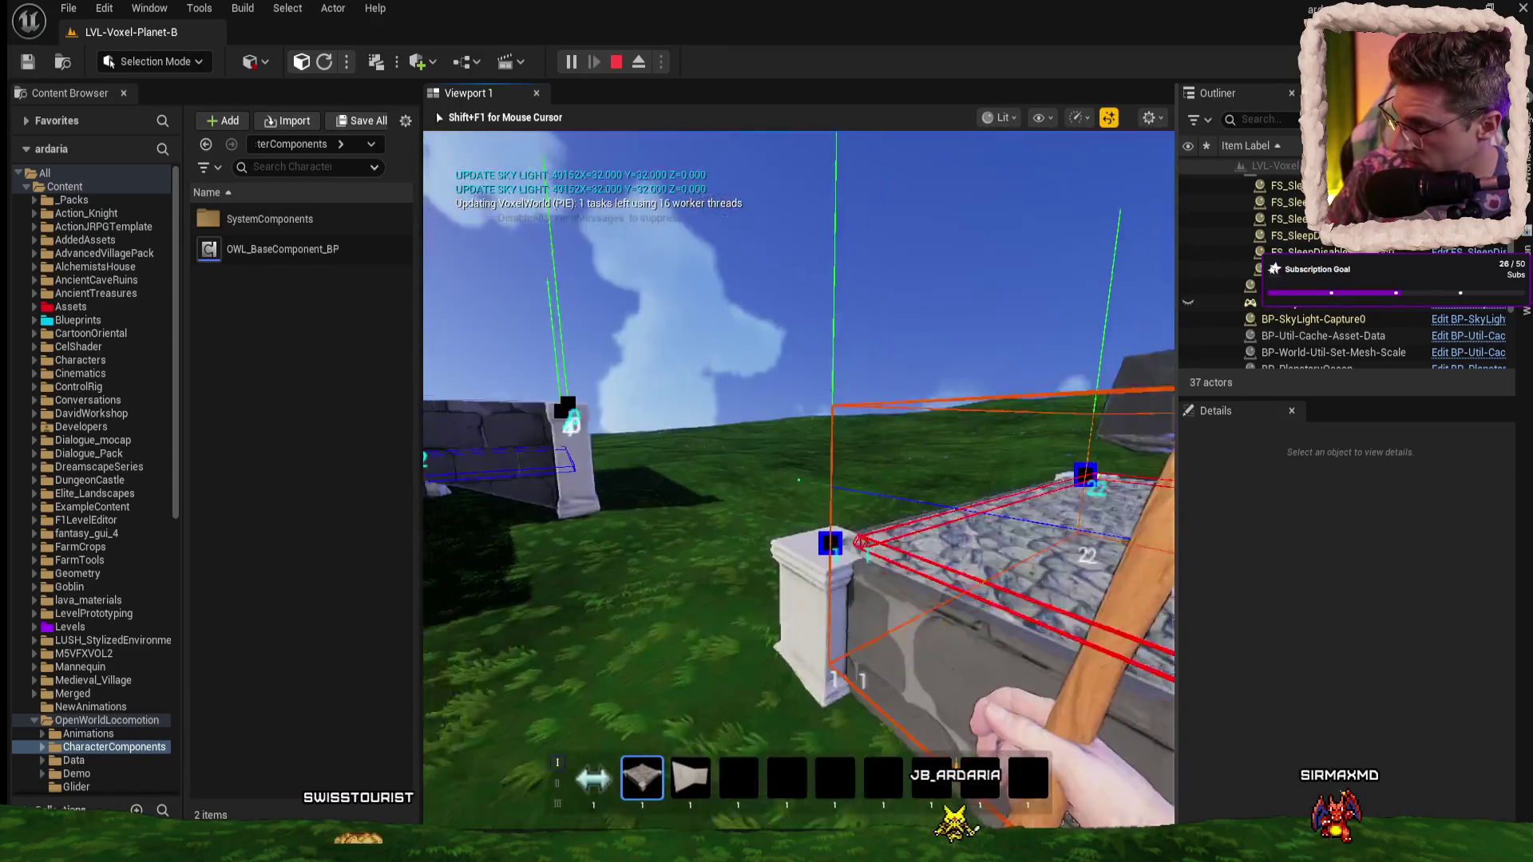
key("w")
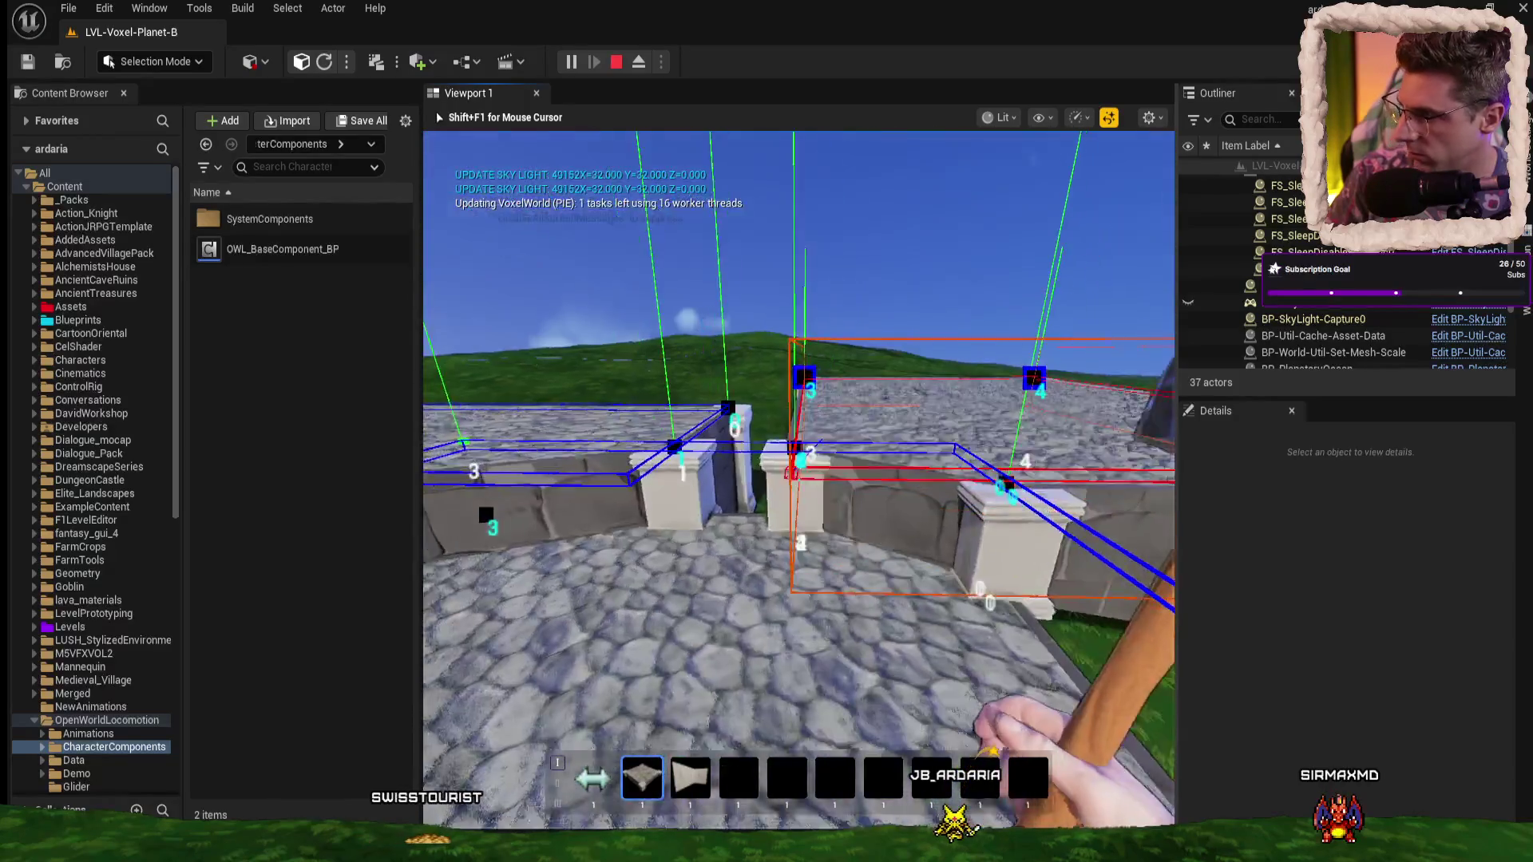
key("w")
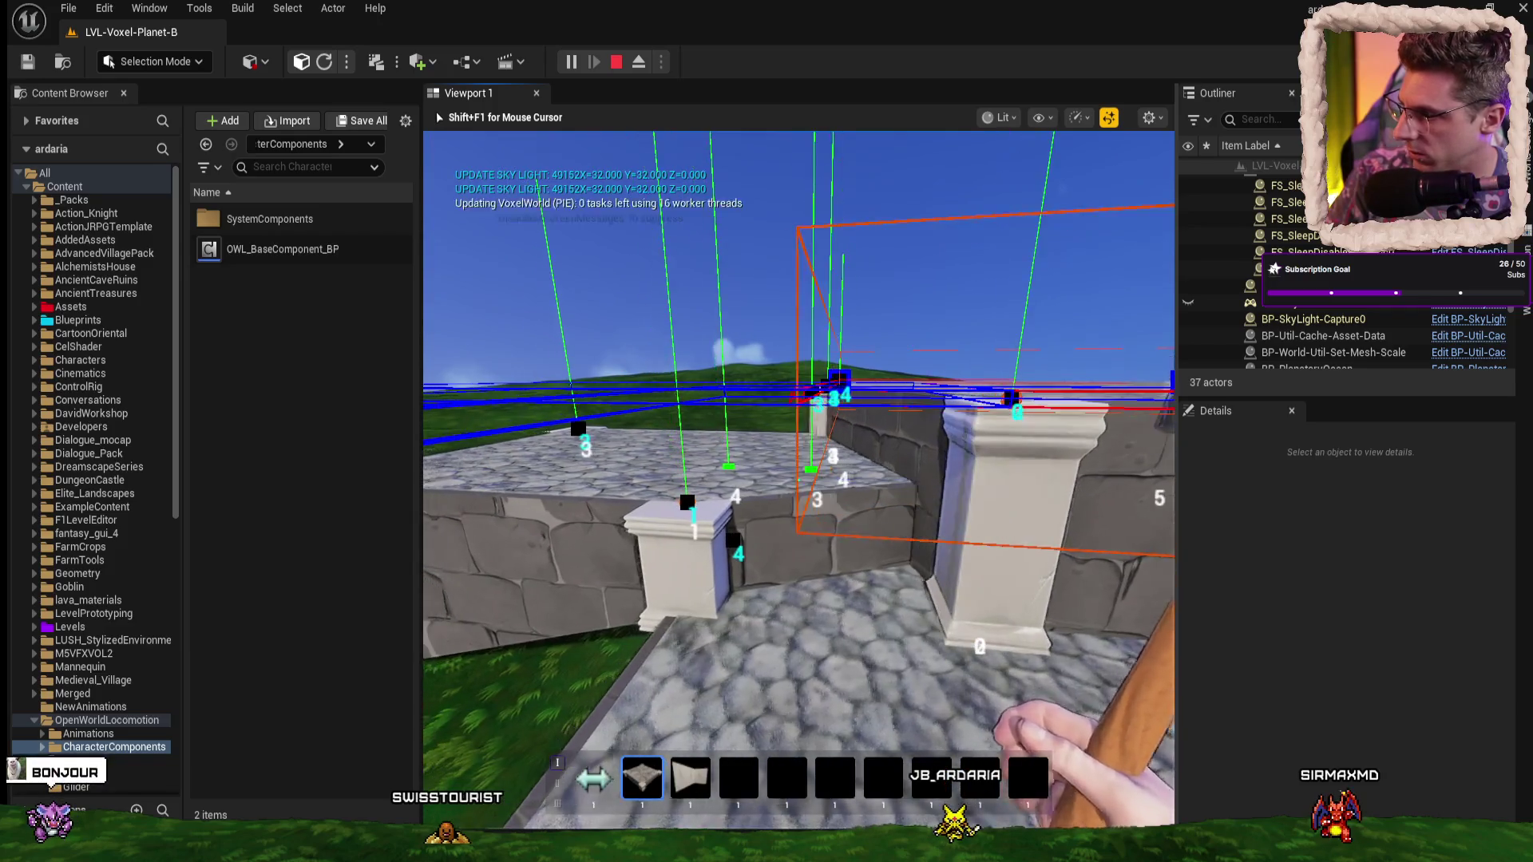
key("w")
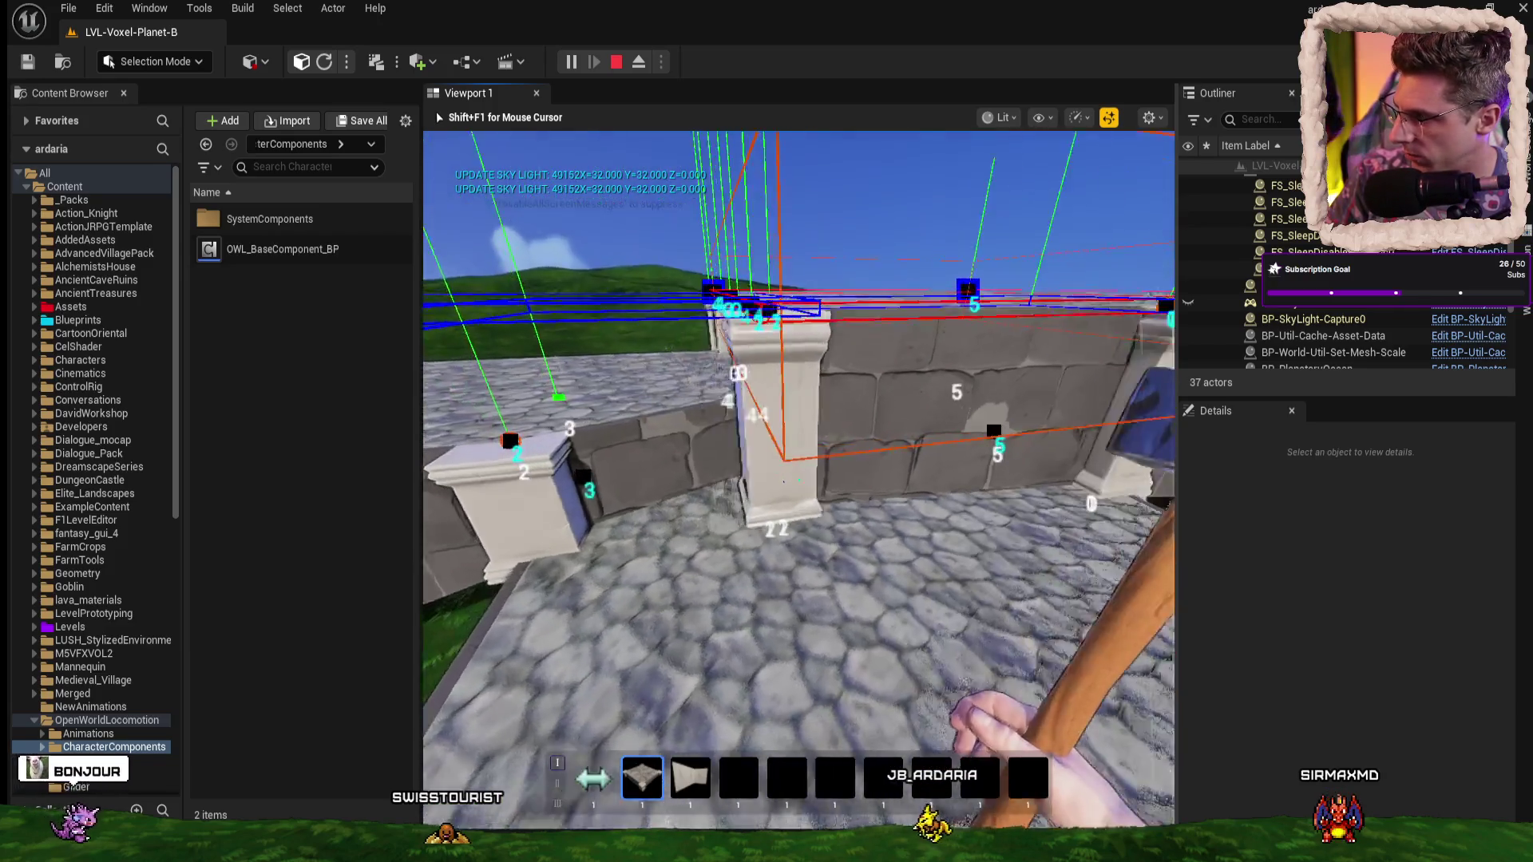
key("w")
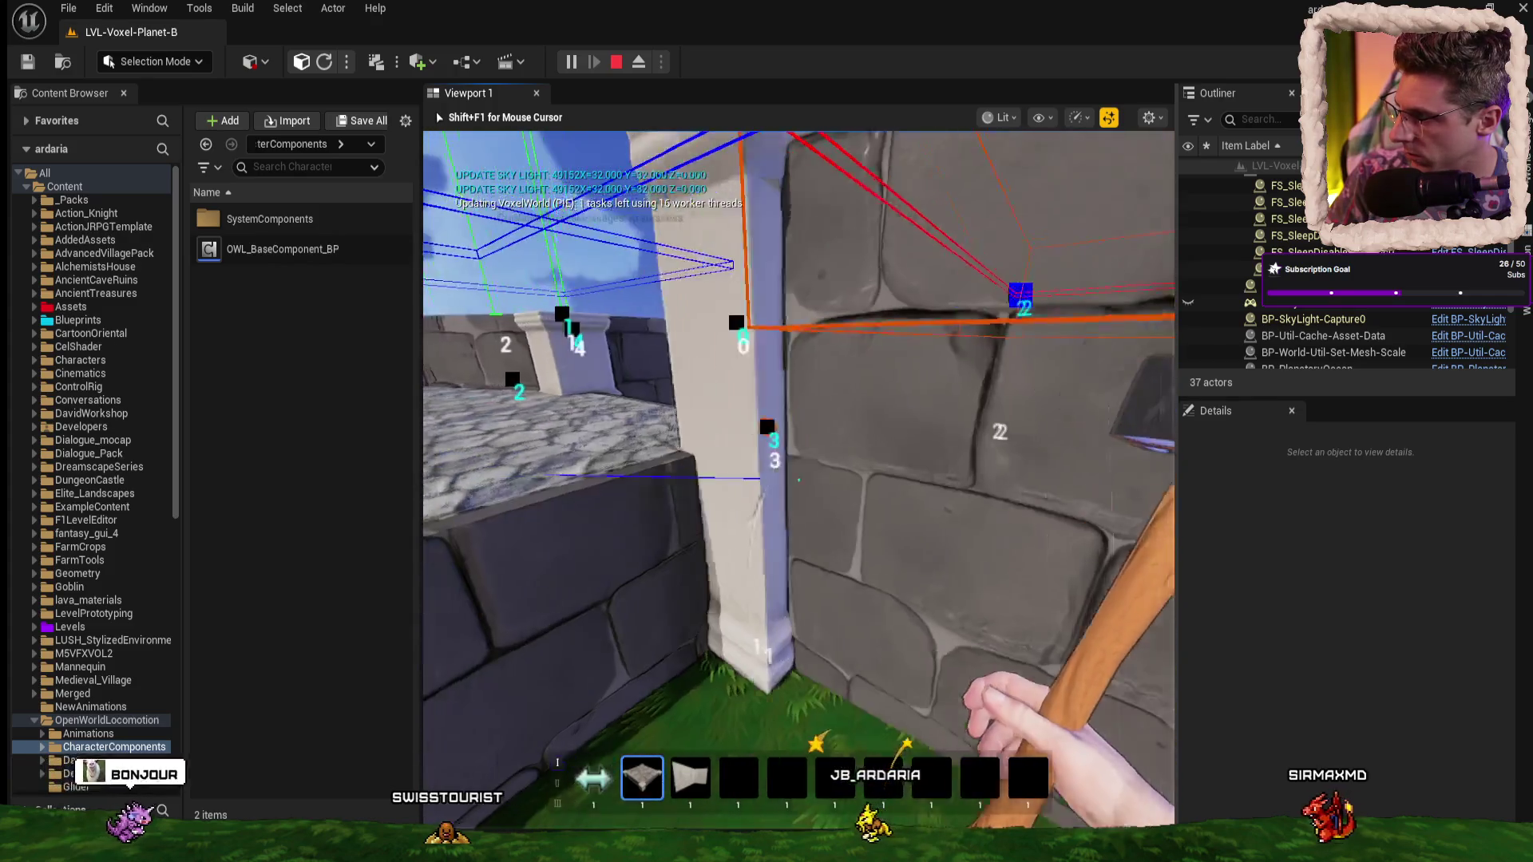
key("s")
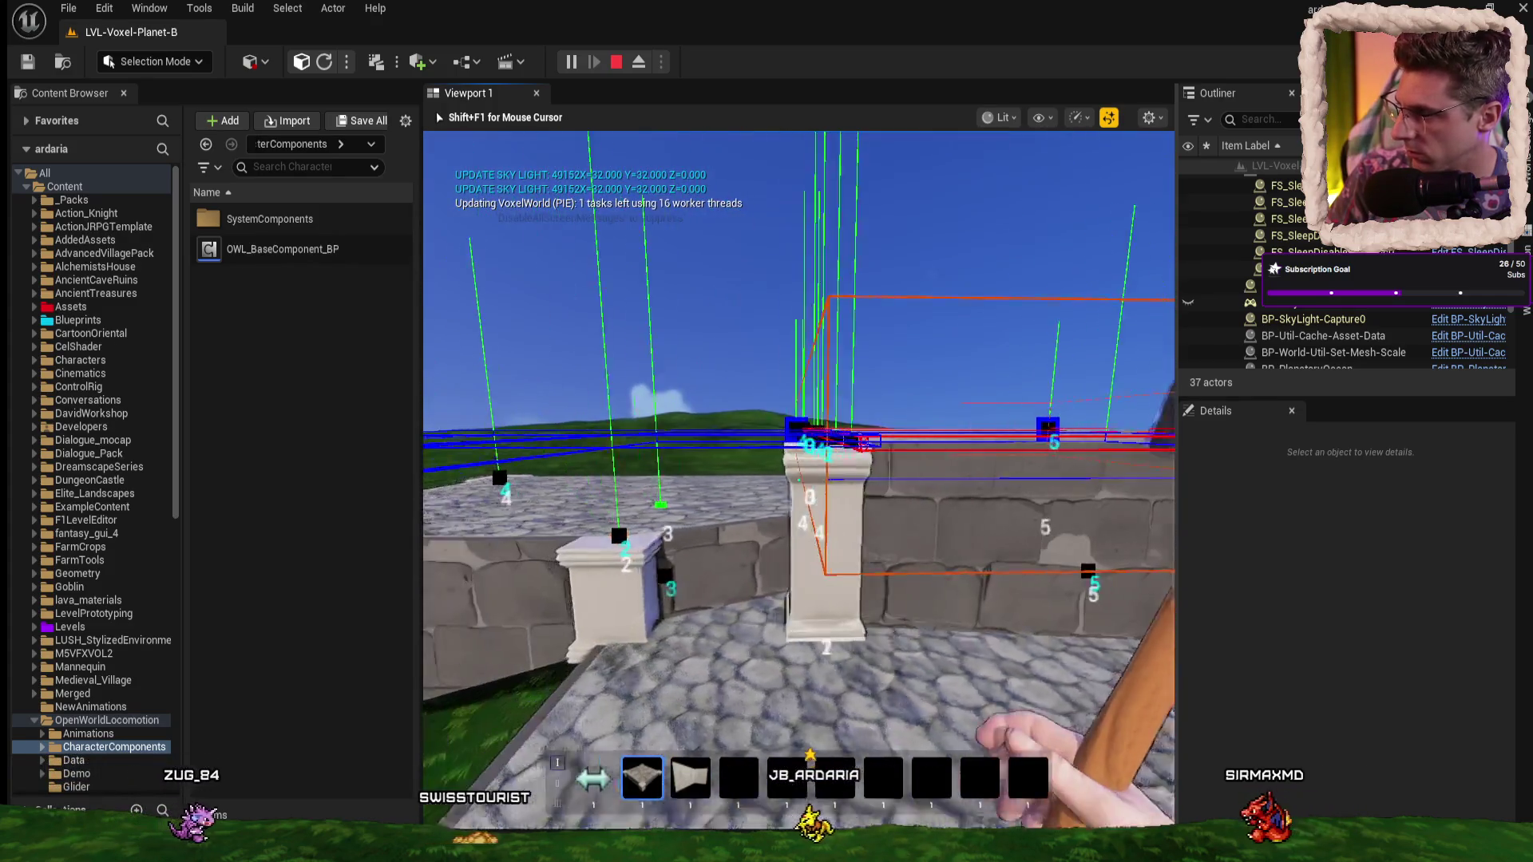
key("w")
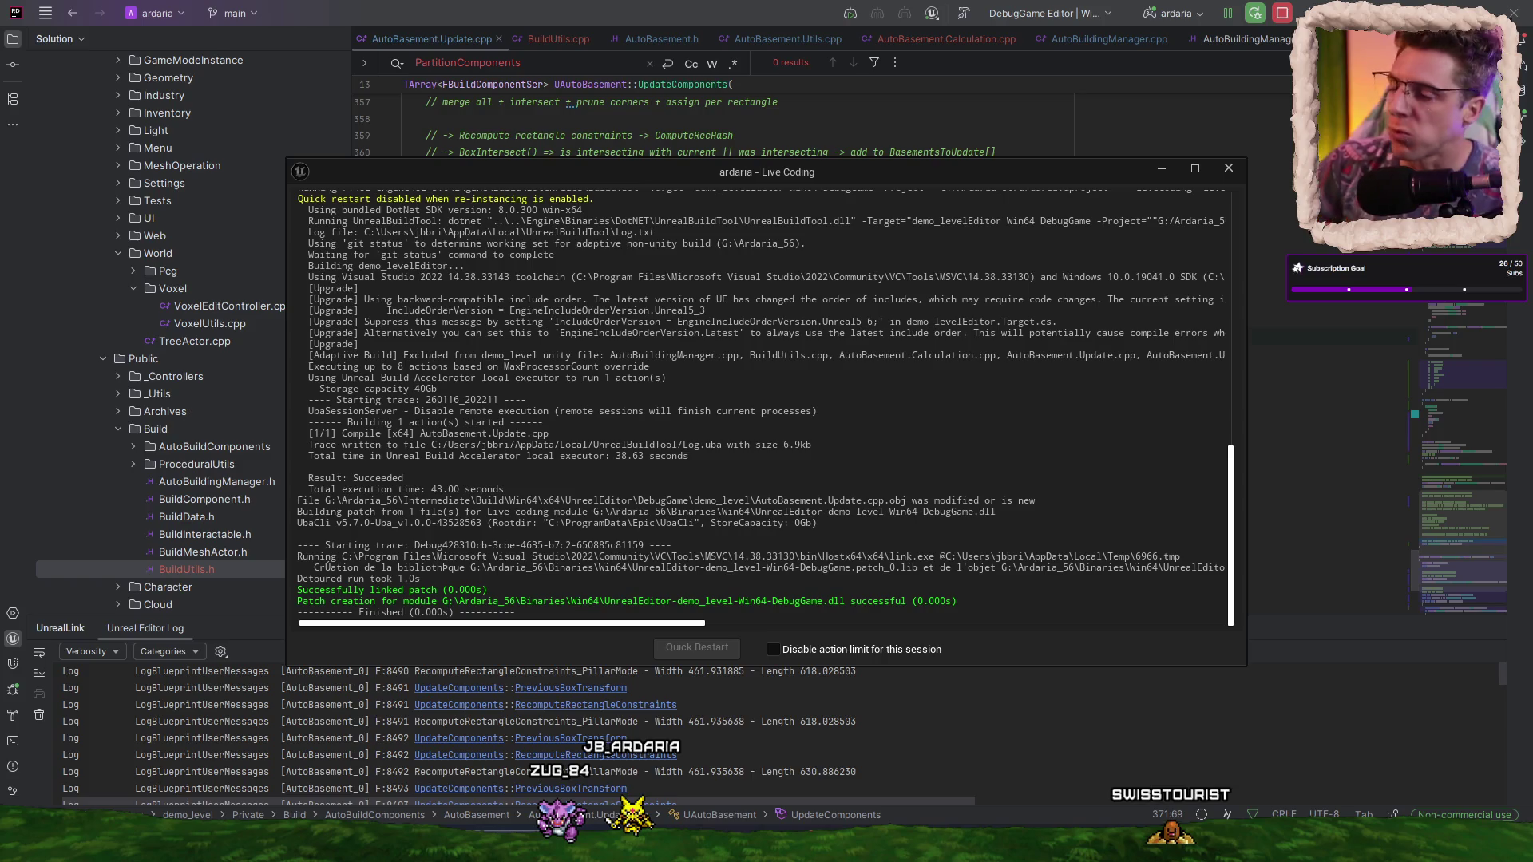
- Minimize the Live Coding log once the patch has built successfully
left_click(1167, 177)
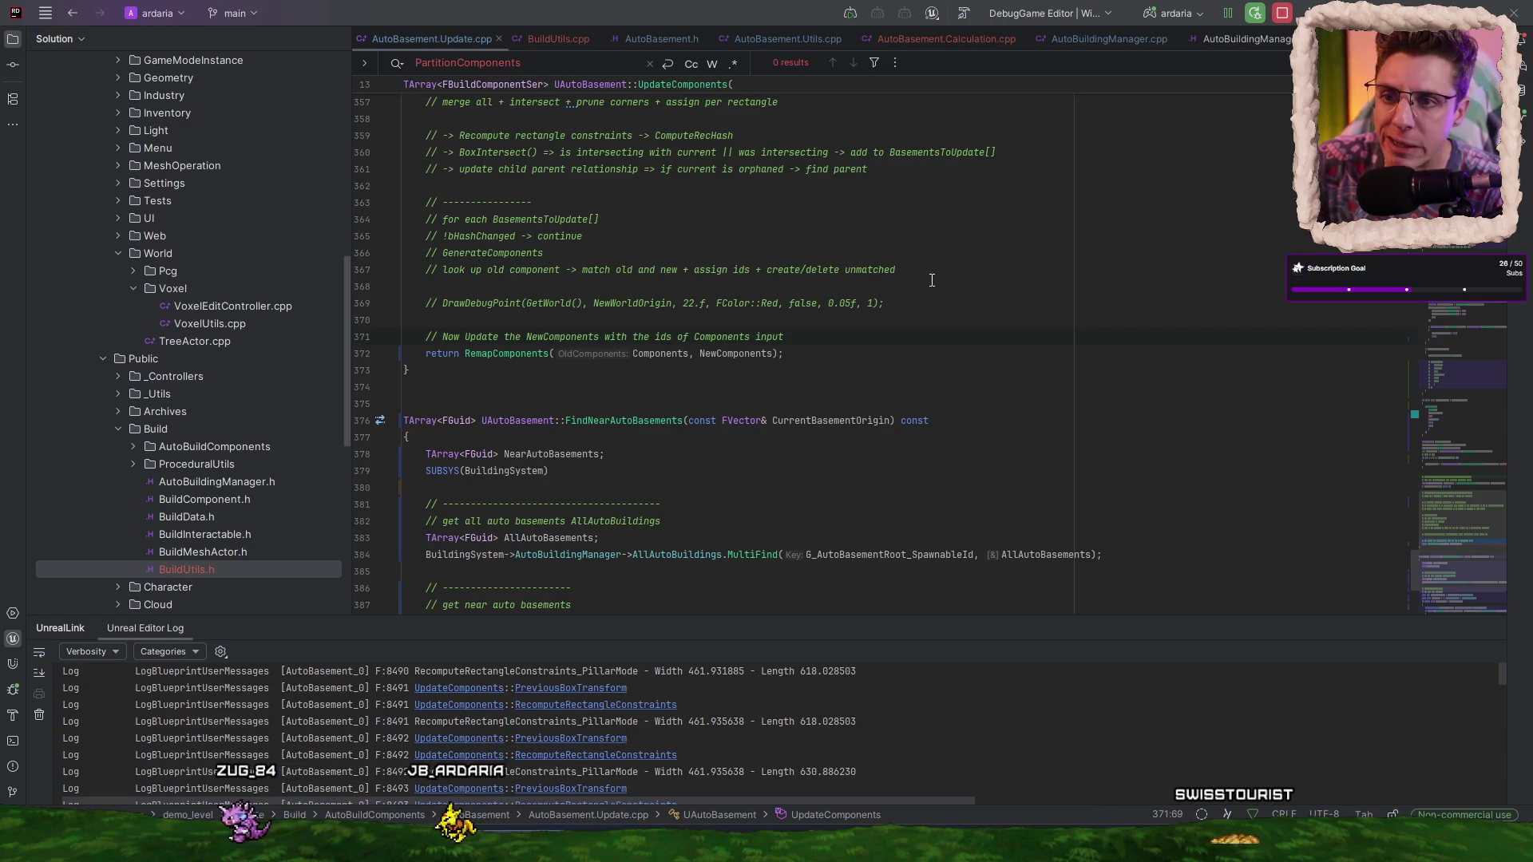
- Review CreateOrUpdateBuildComponents in BuildUtils.cpp via AutoBuildingManager.cpp, then switch to YouTube
left_click(936, 43)
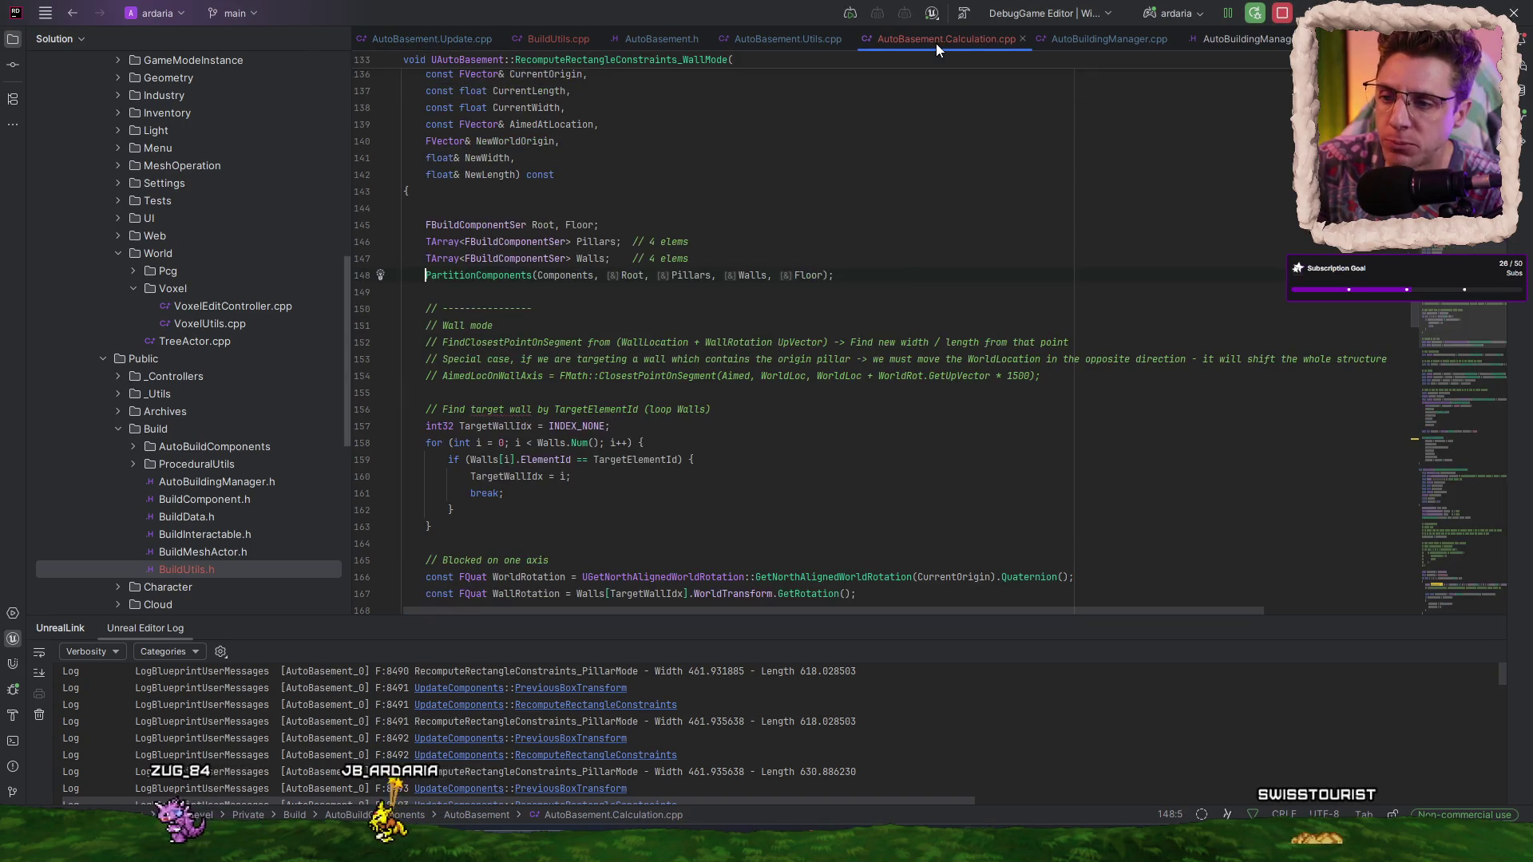
left_click(1093, 43)
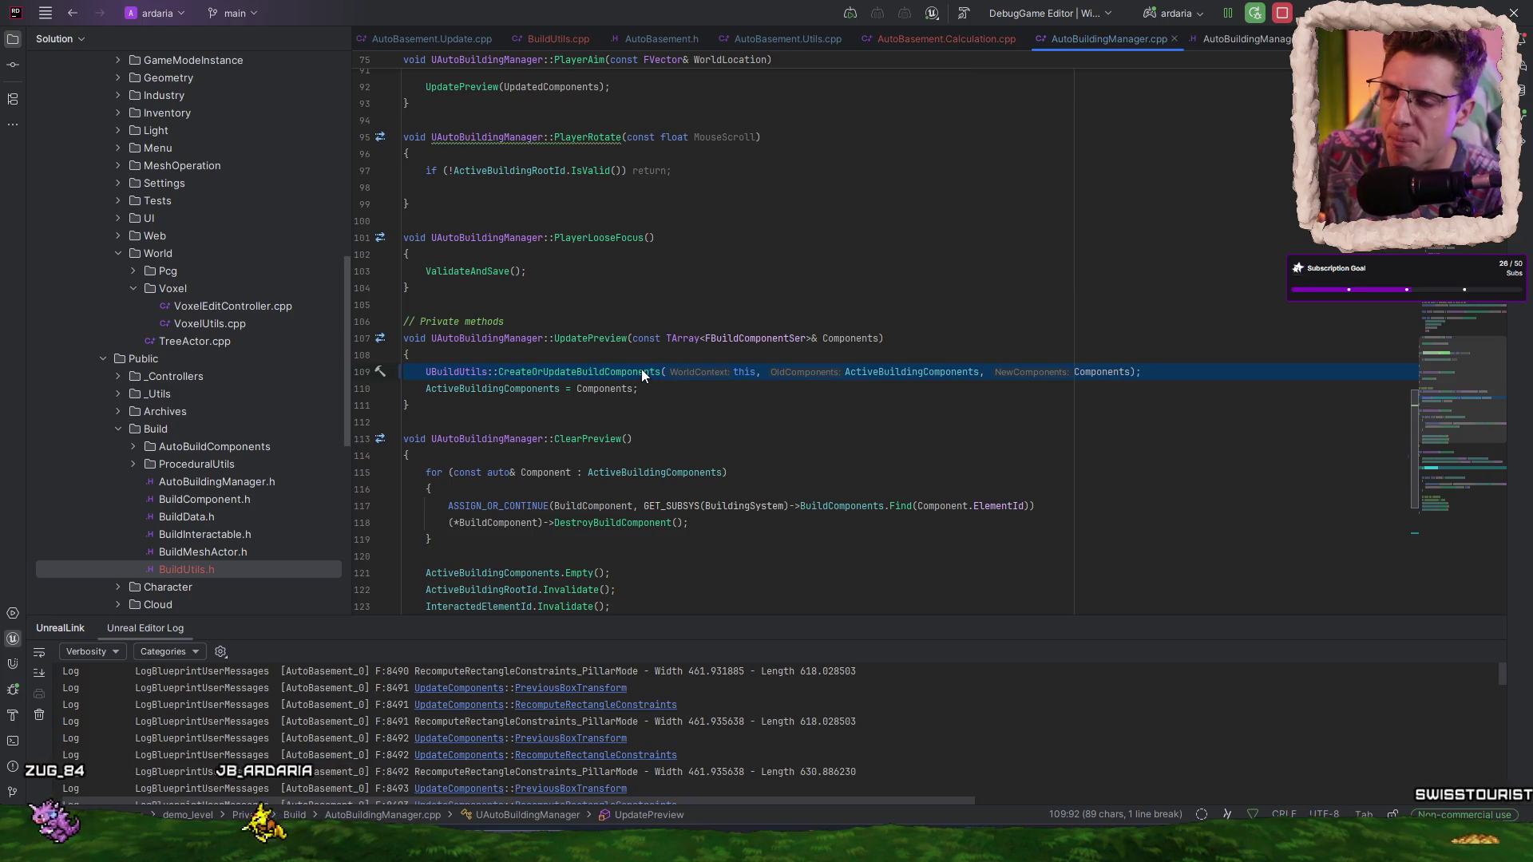
left_click(601, 373, "ctrl")
scroll(770, 397, "down", 6)
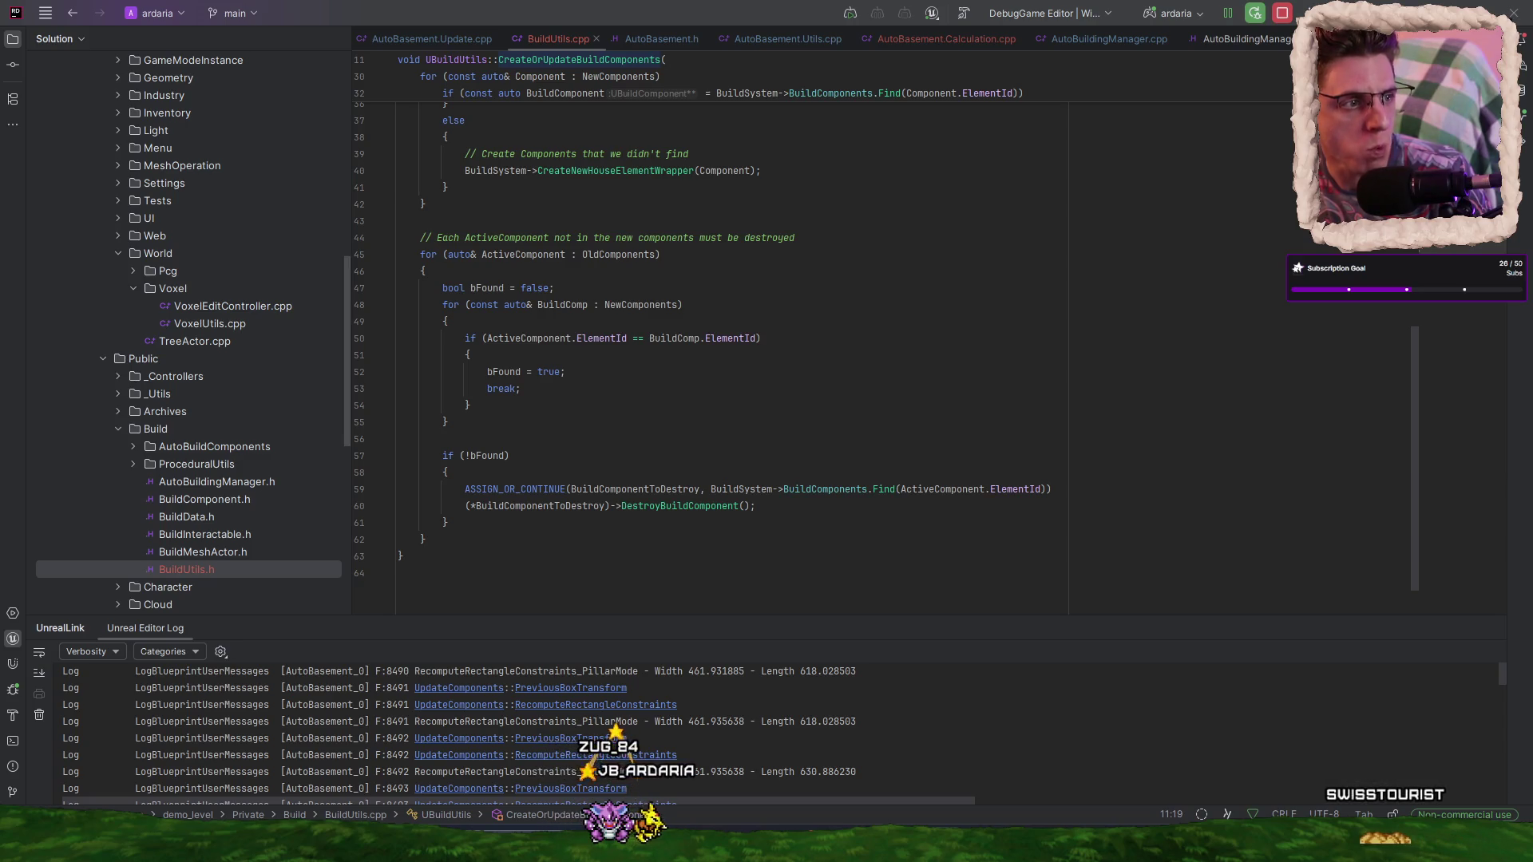
key("alt+Tab")
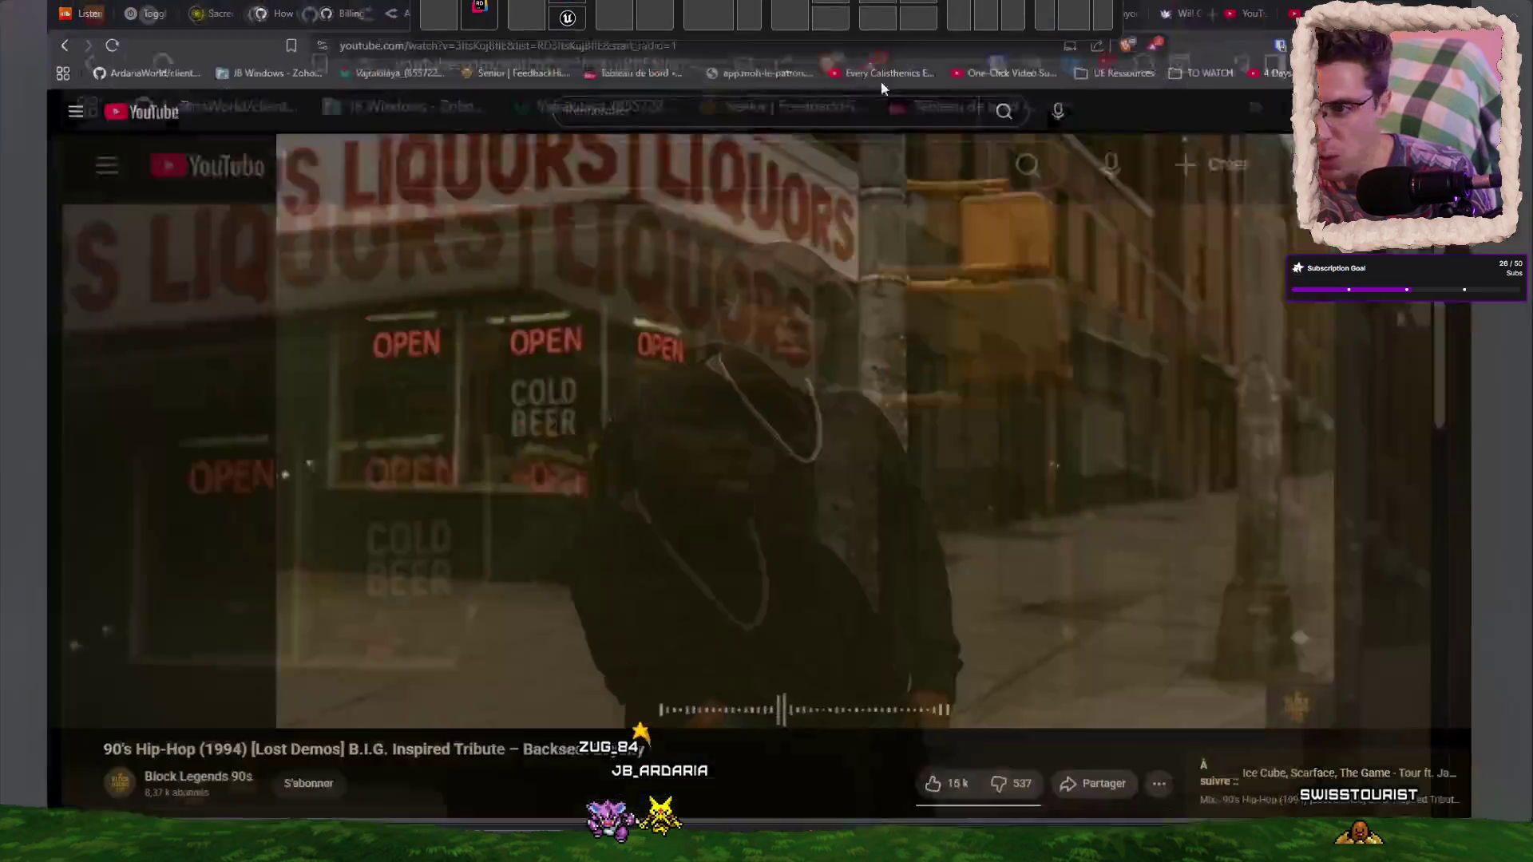
- Browse the YouTube home feed and open 'How To Create Custom UIs in Hytale (in Java)'
left_click(98, 120)
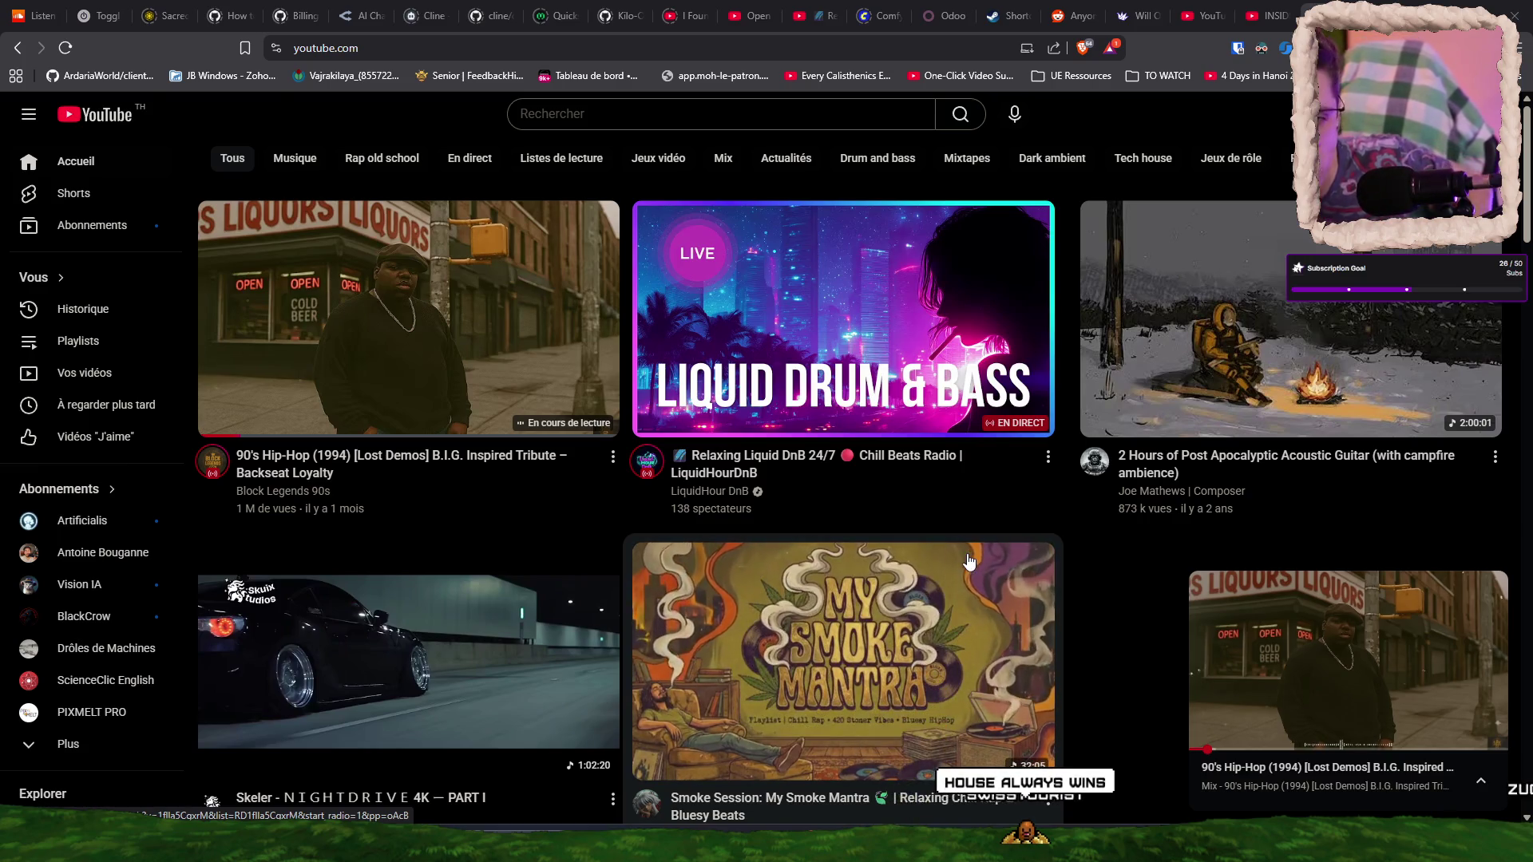
scroll(963, 483, "down", 1)
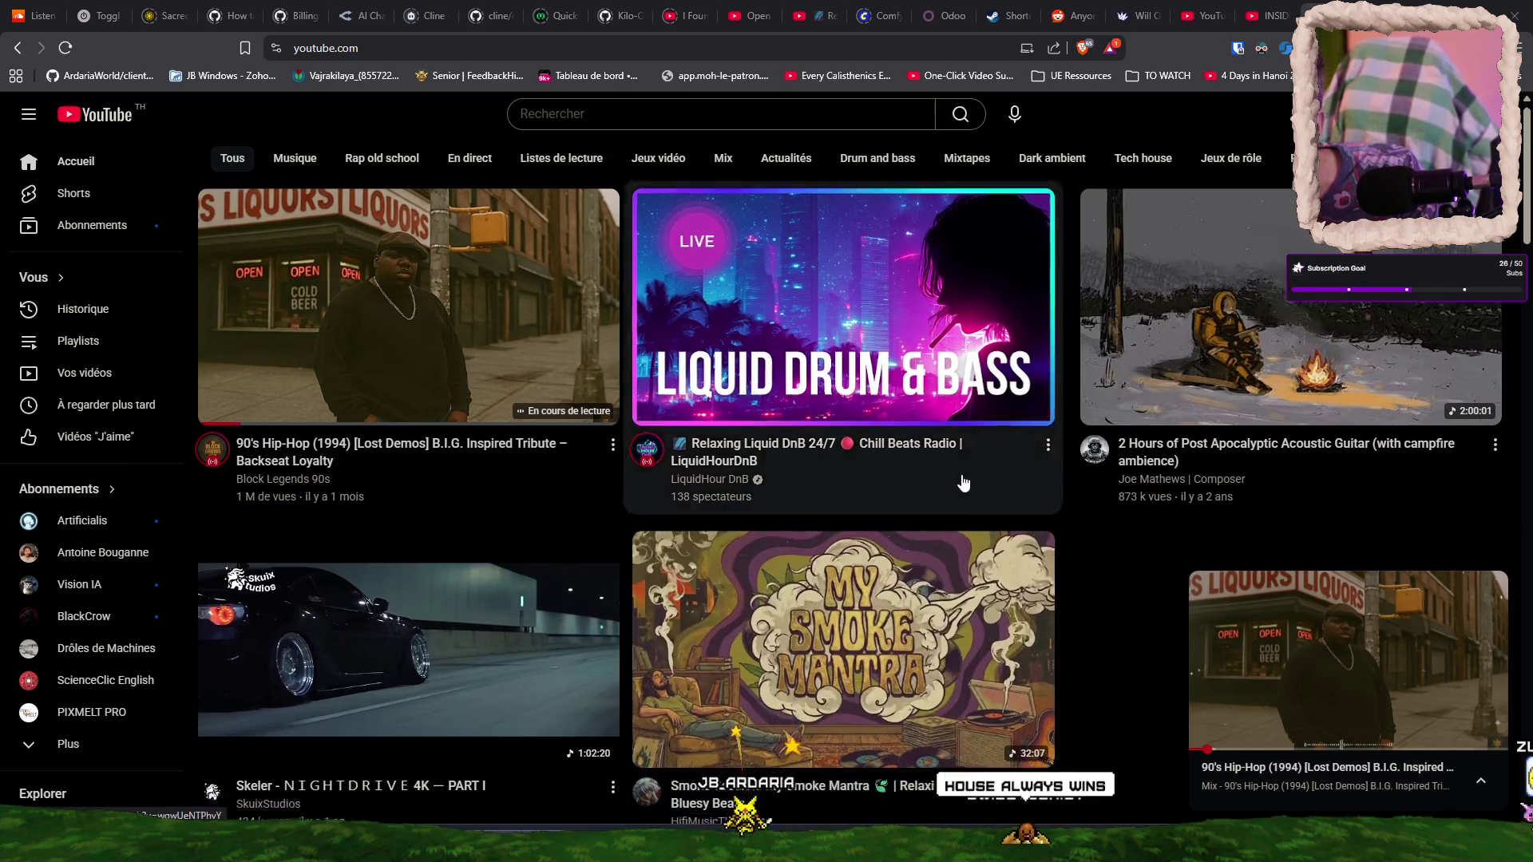
scroll(963, 483, "down", 5)
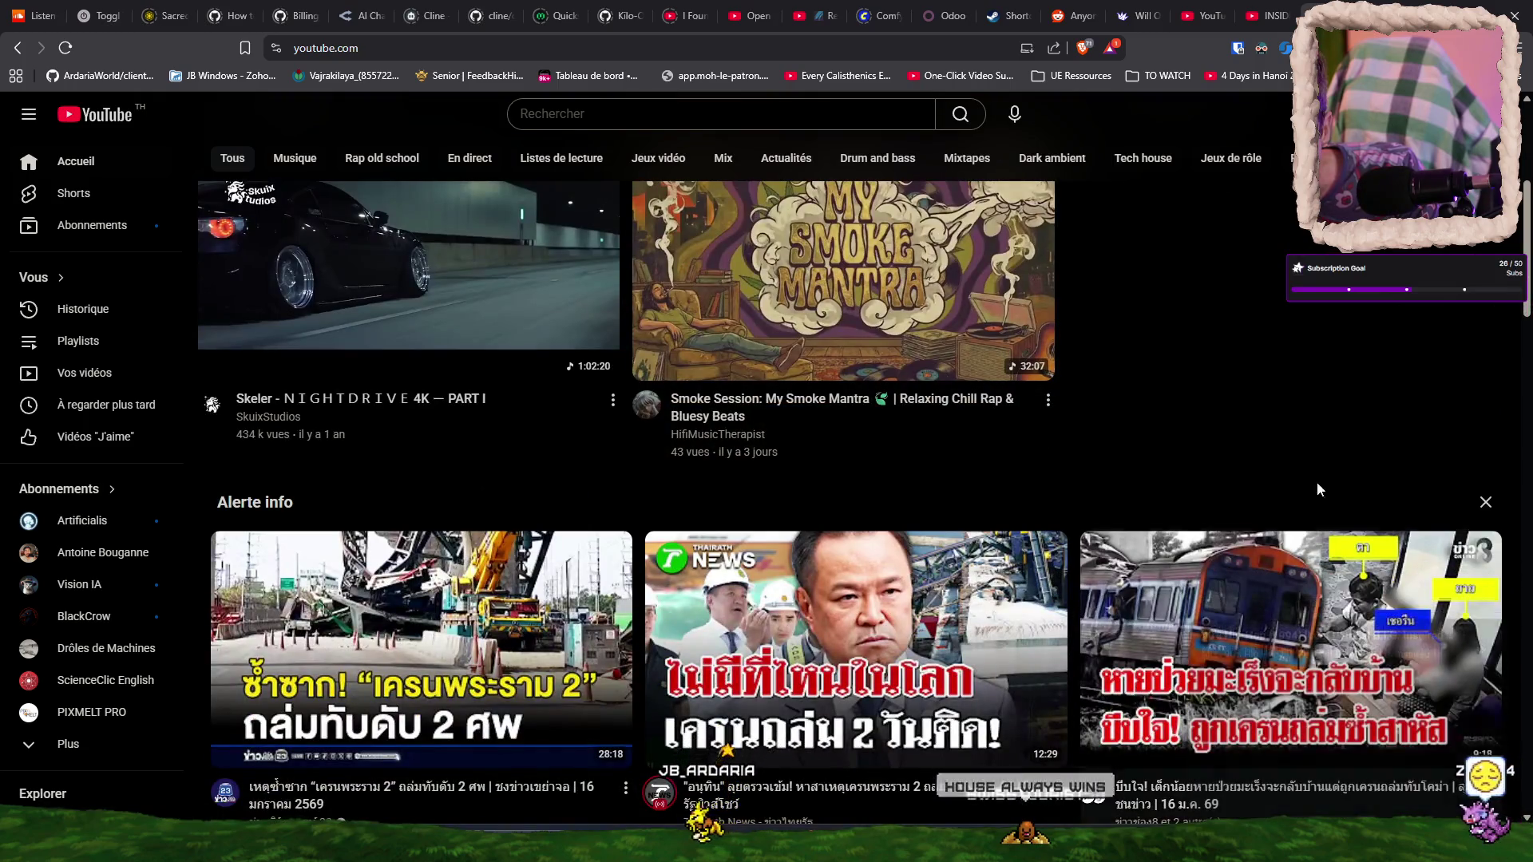
scroll(1318, 488, "down", 10)
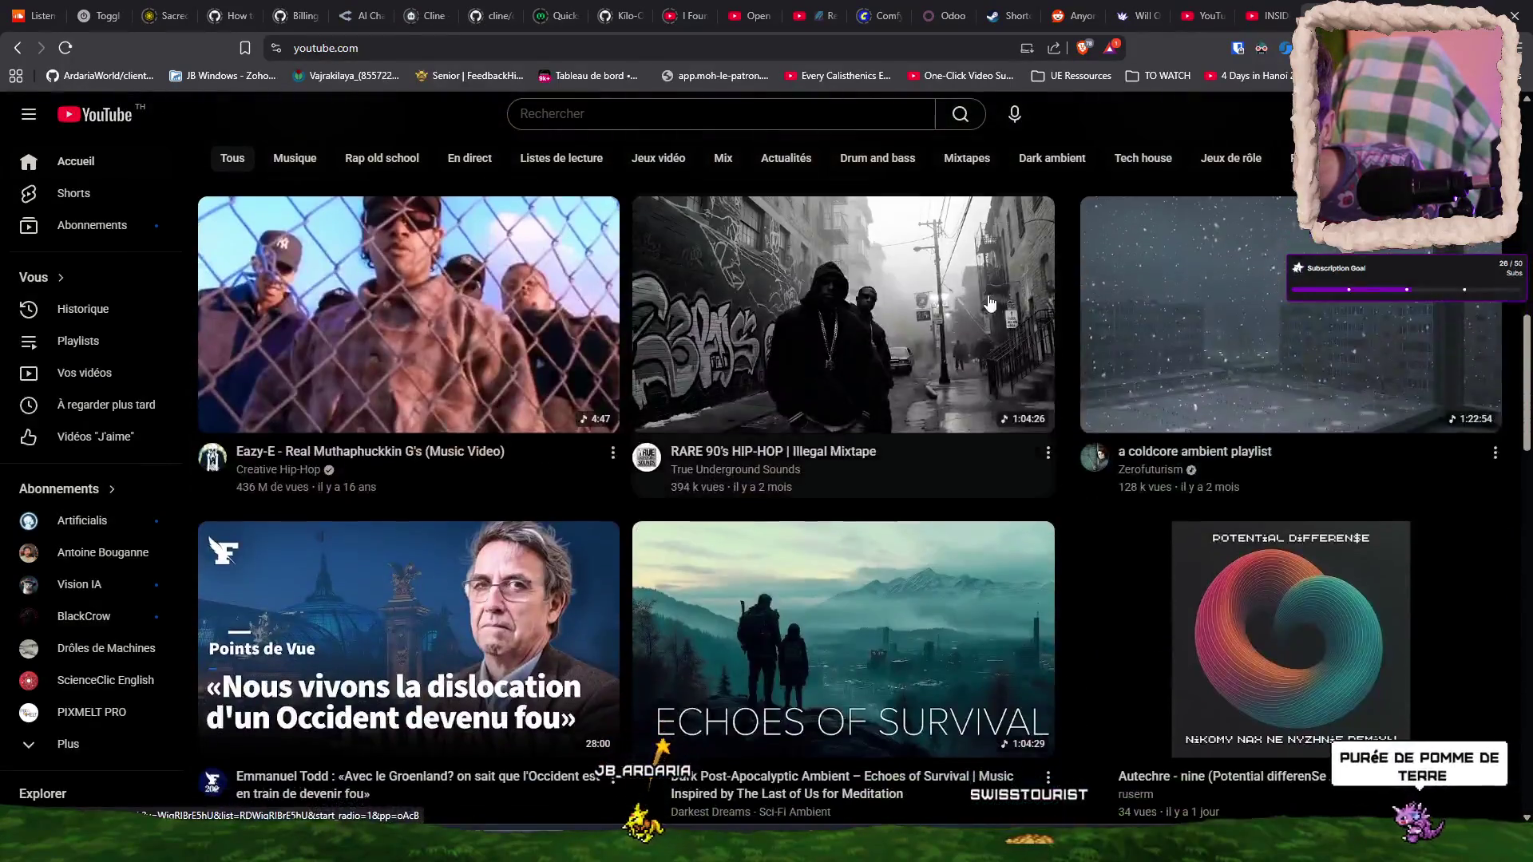
scroll(990, 303, "down", 5)
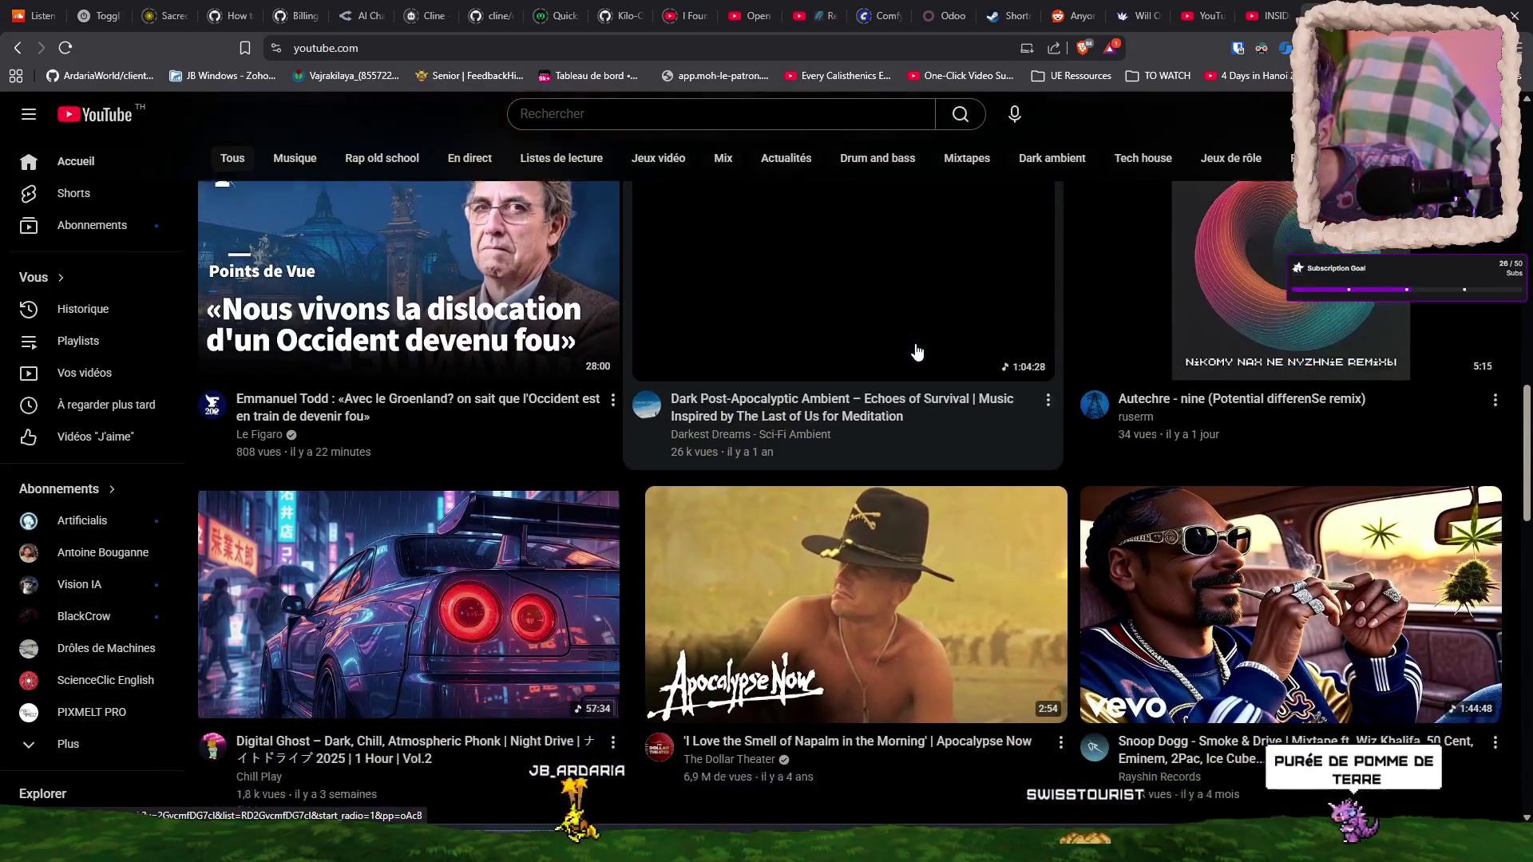
scroll(916, 352, "down", 1)
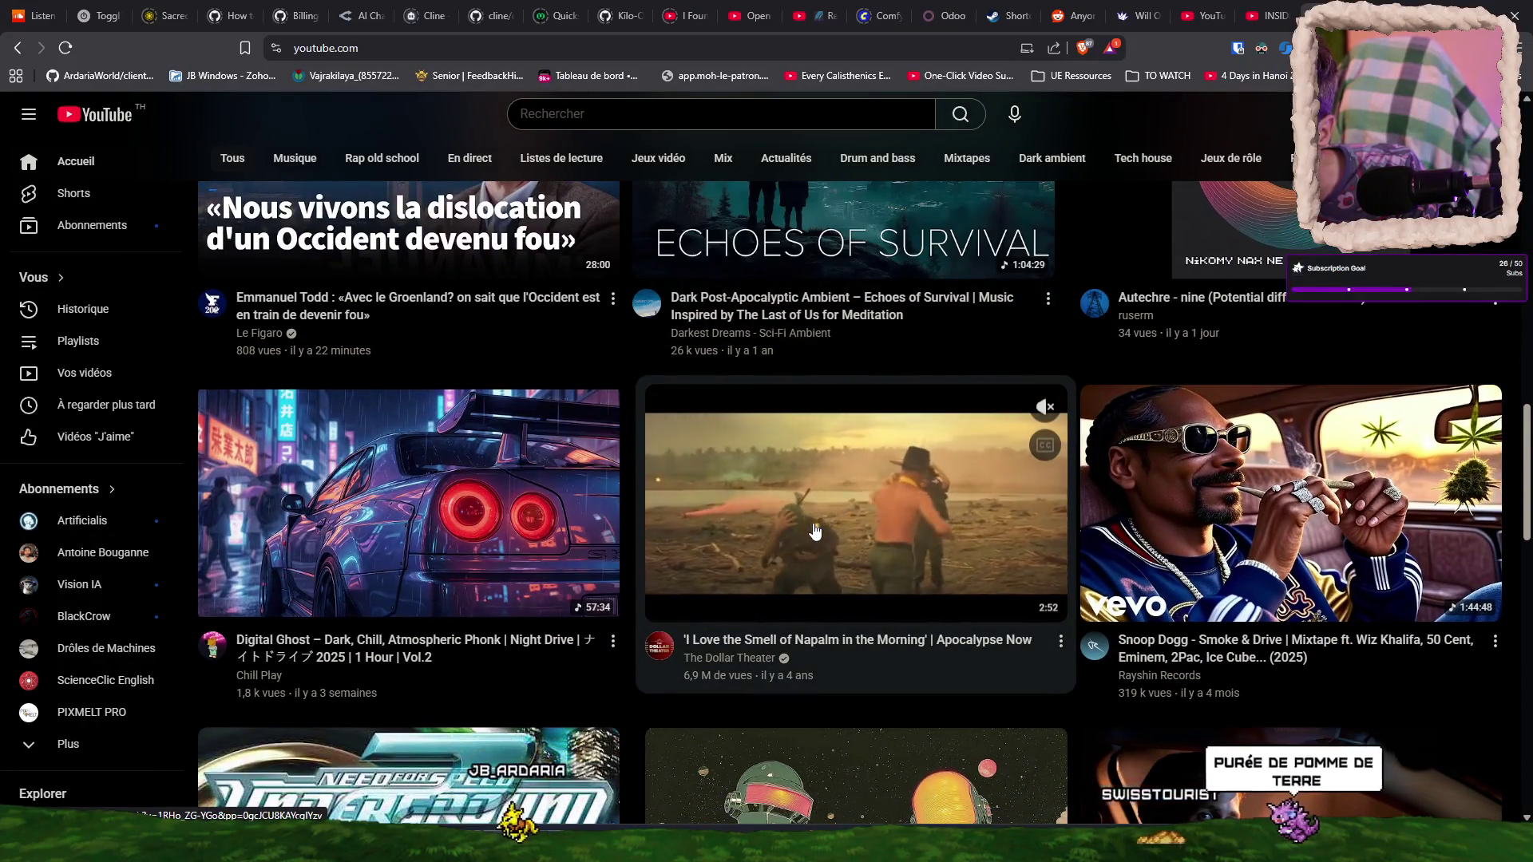
scroll(808, 527, "down", 2)
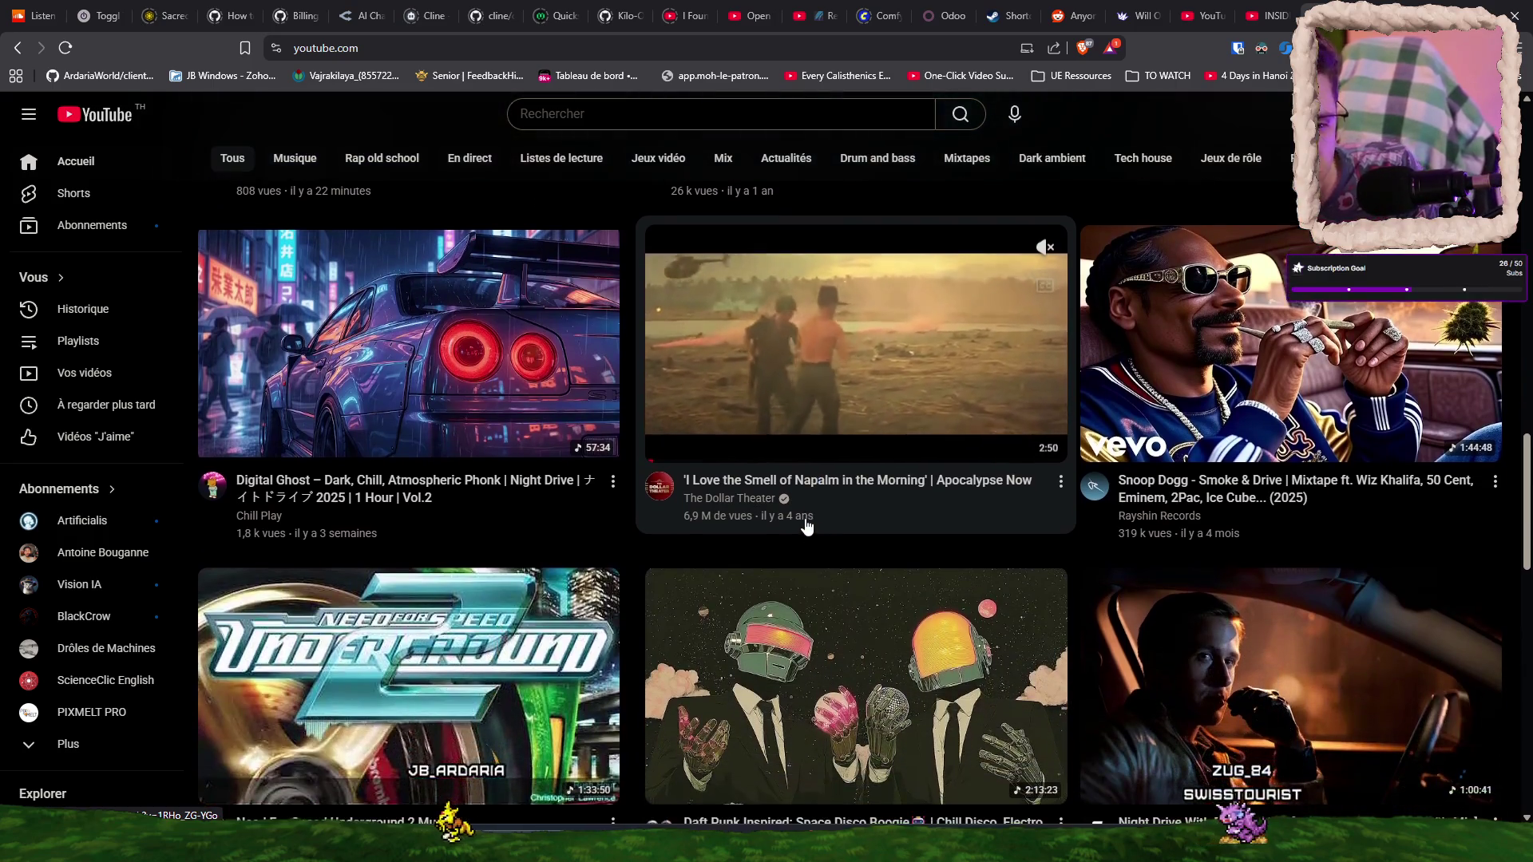
scroll(807, 525, "down", 1)
scroll(749, 577, "down", 3)
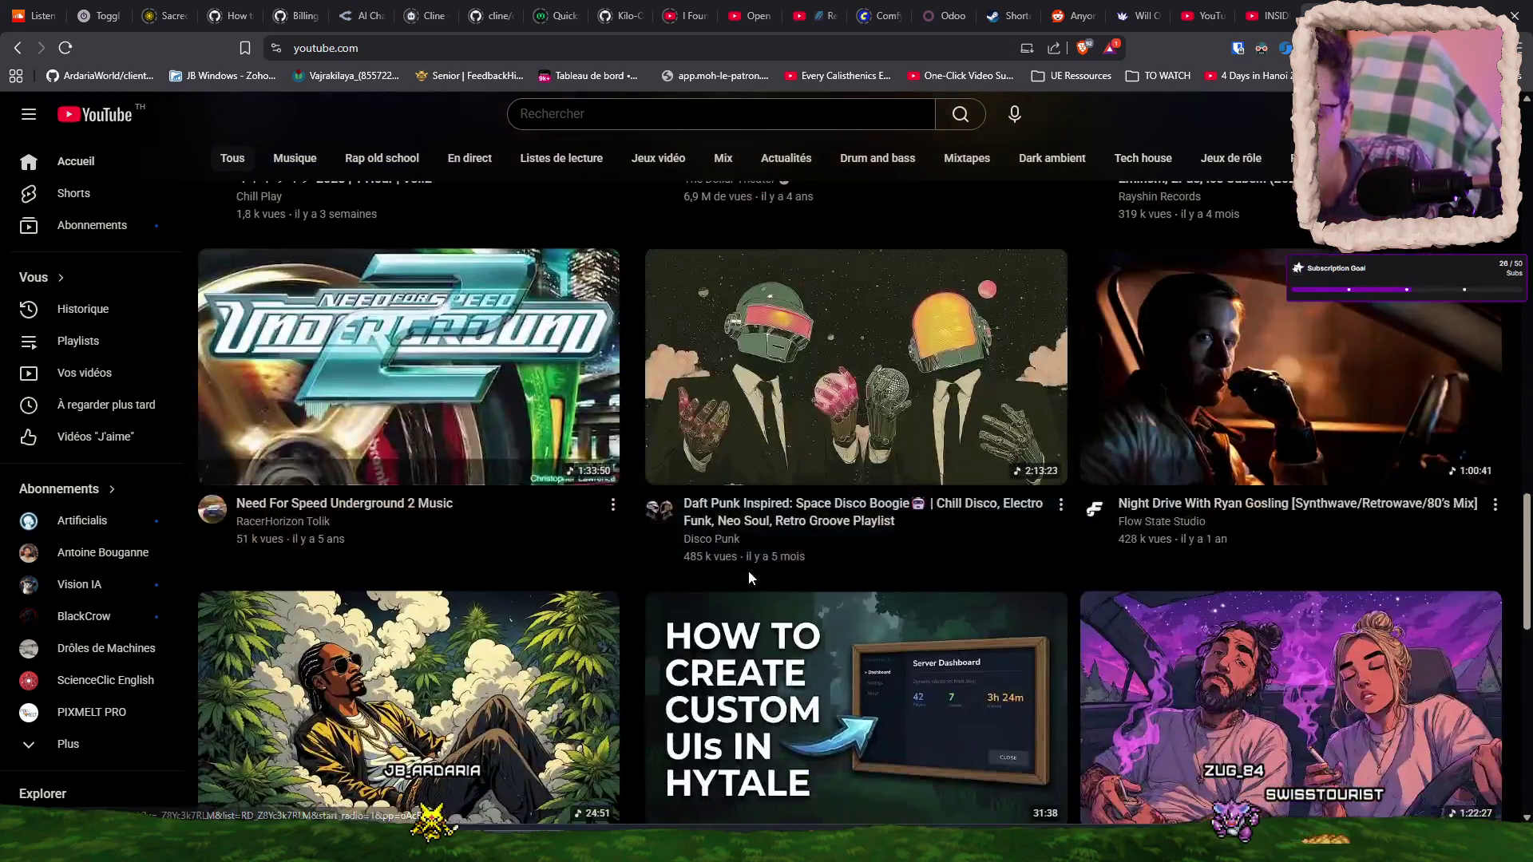
scroll(783, 583, "down", 2)
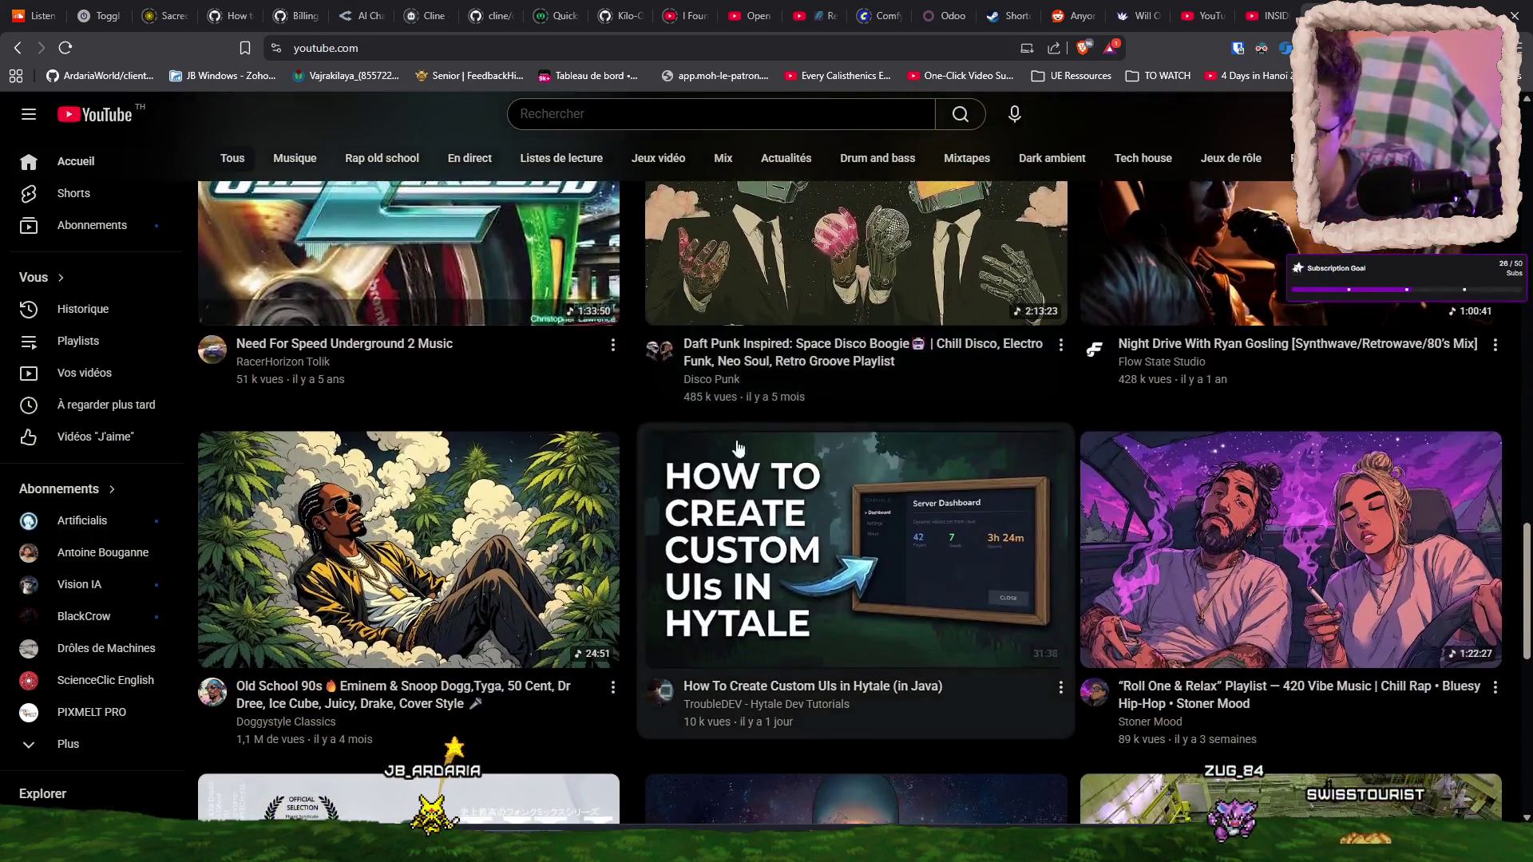
left_click(809, 589)
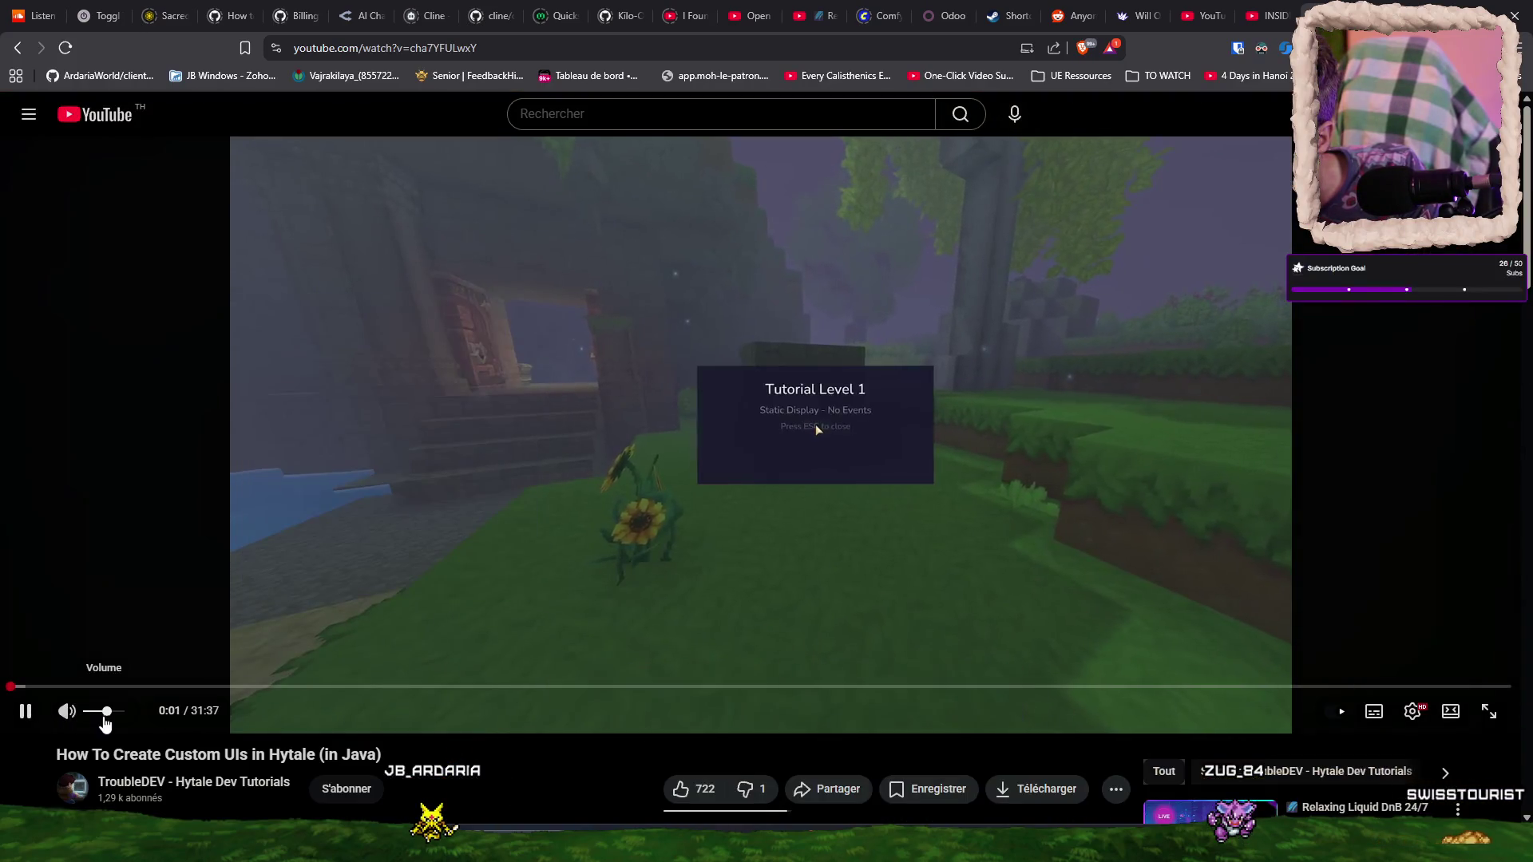
- Raise the Hytale UI tutorial's volume to full
left_click_drag(105, 722, 165, 721)
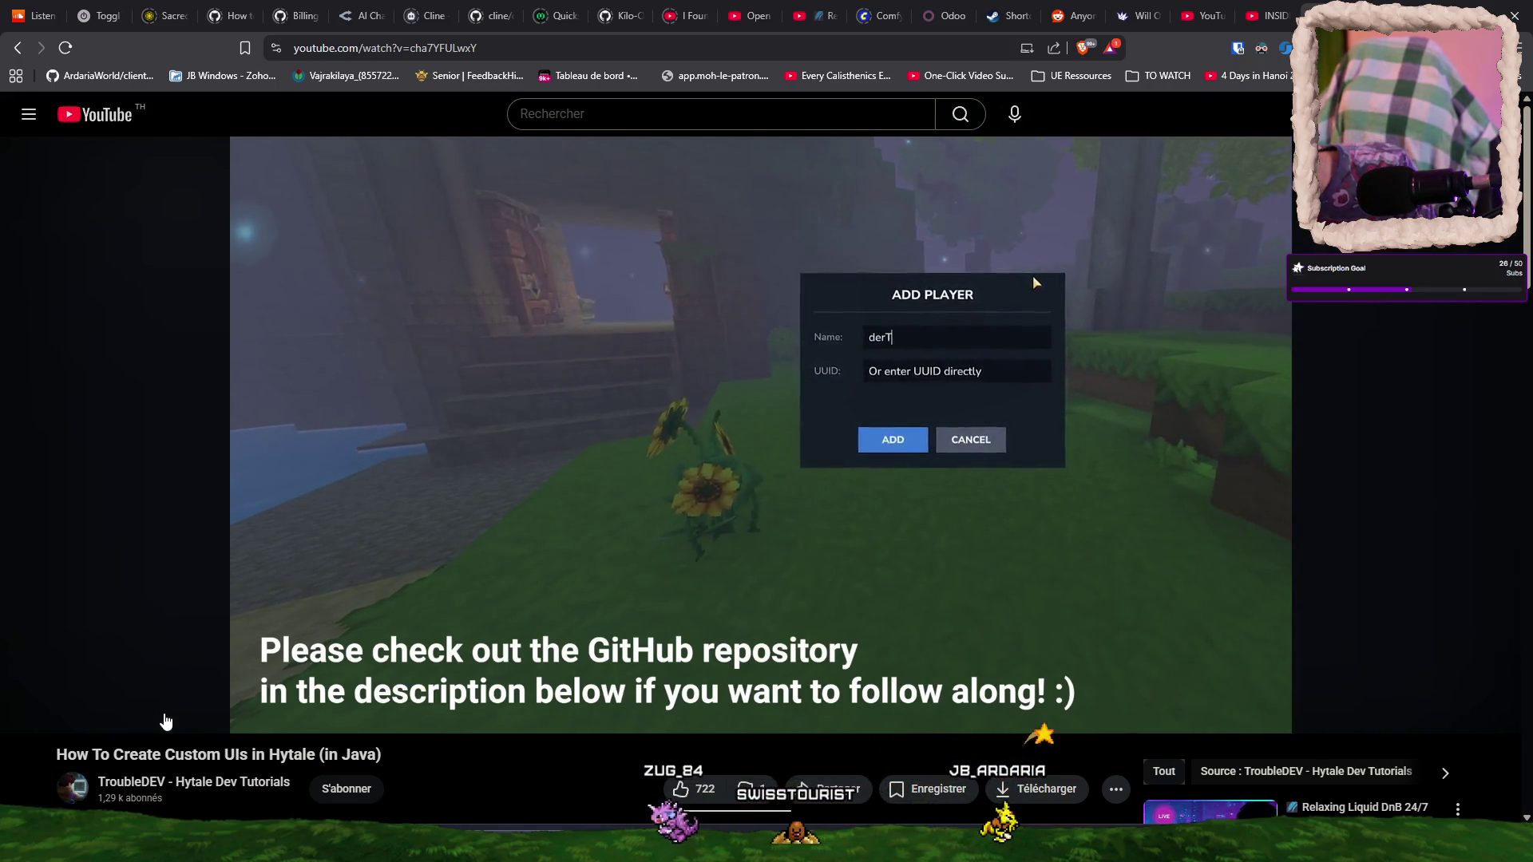
mouse_move(200, 613)
scroll(516, 346, "down", 2)
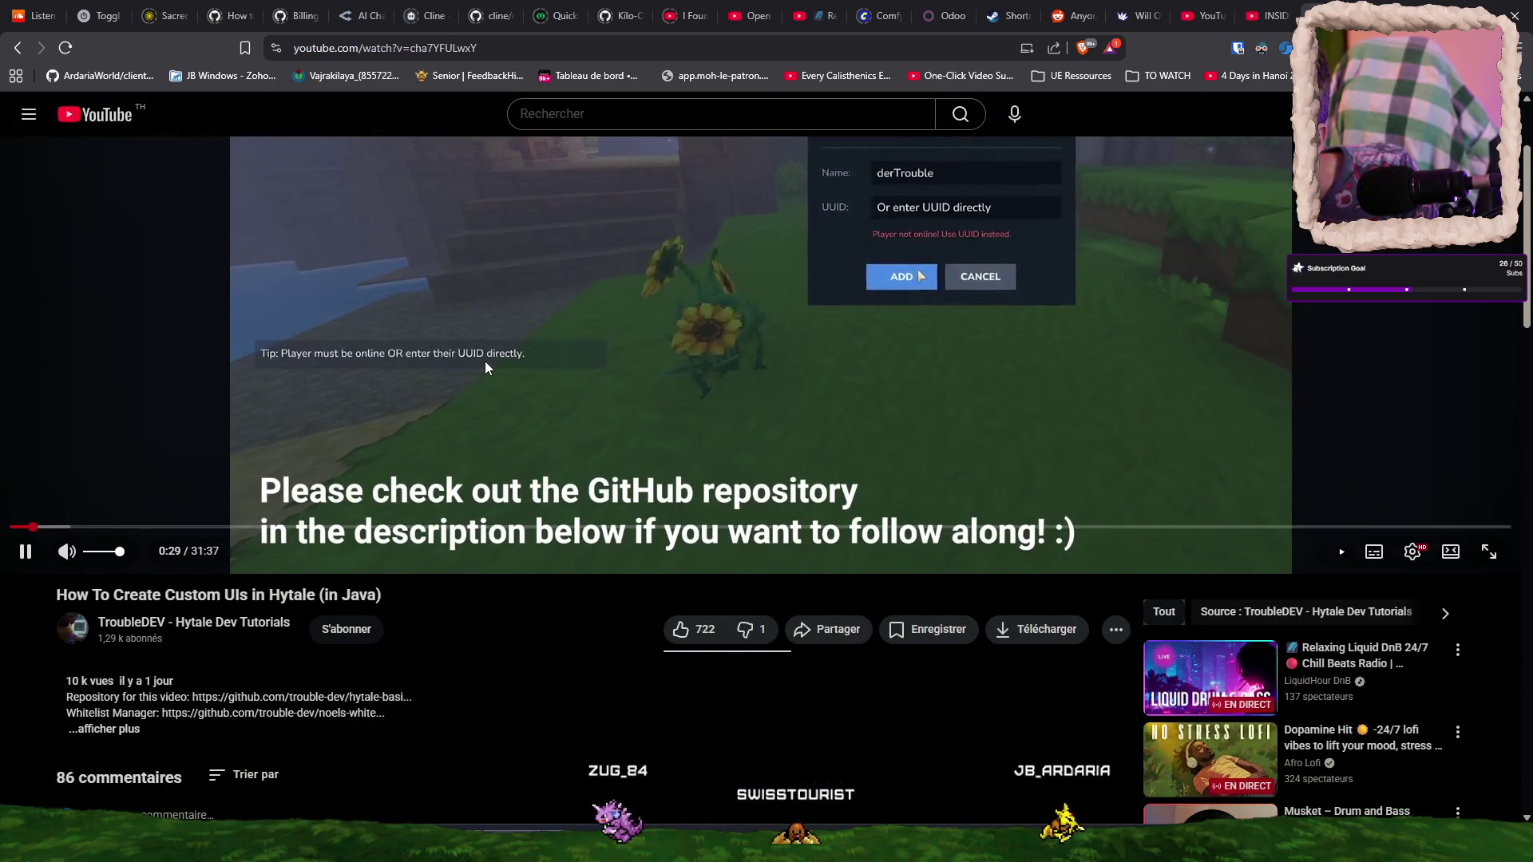
scroll(486, 364, "up", 2)
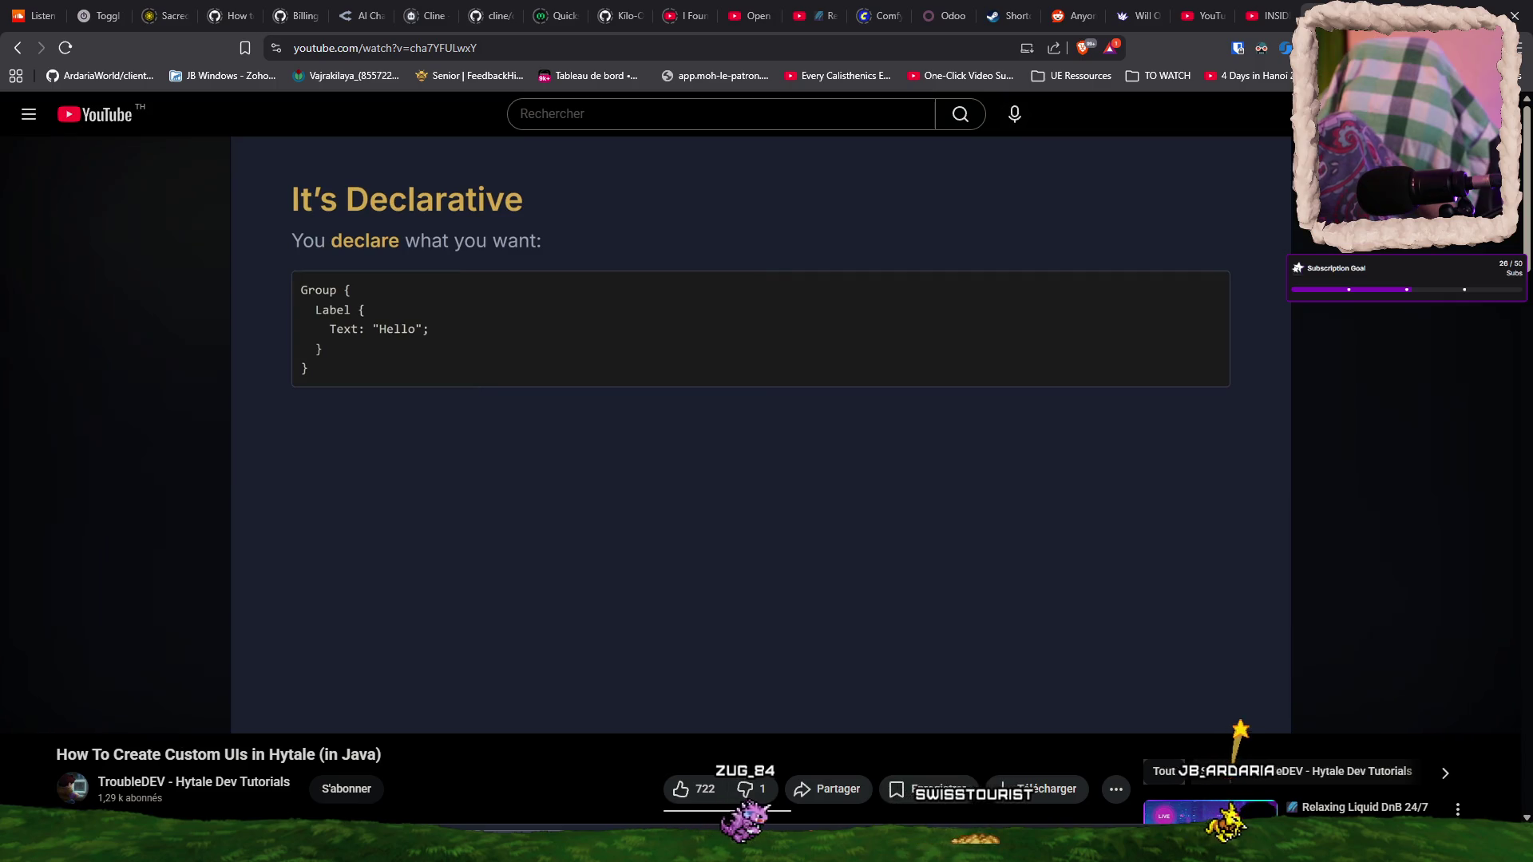
mouse_move(303, 568)
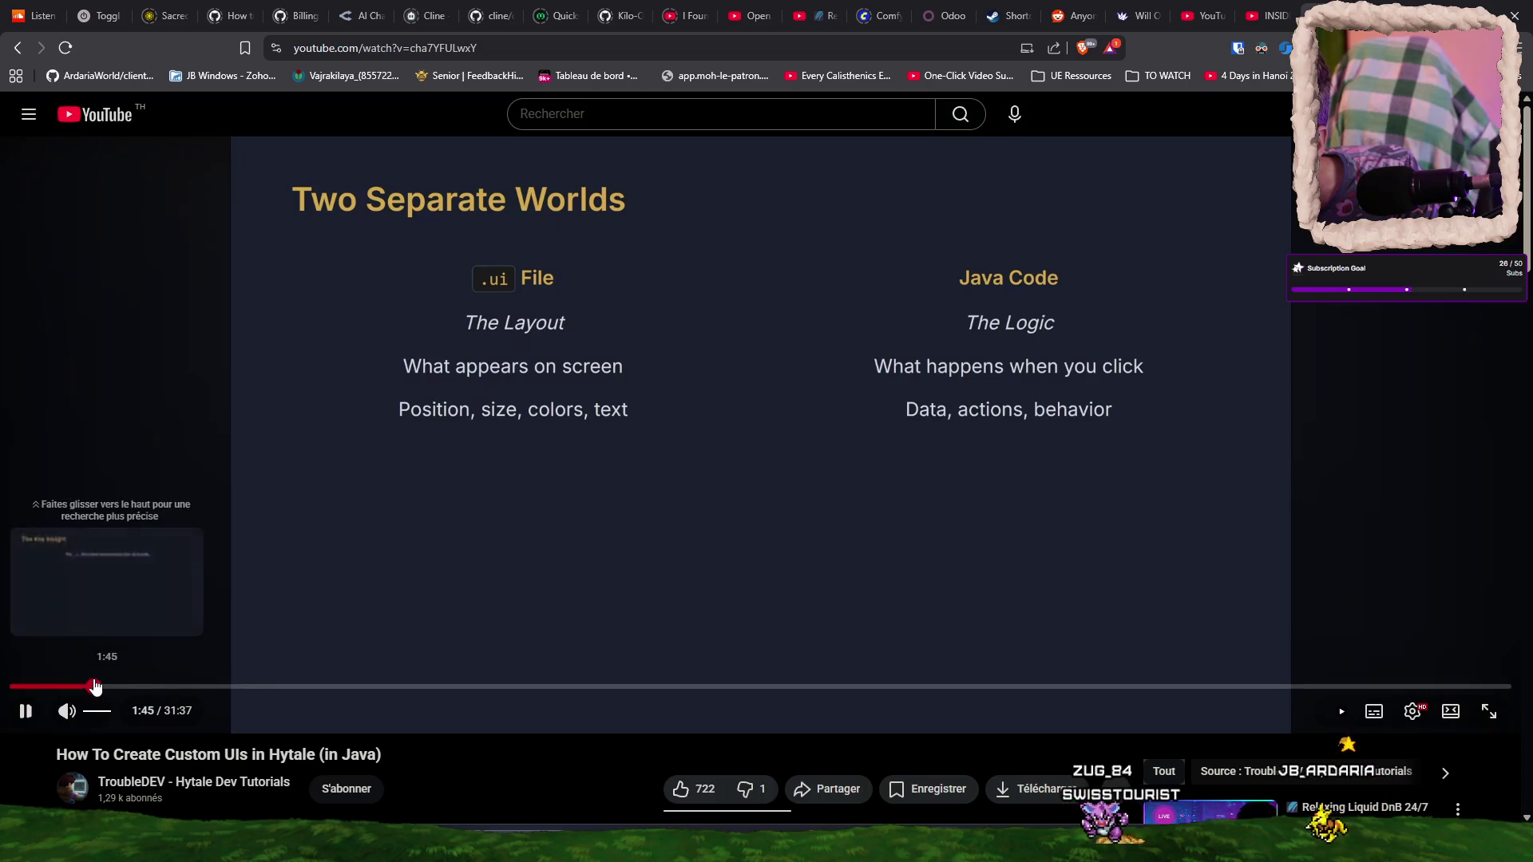
- Seek the tutorial to 4:12 on The UI File slide, pause it, and return home
left_click(93, 687)
left_click(133, 687)
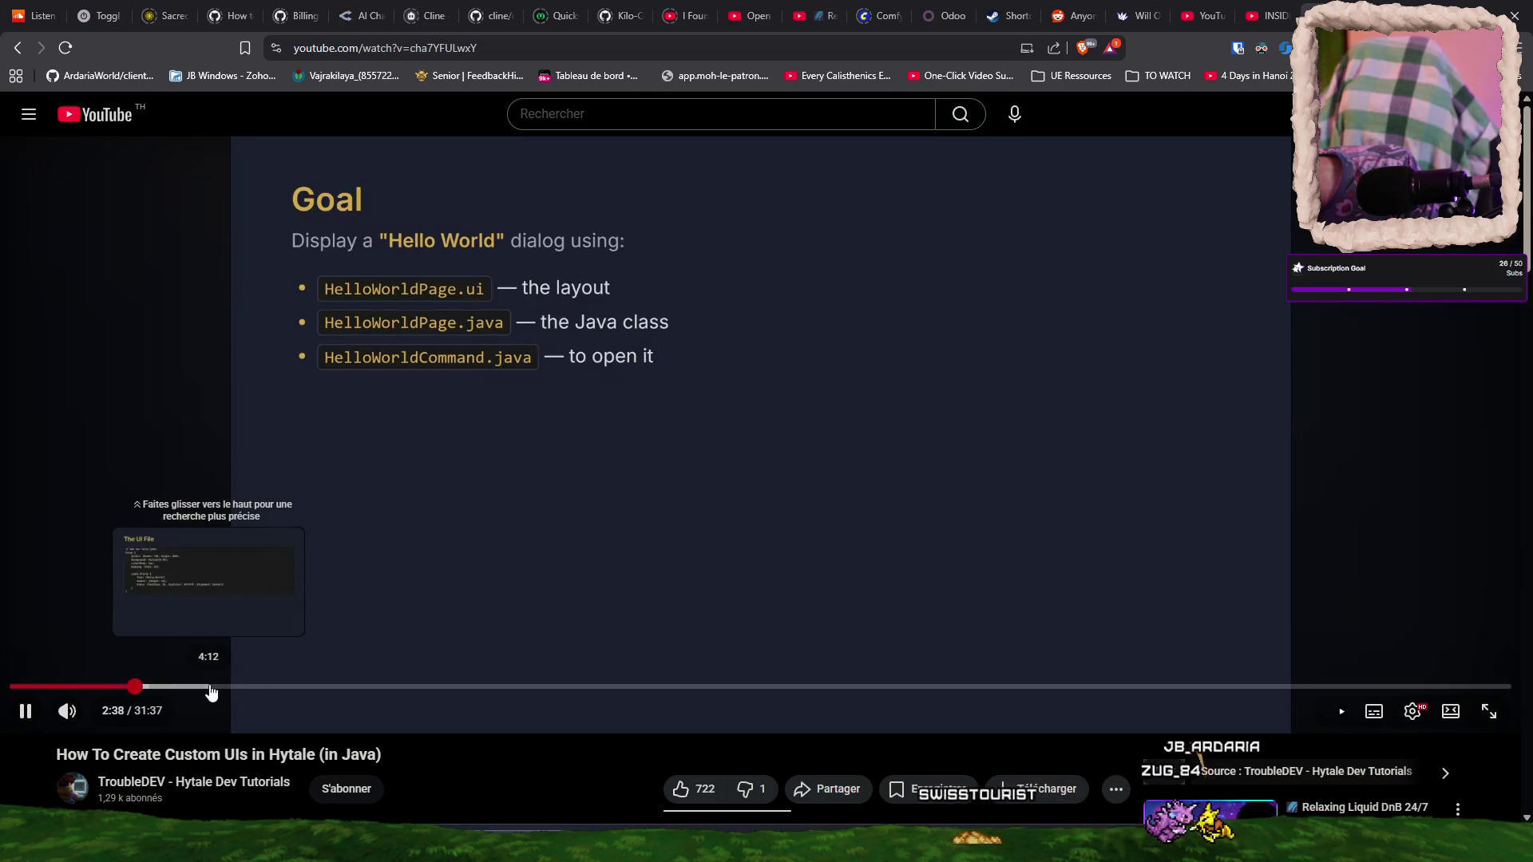
left_click(210, 687)
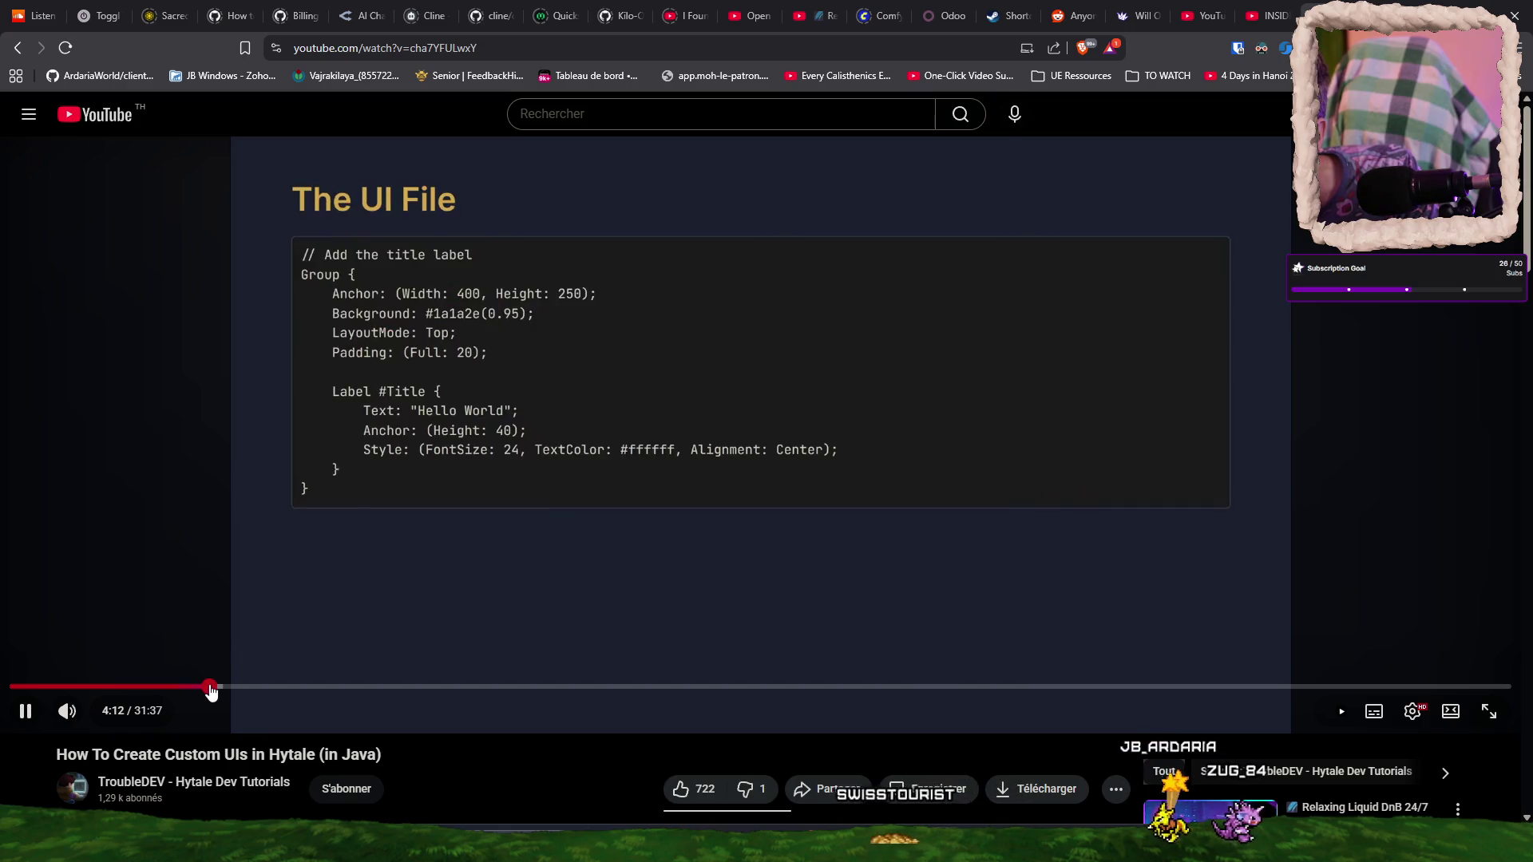
left_click(510, 577)
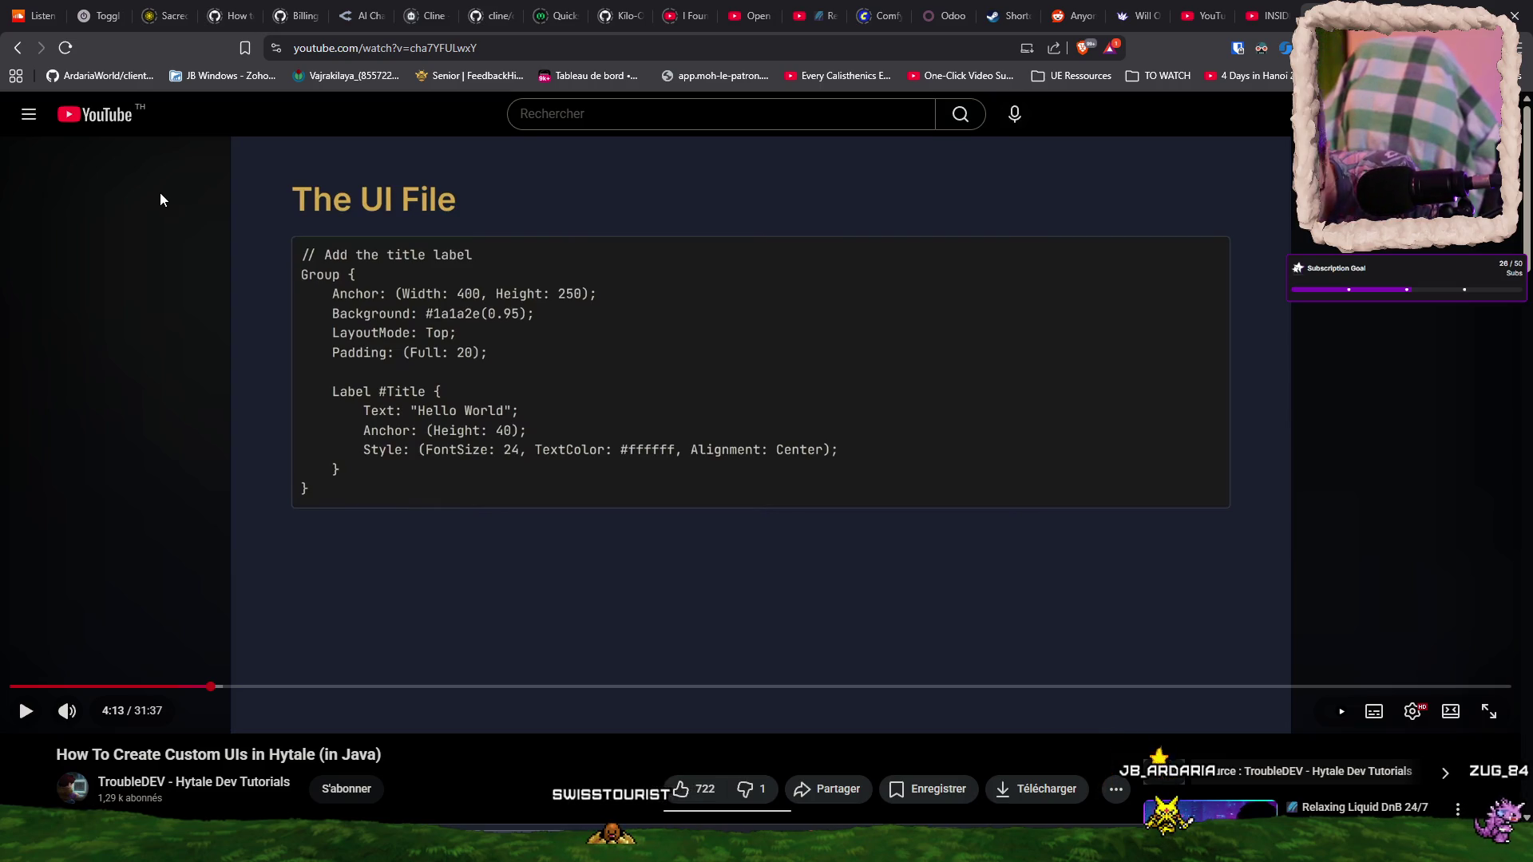
left_click(99, 120)
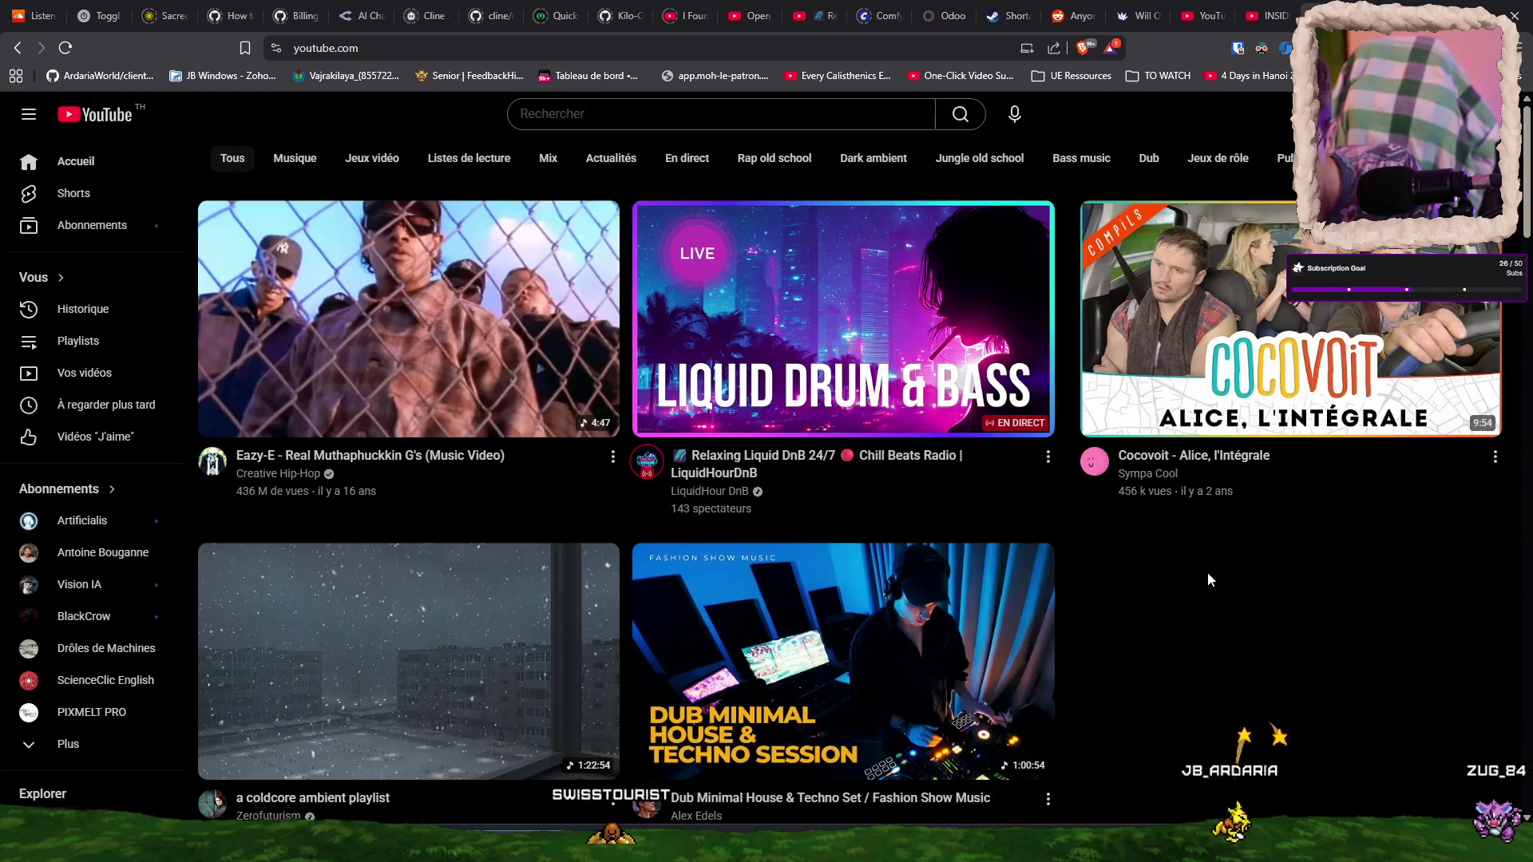
- Open the Project Zomboid 100 days video and skip past the intro to around 6:52
scroll(1221, 519, "down", 3)
scroll(1205, 384, "down", 3)
scroll(1188, 315, "down", 5)
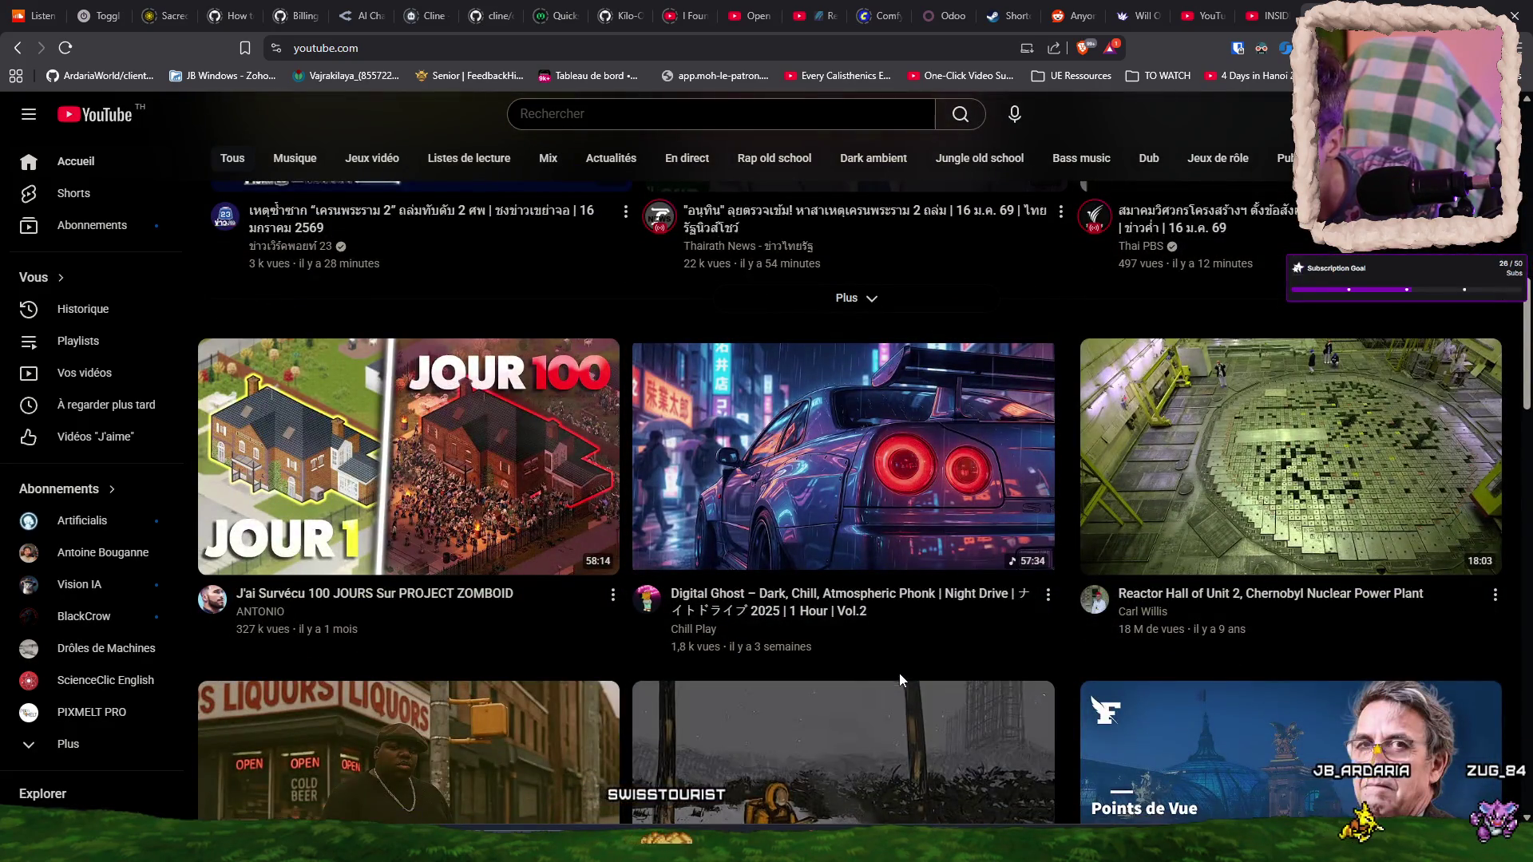
left_click(442, 477)
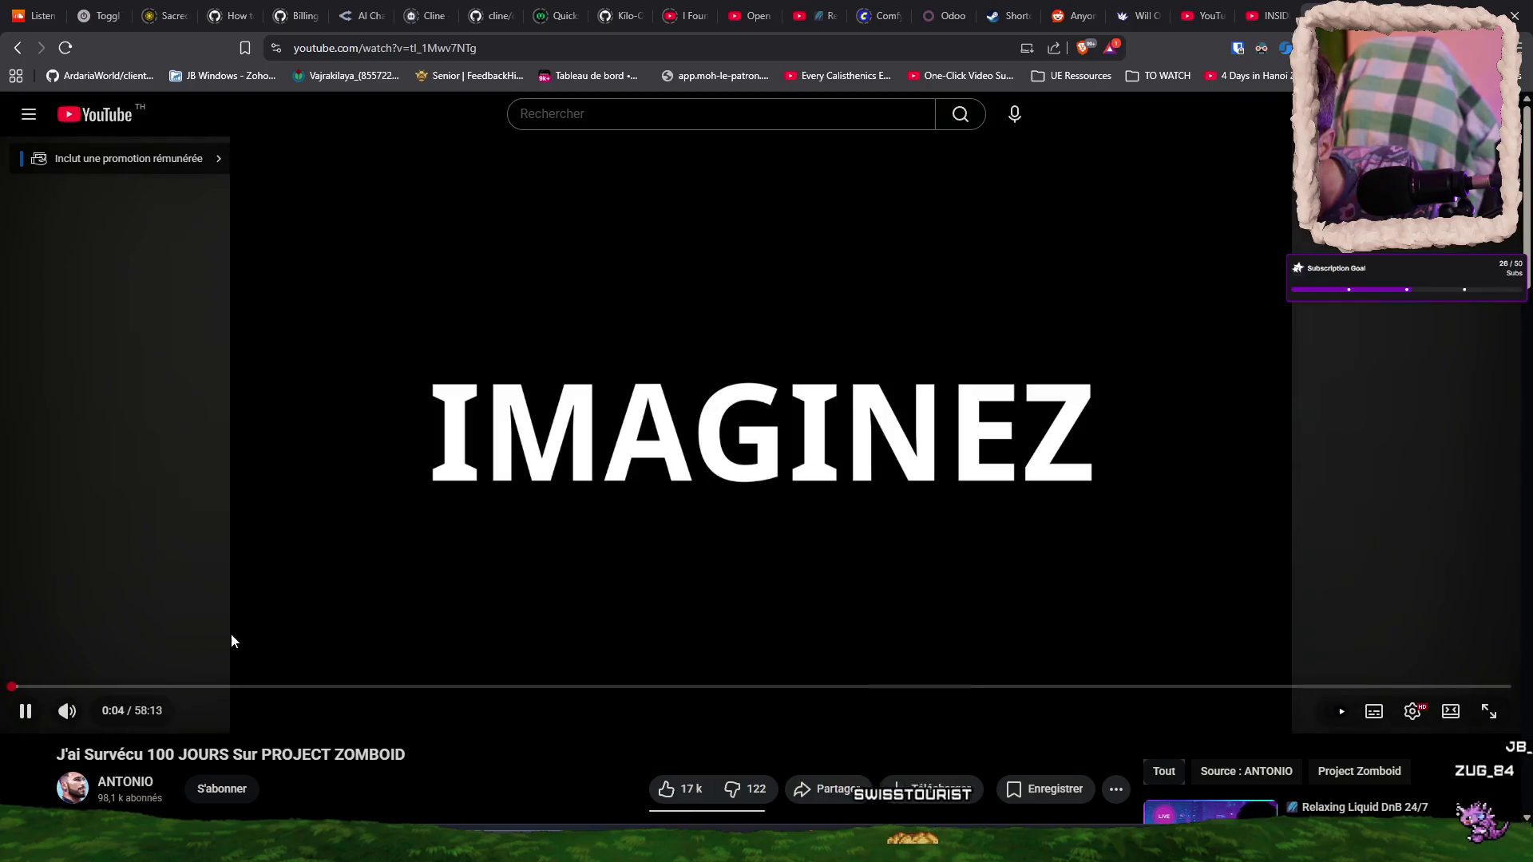
left_click(76, 686)
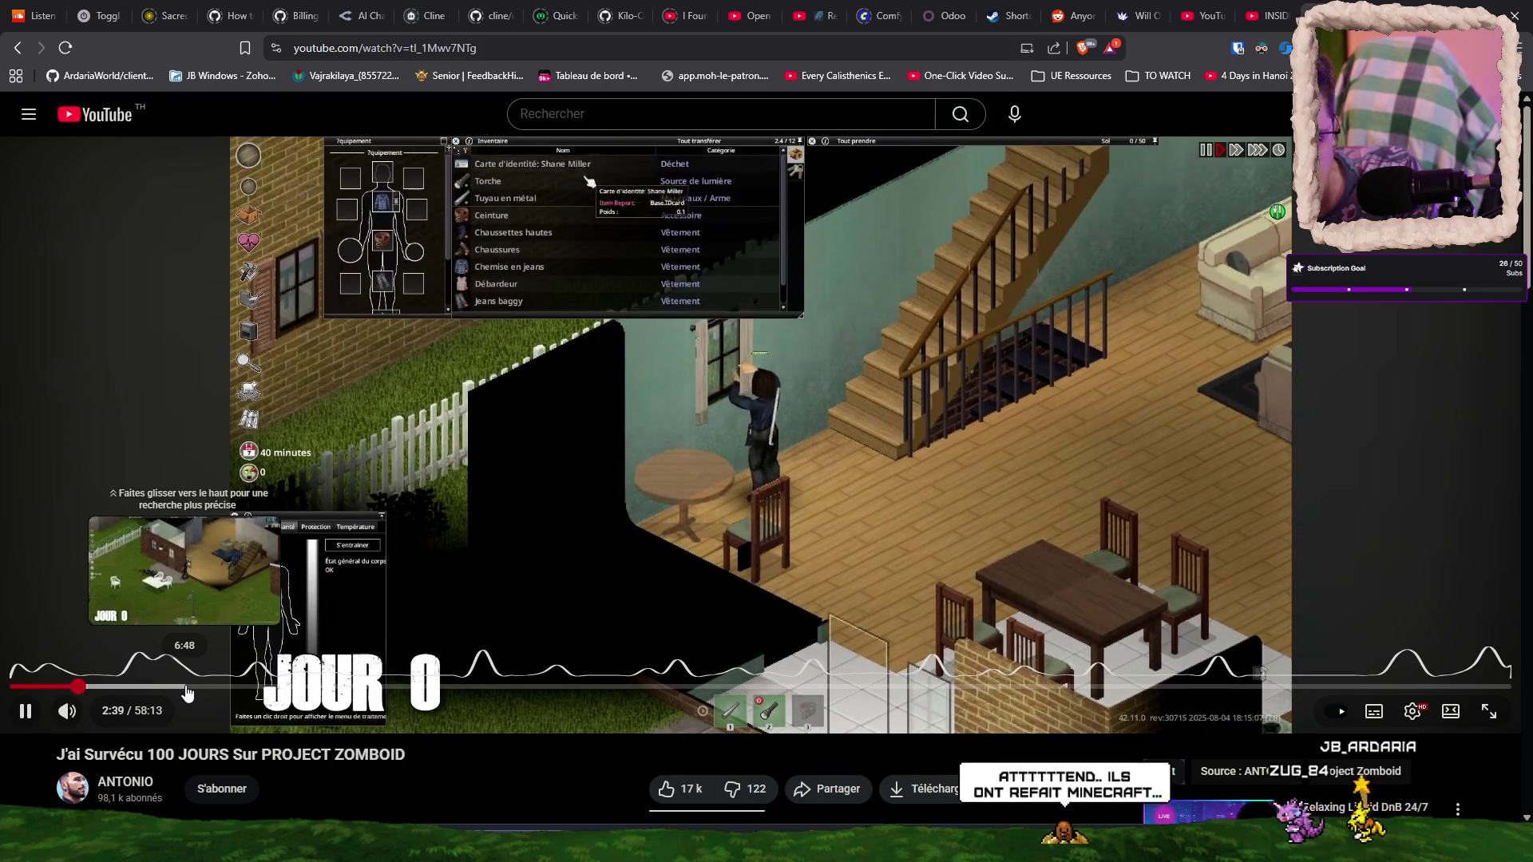
left_click(186, 687)
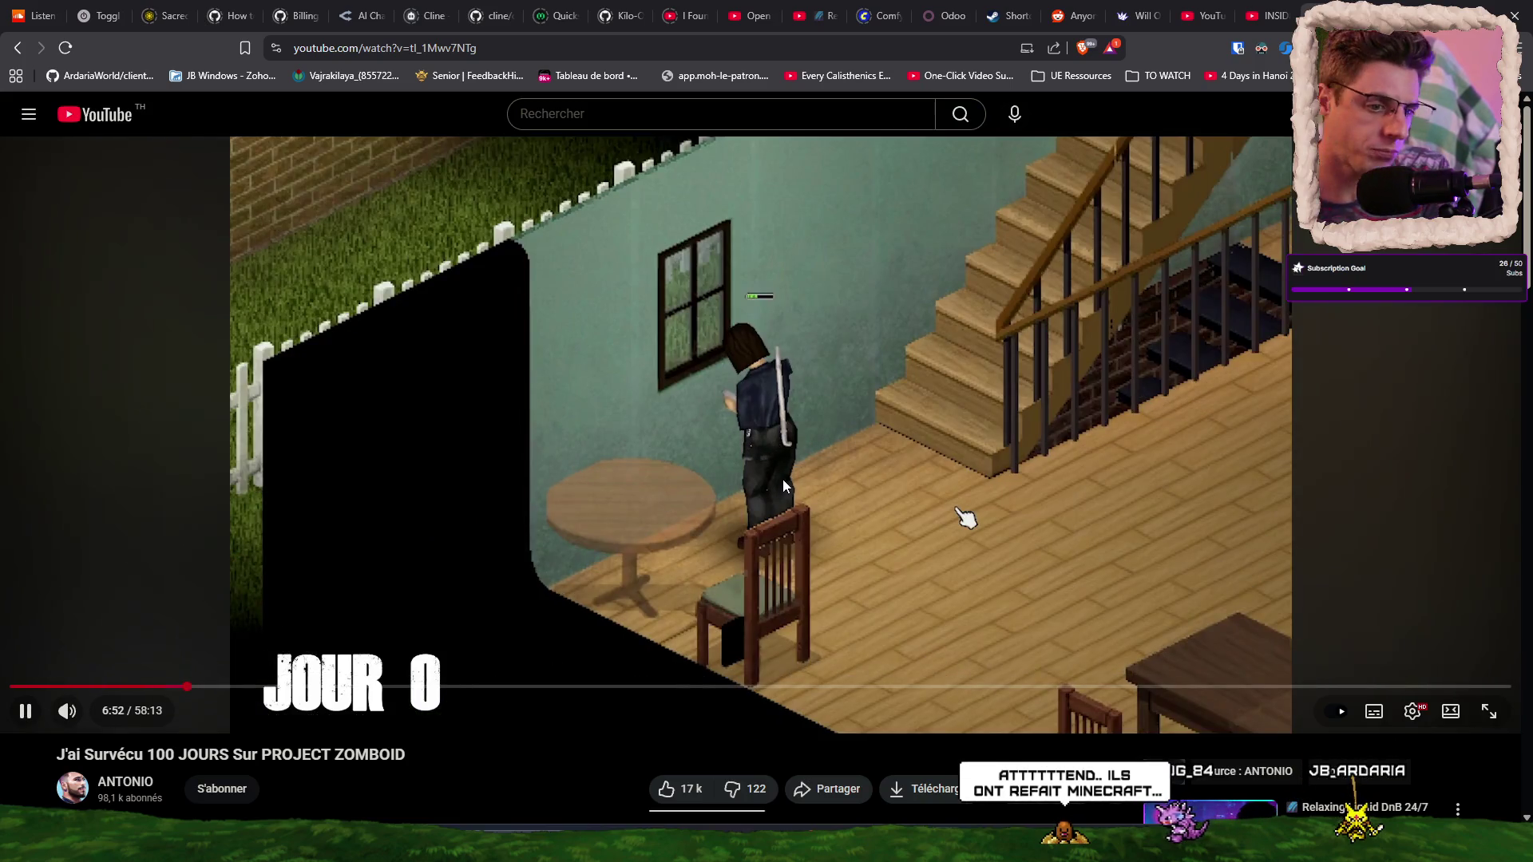
- Pause and resume the video, leaving it playing at about 7:31 of 58:13
left_click(782, 479)
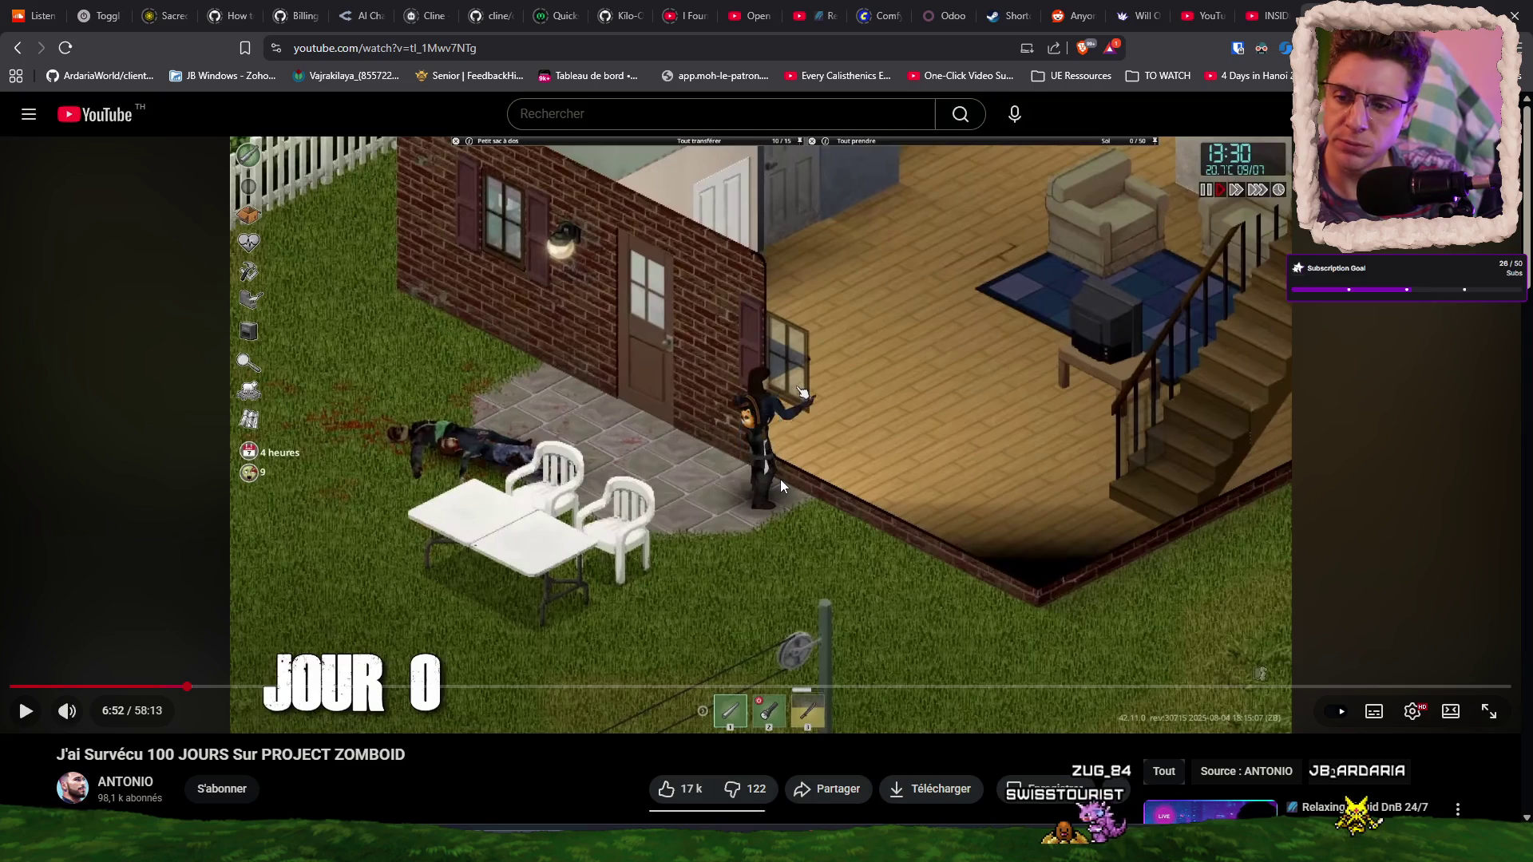
left_click(780, 480)
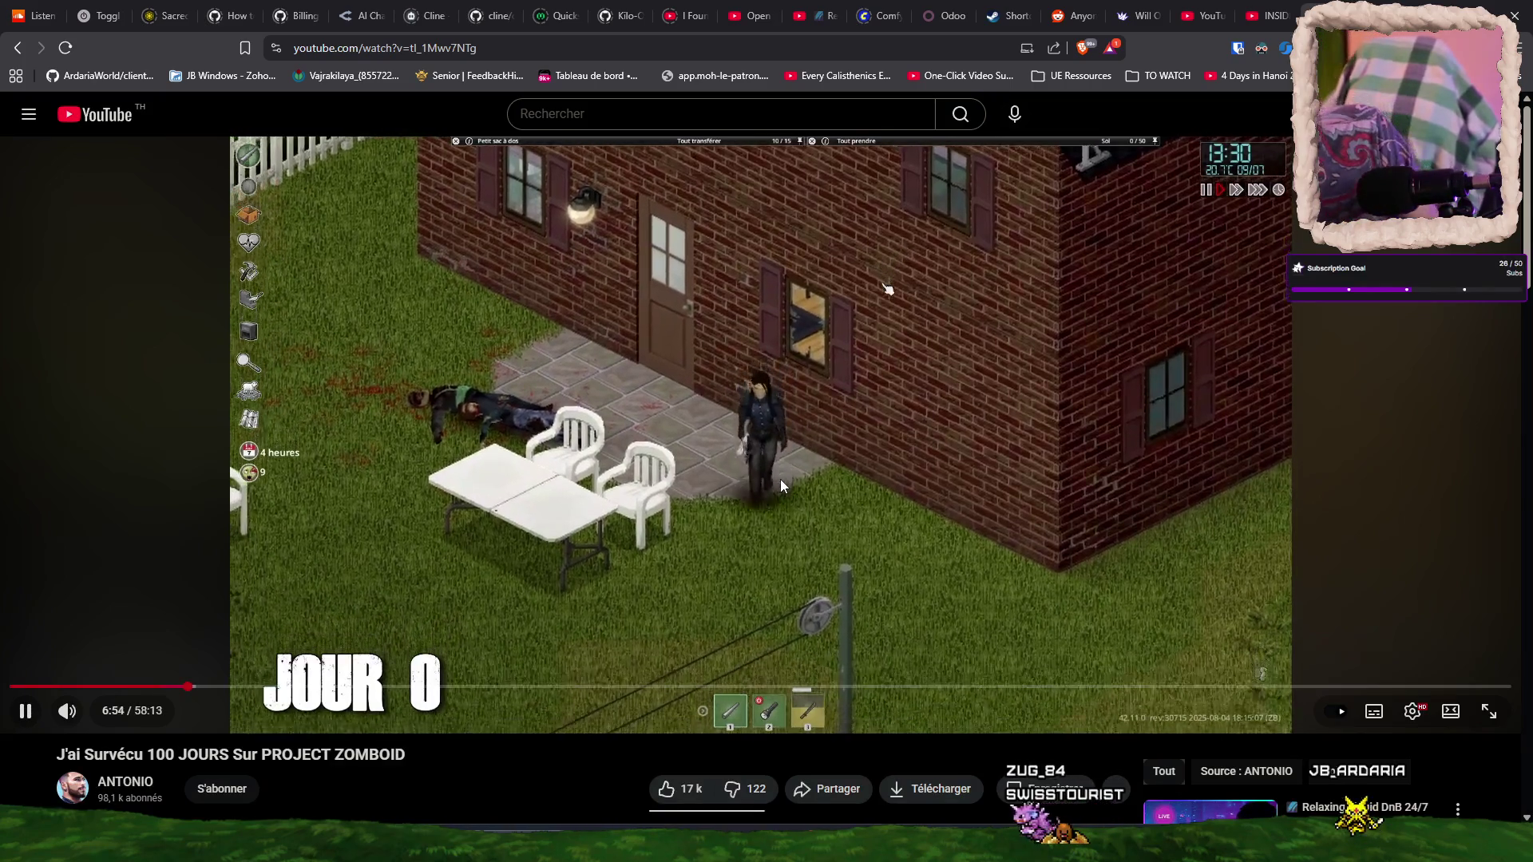
left_click(868, 404)
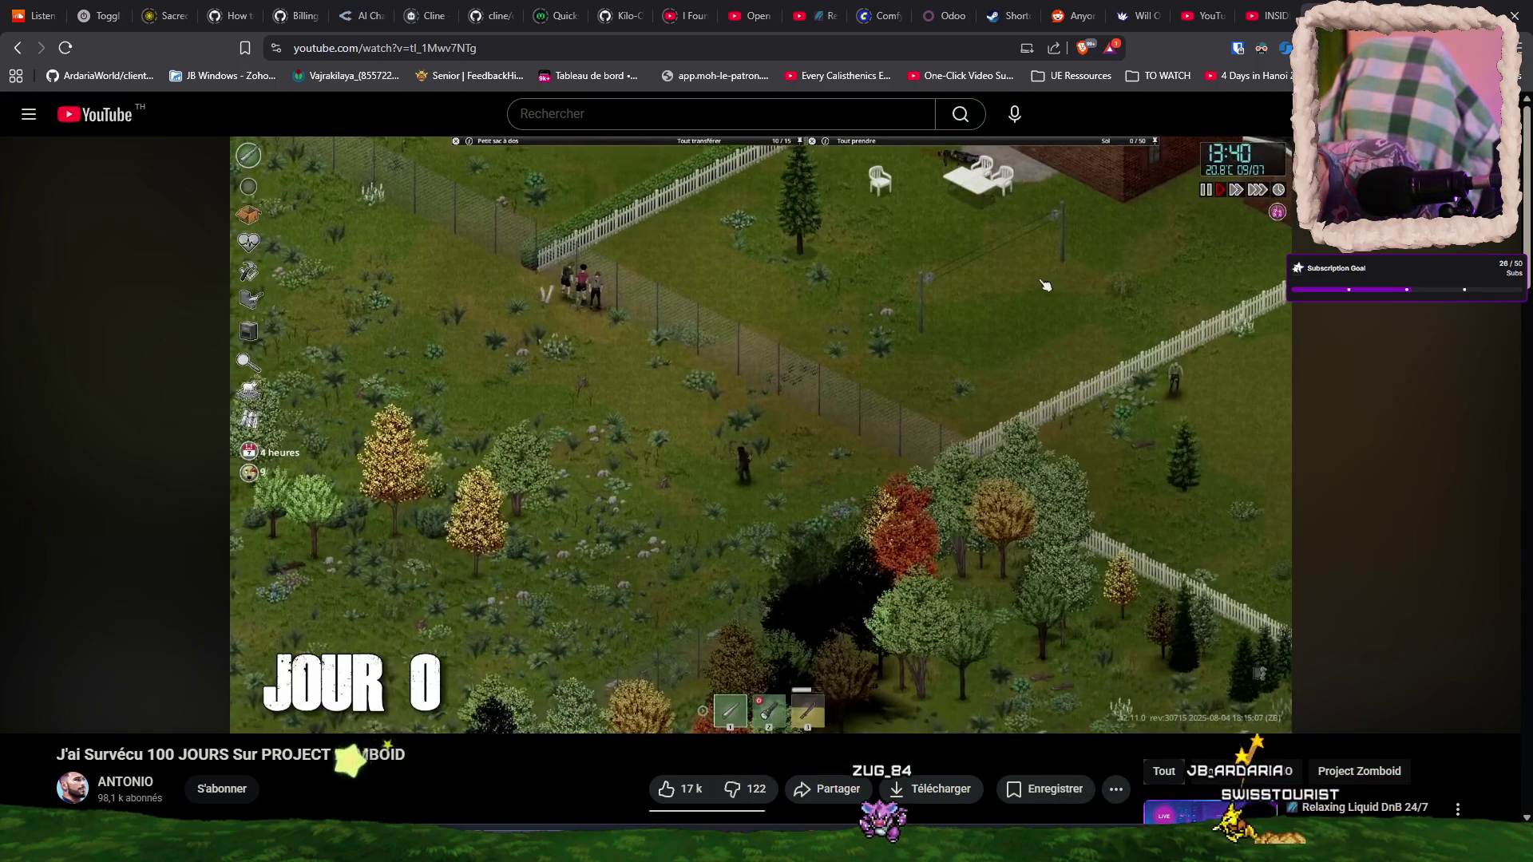
left_click(720, 463)
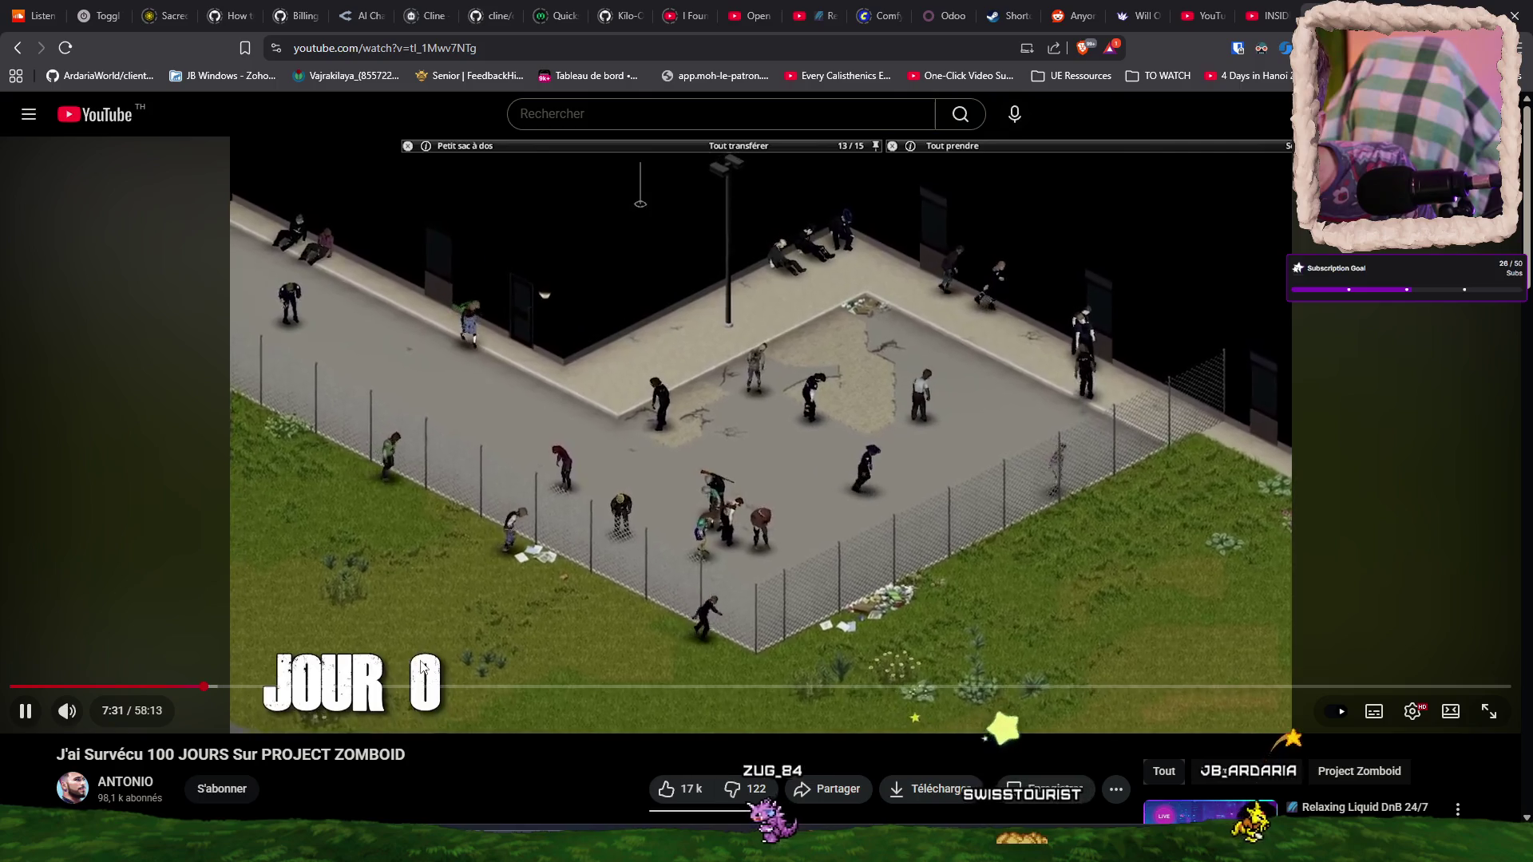
- Skip the Project Zomboid video to 16:02 and let it play on to Jour 11 at 25:38
mouse_move(423, 688)
left_mouse_down()
mouse_move(506, 691)
mouse_move(485, 690)
left_mouse_up()
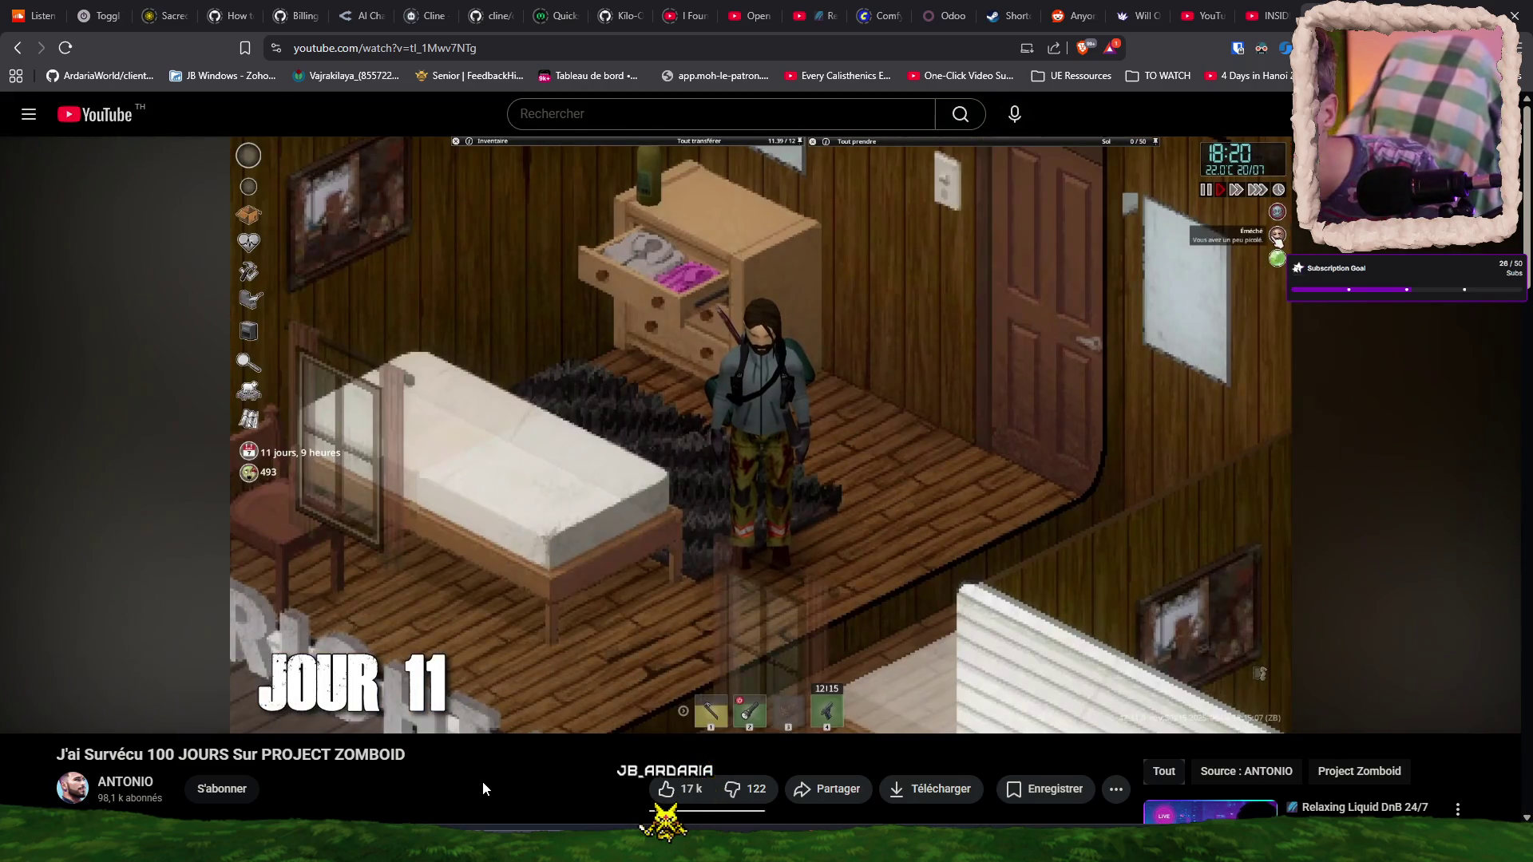
scroll(723, 444, "down", 3)
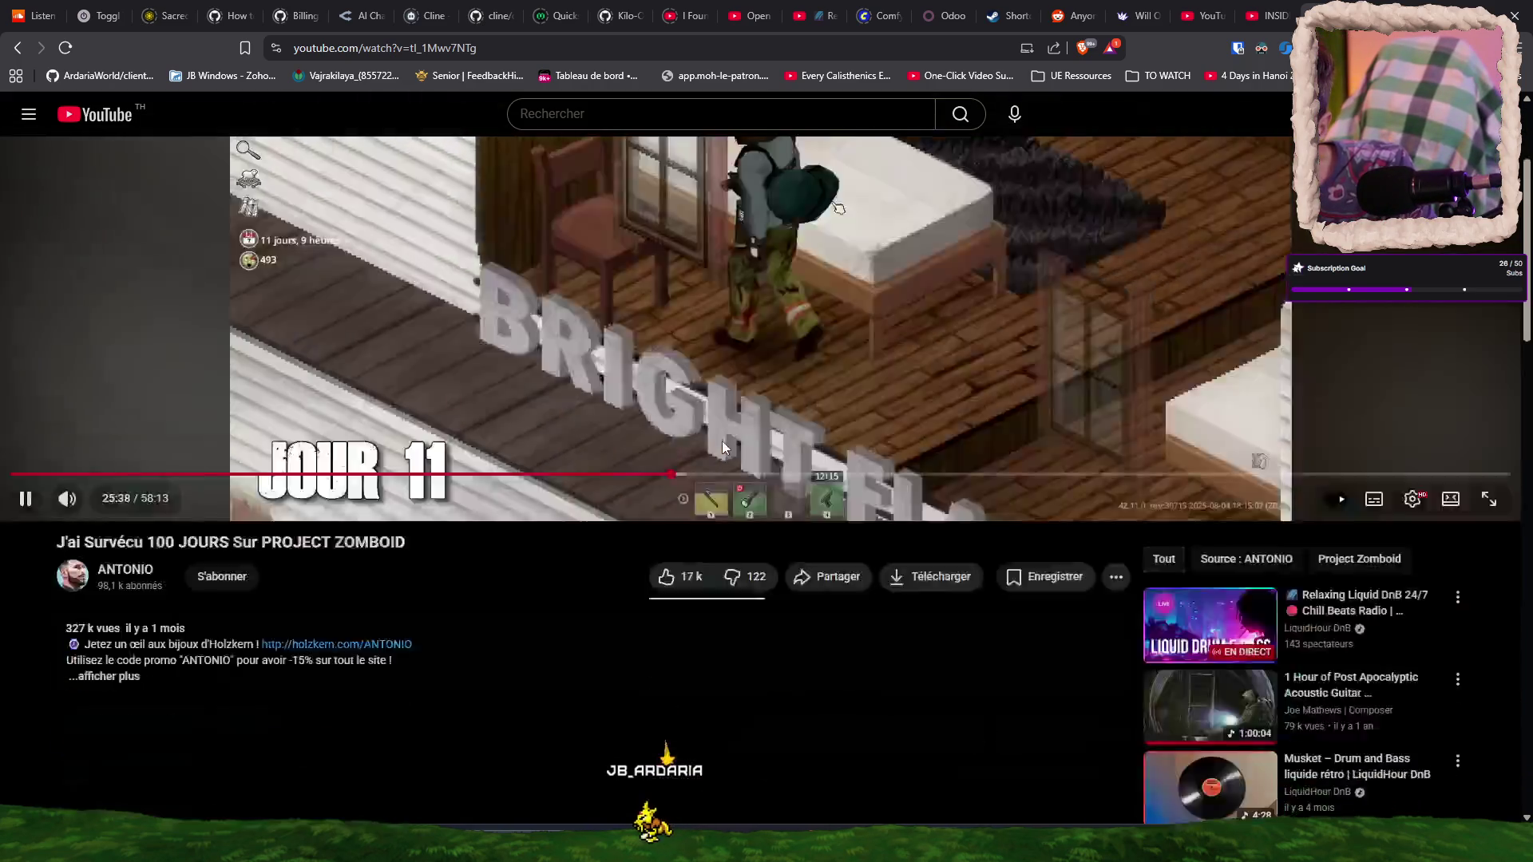
- Expand the description, pause at 29:27, and follow the steamcommunity.com mod-list link
scroll(725, 447, "down", 3)
left_click(126, 412)
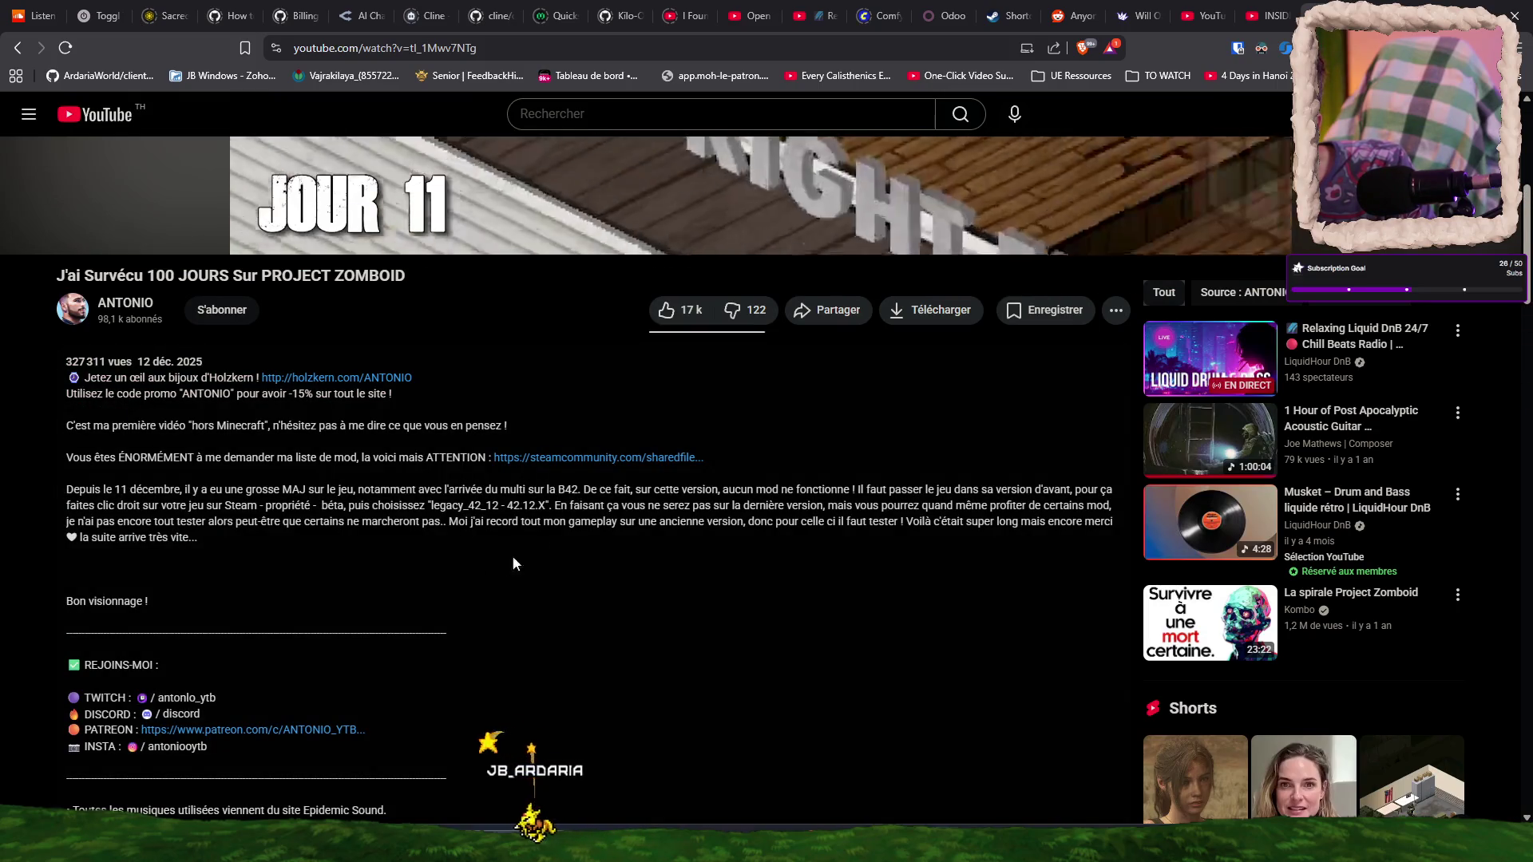
scroll(559, 559, "up", 6)
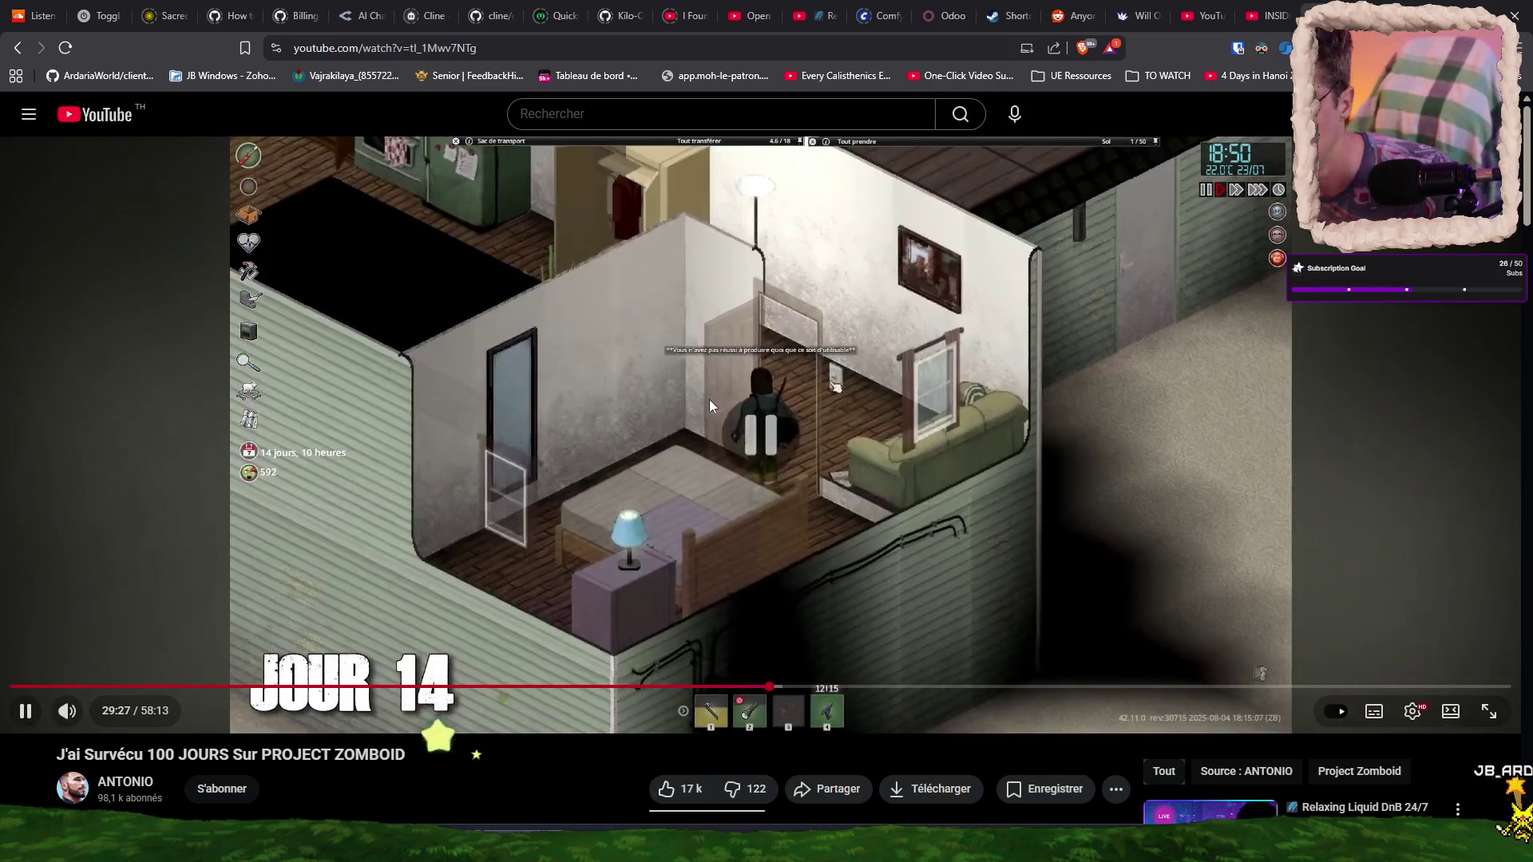
left_click(662, 514)
scroll(607, 520, "down", 7)
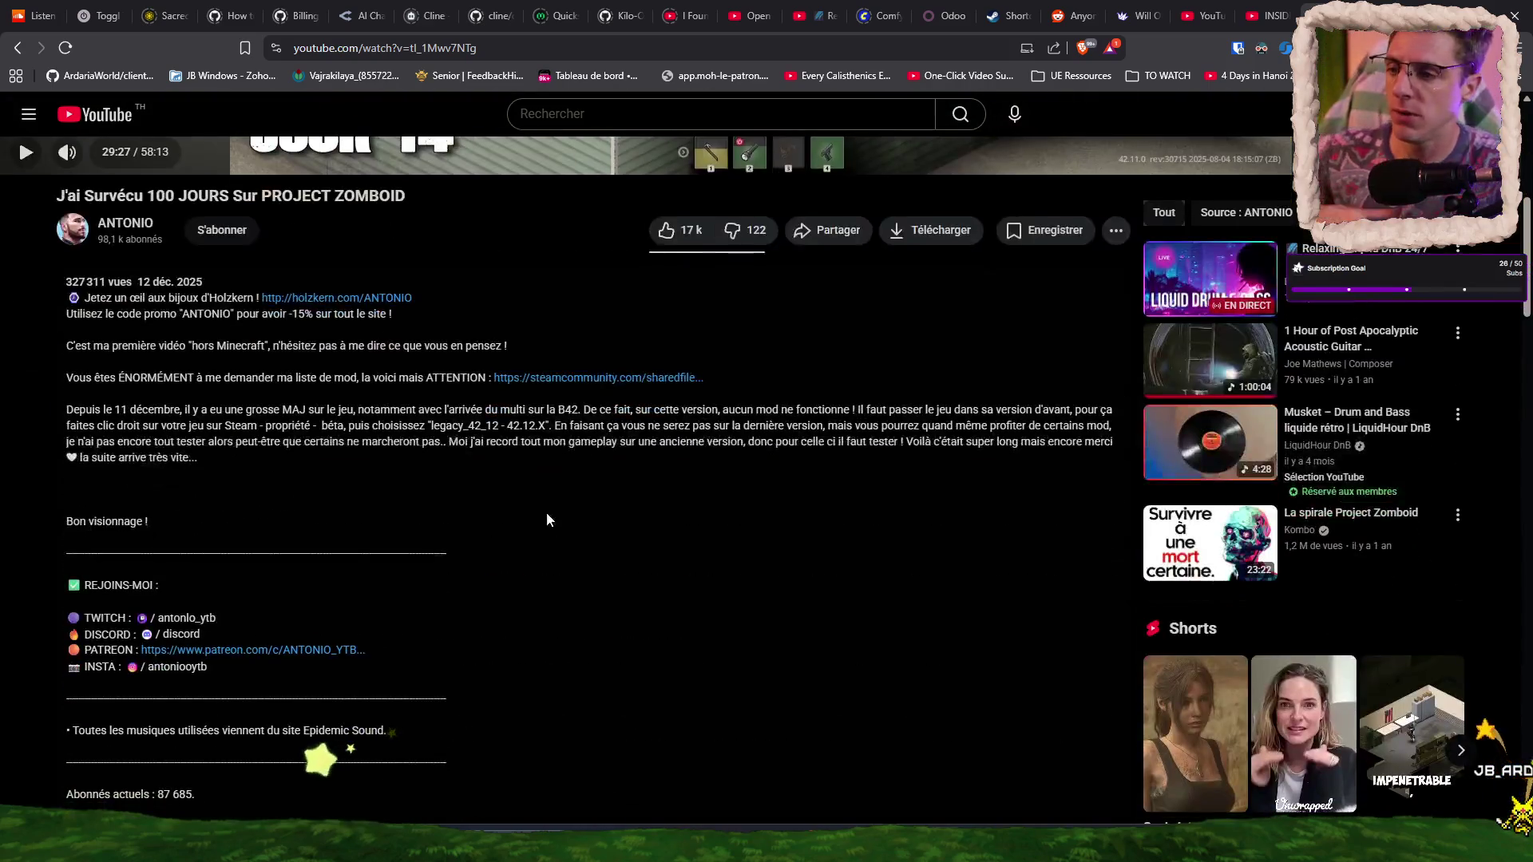
left_click(572, 380)
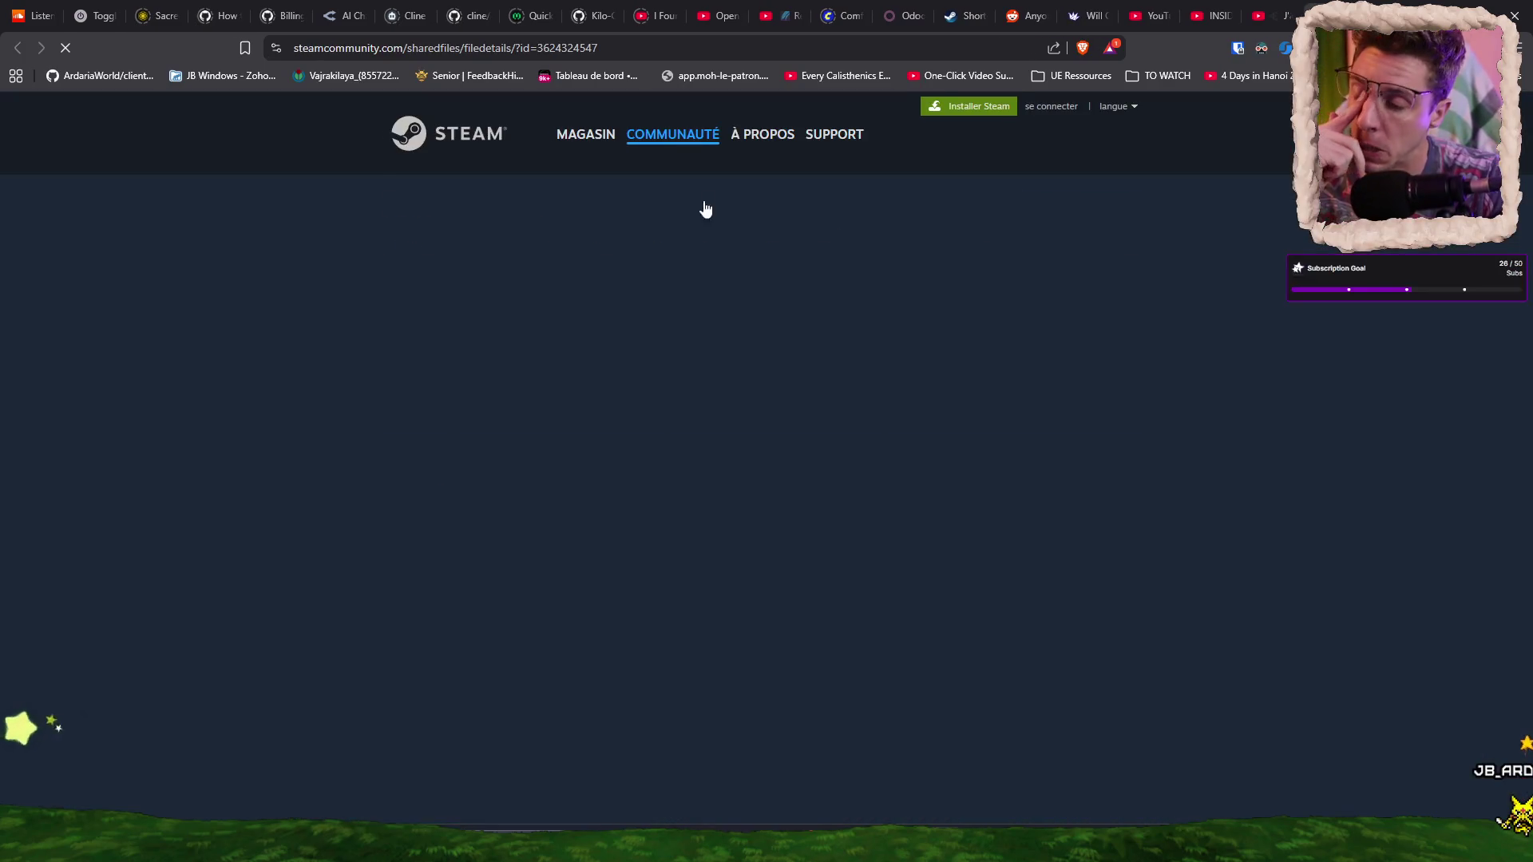
- Browse the Workshop collection's mods (Ultimate Music Pack, Fruits in jars, Detailed Map), then return to Rider
scroll(321, 448, "down", 2)
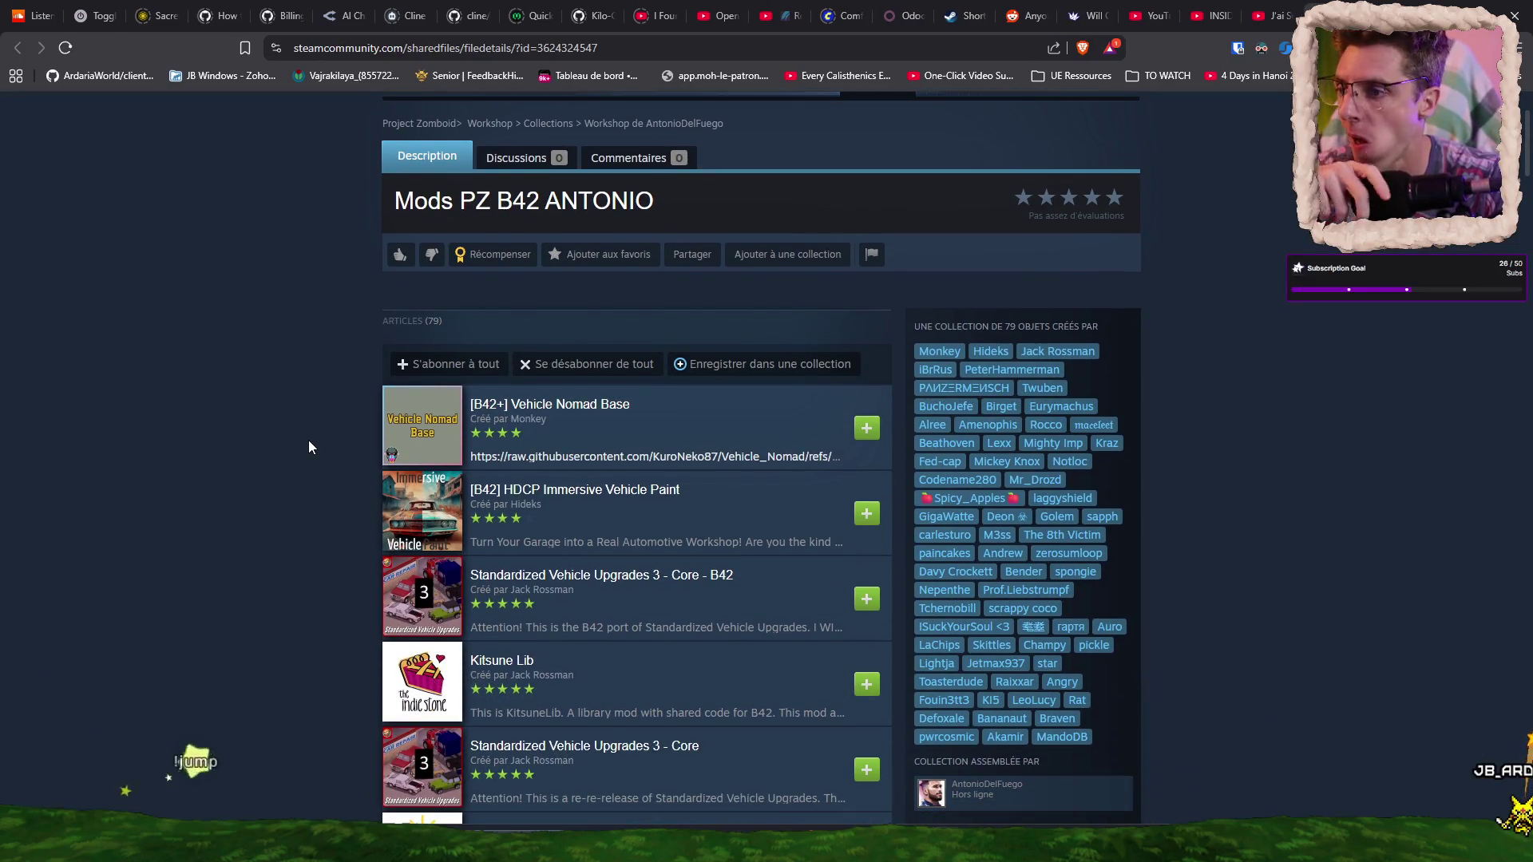
scroll(309, 441, "down", 1)
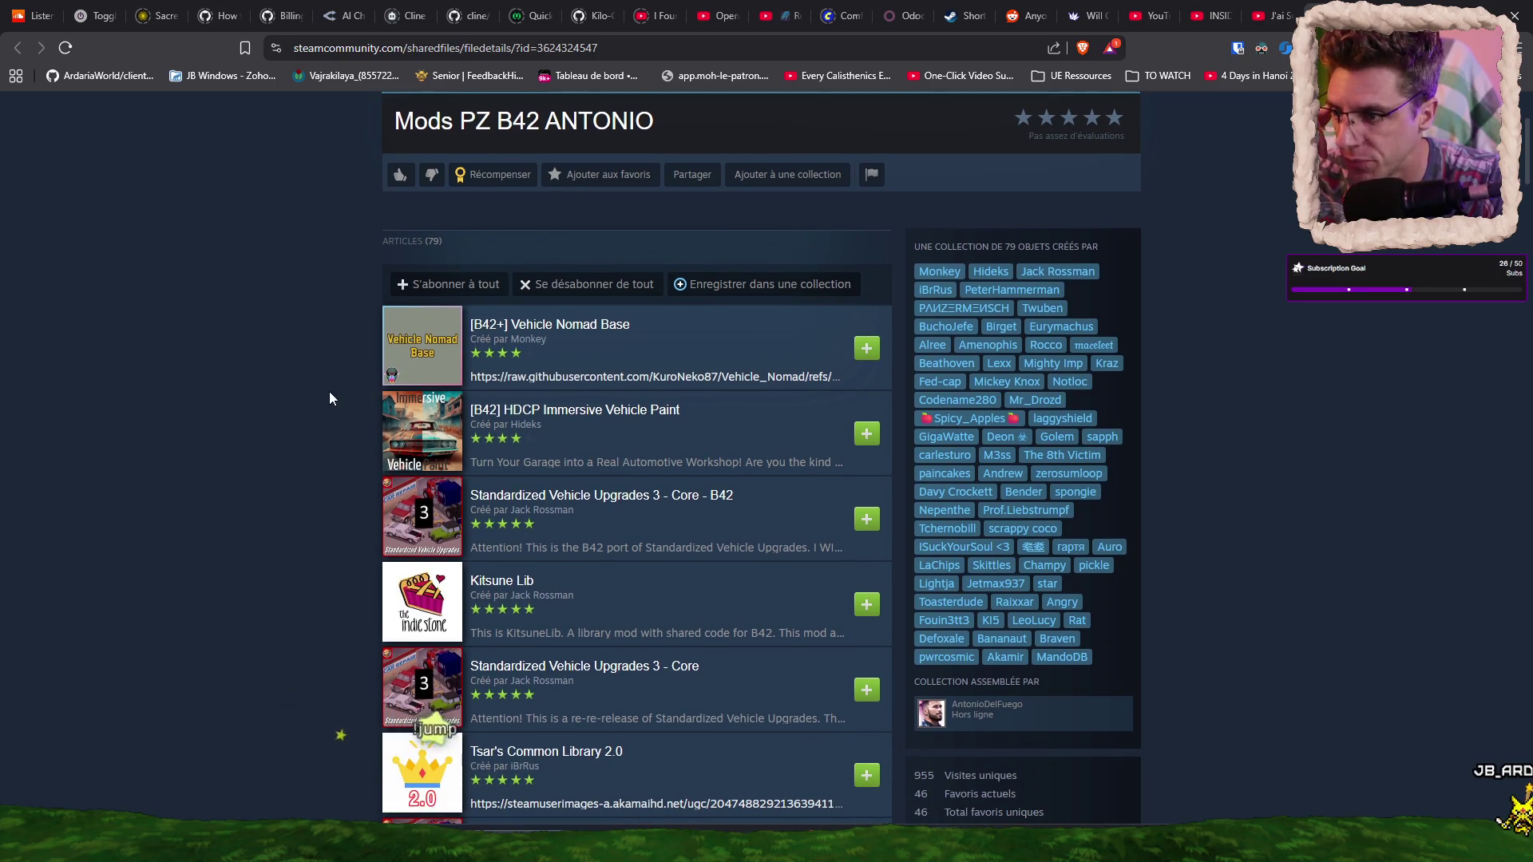
scroll(329, 397, "down", 1)
scroll(325, 391, "down", 2)
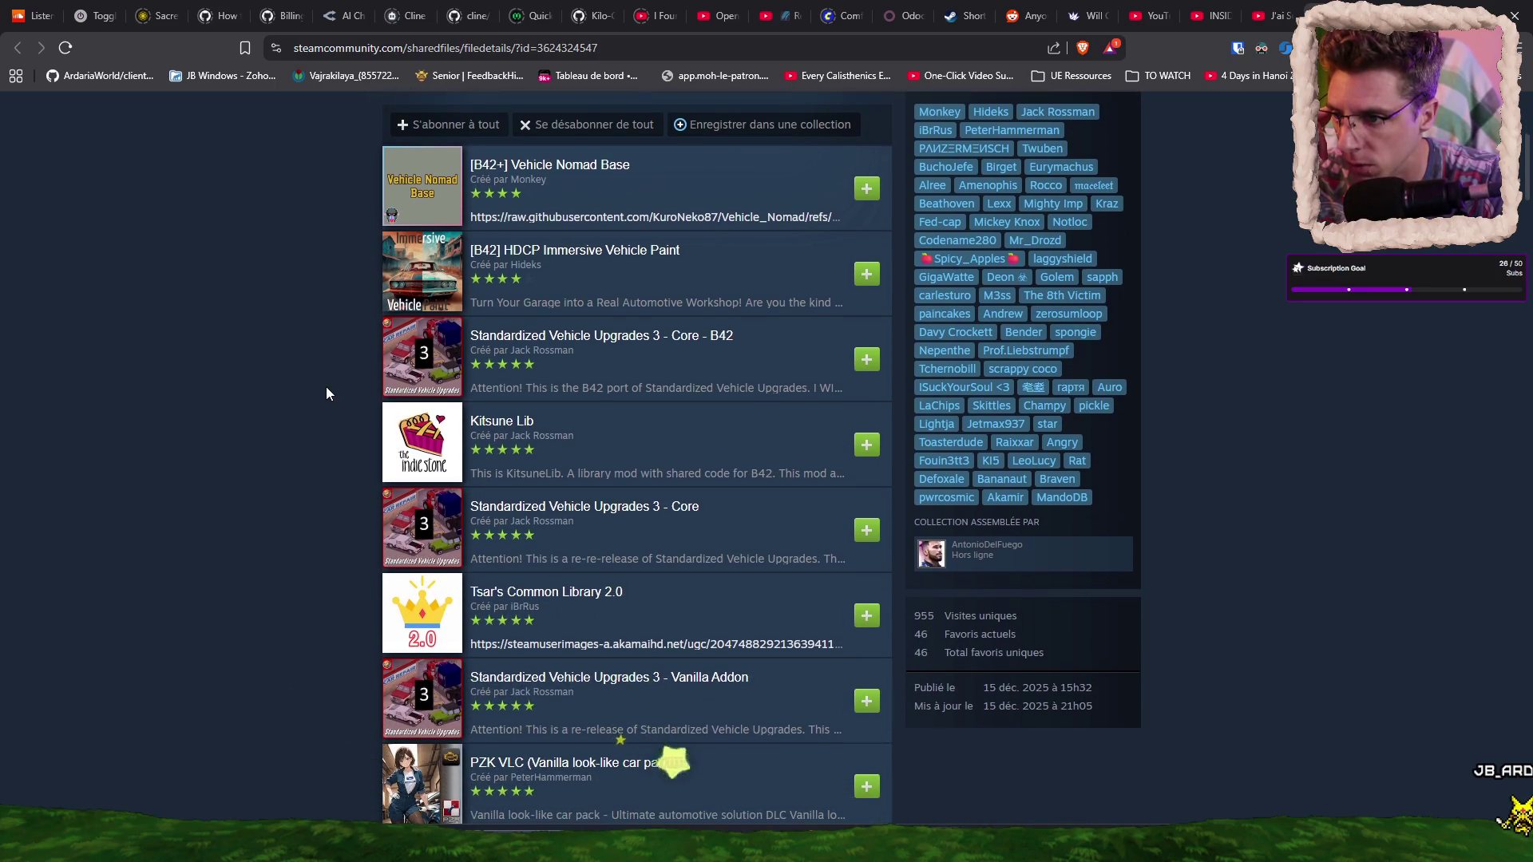
scroll(324, 379, "down", 4)
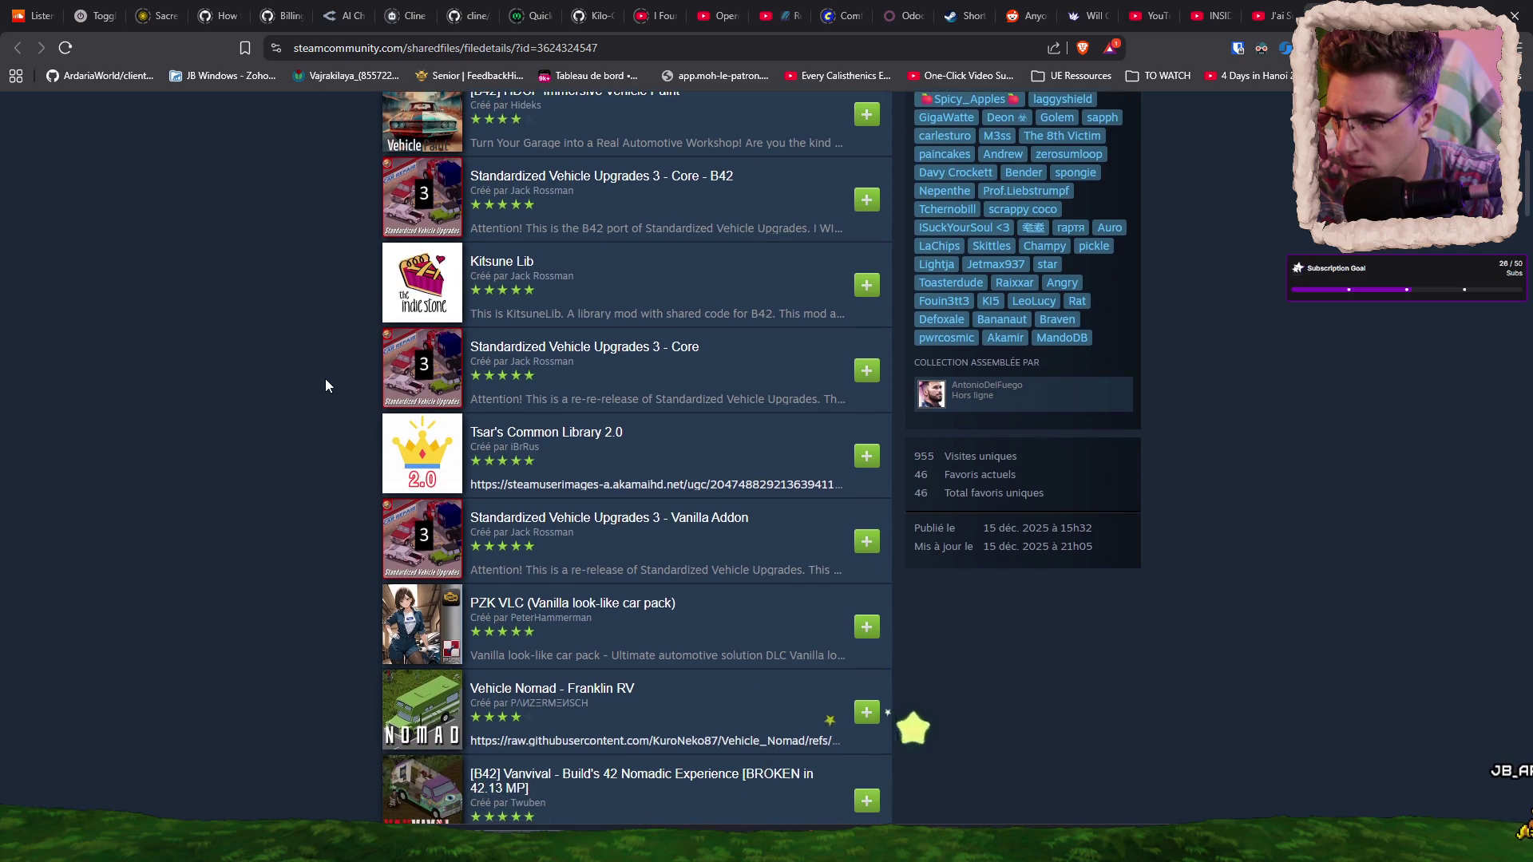
scroll(326, 385, "down", 20)
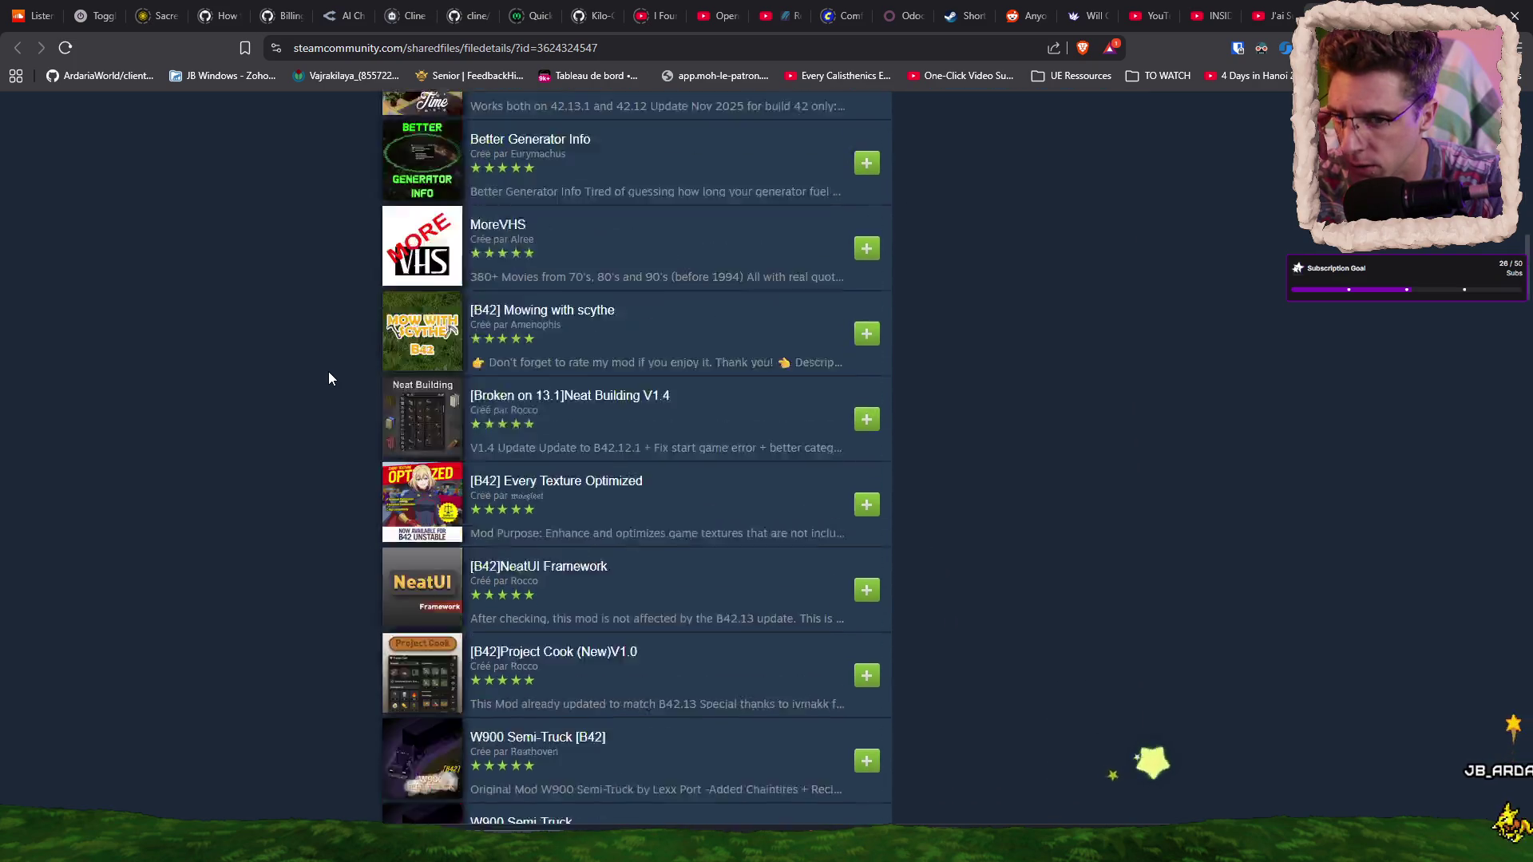
scroll(340, 345, "down", 20)
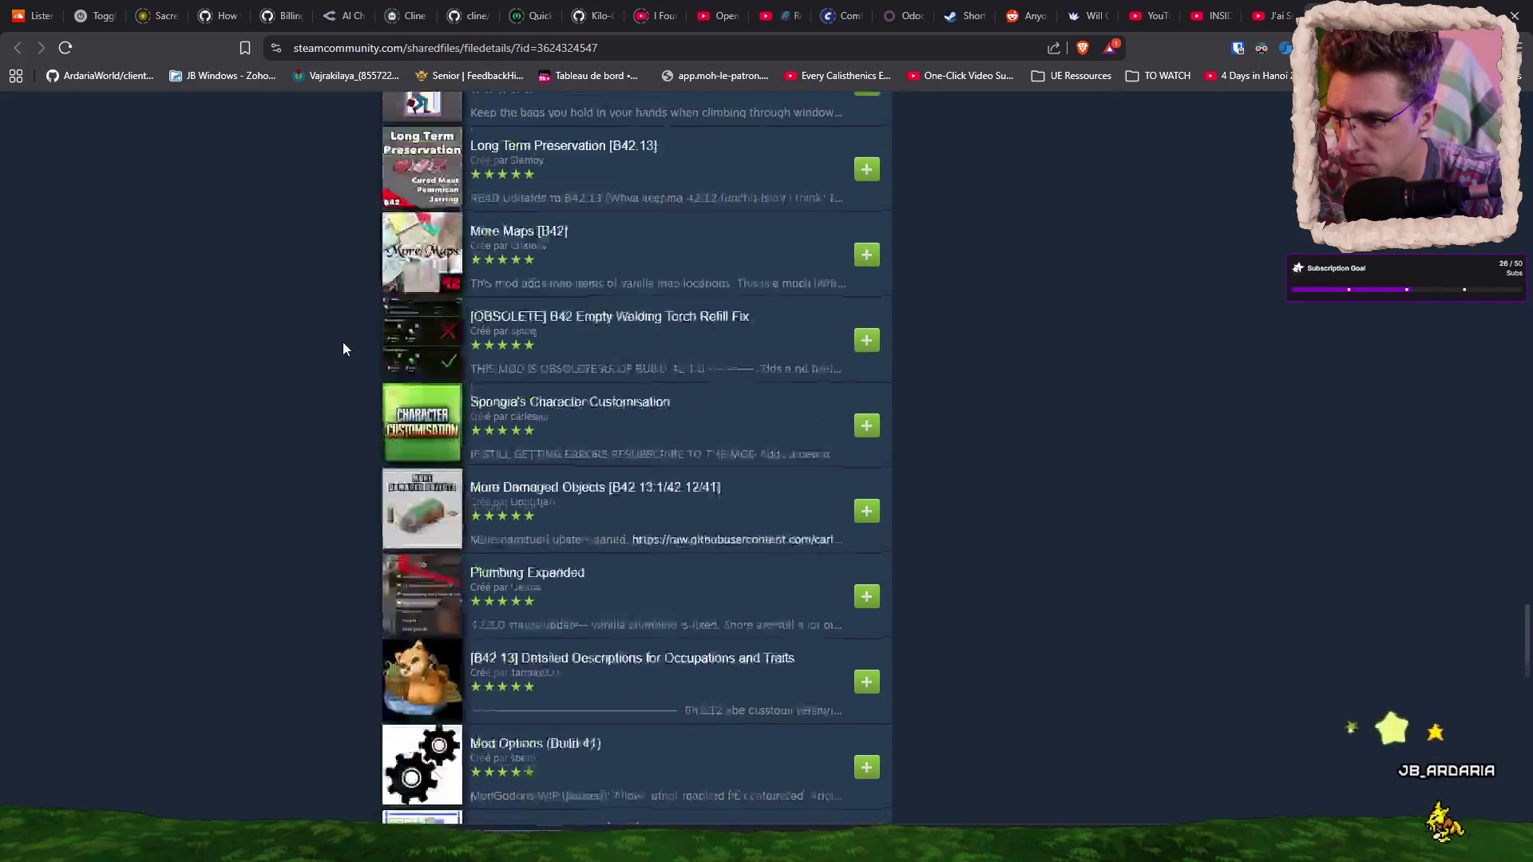
scroll(344, 345, "up", 10)
scroll(345, 349, "up", 3)
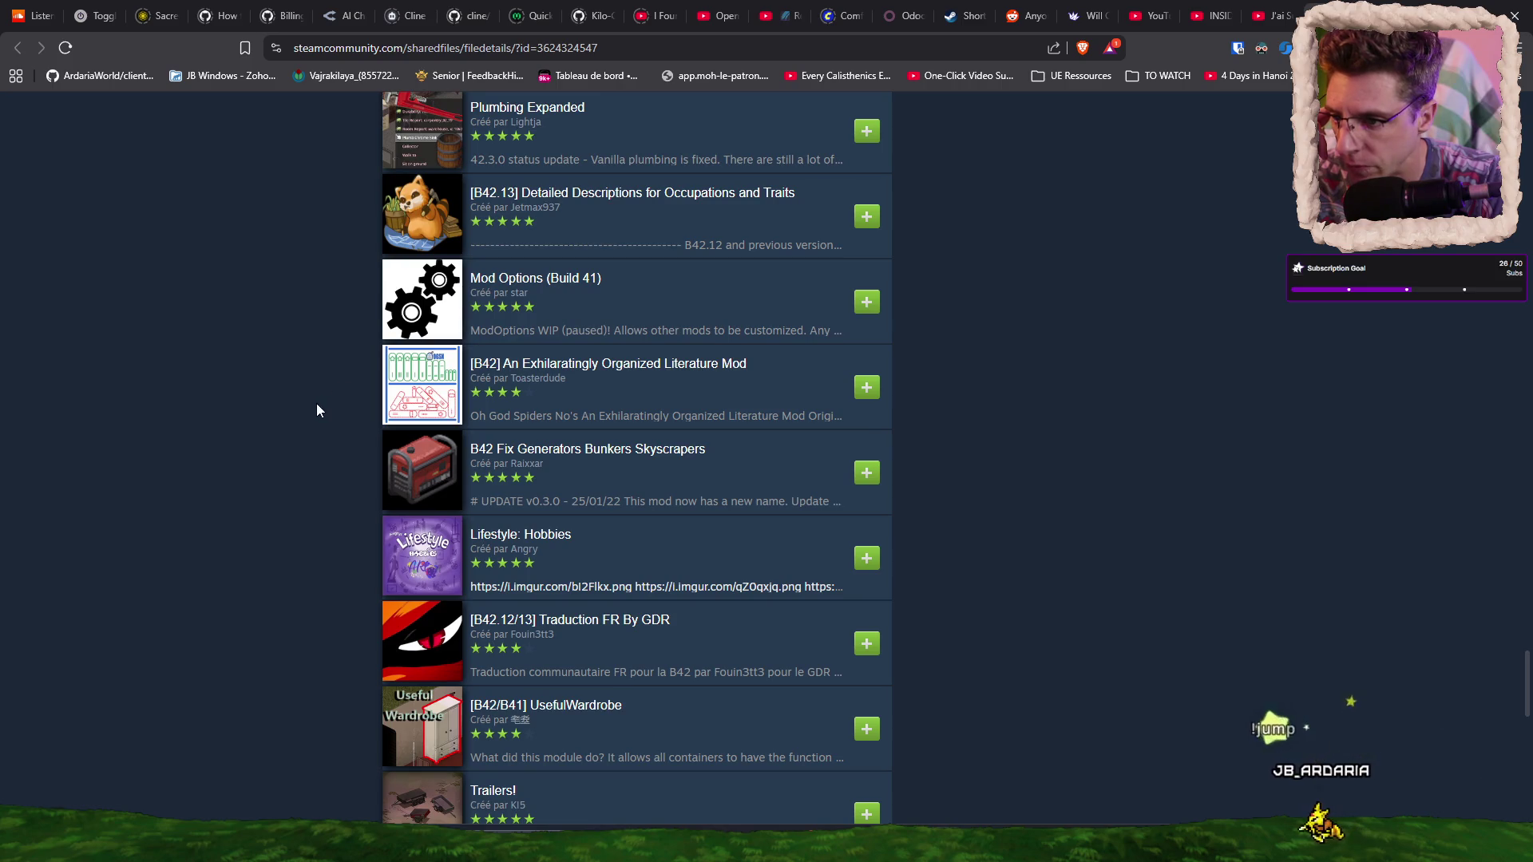
scroll(317, 404, "up", 1)
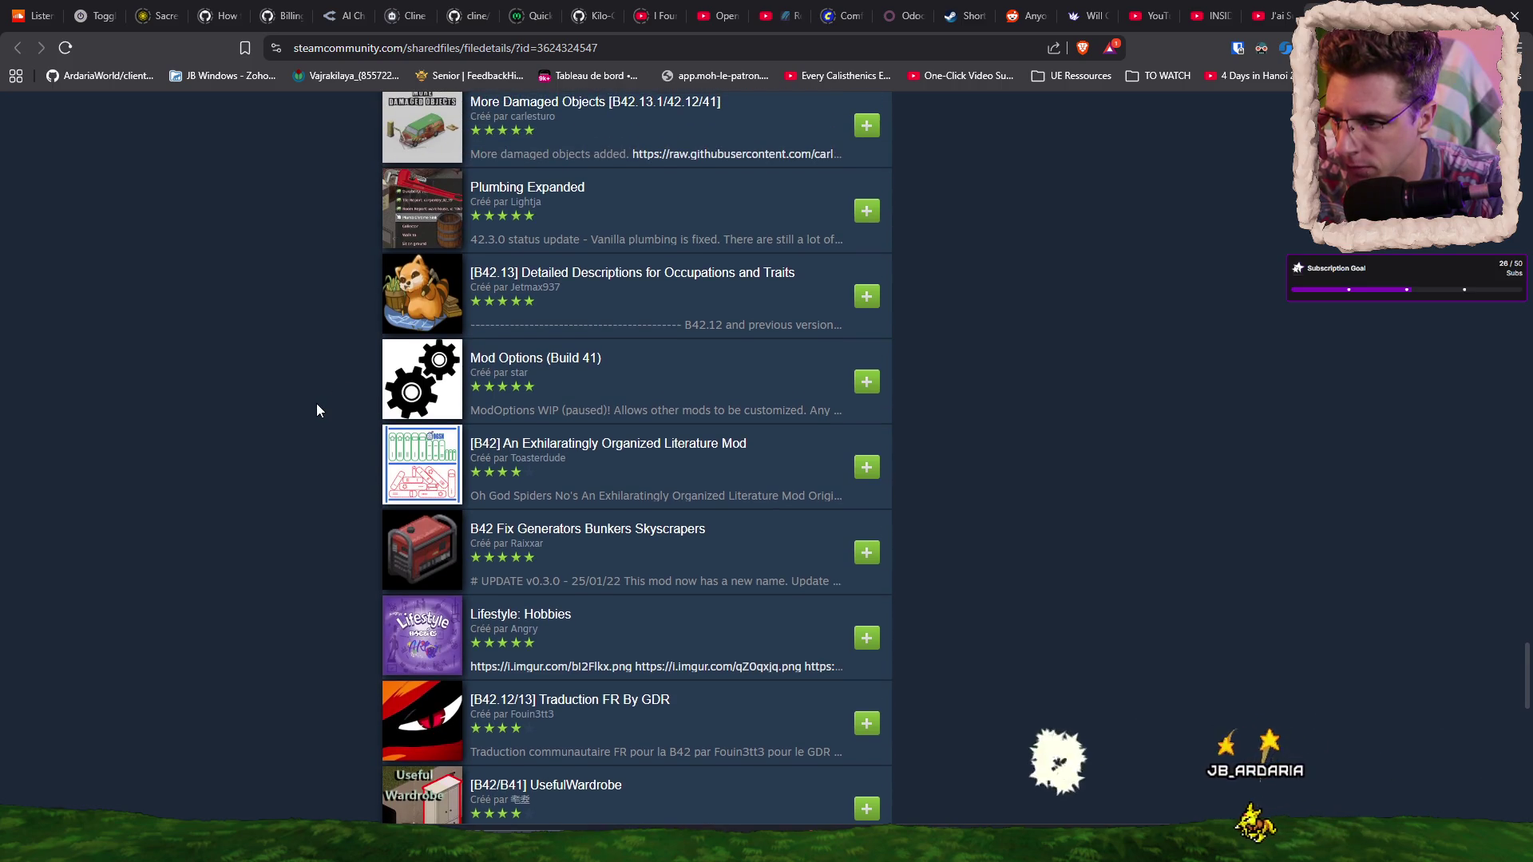
scroll(317, 405, "up", 2)
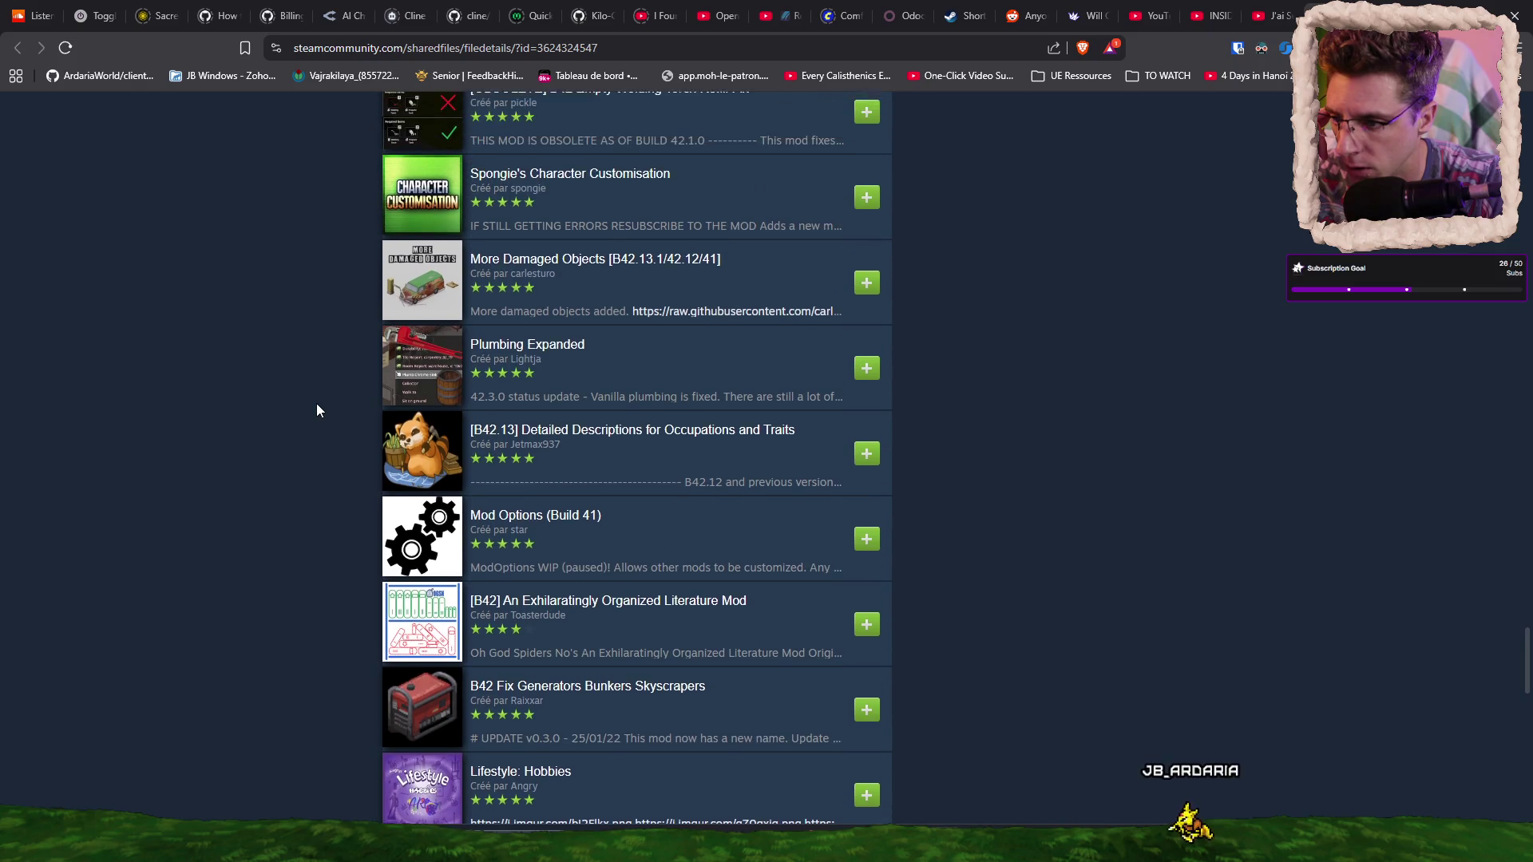
scroll(316, 410, "up", 1)
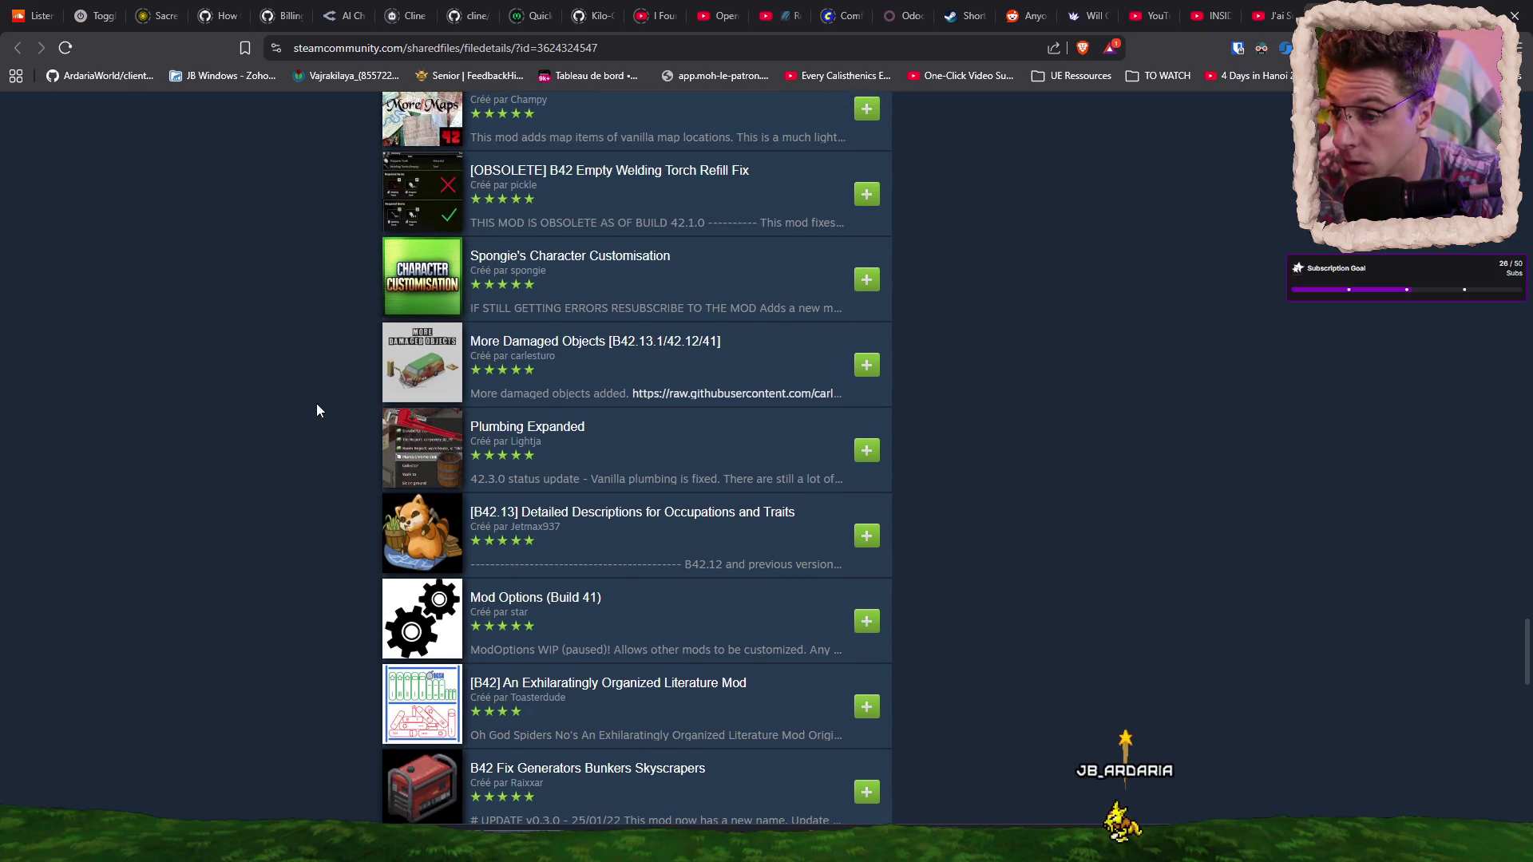
scroll(316, 411, "up", 1)
scroll(316, 408, "up", 1)
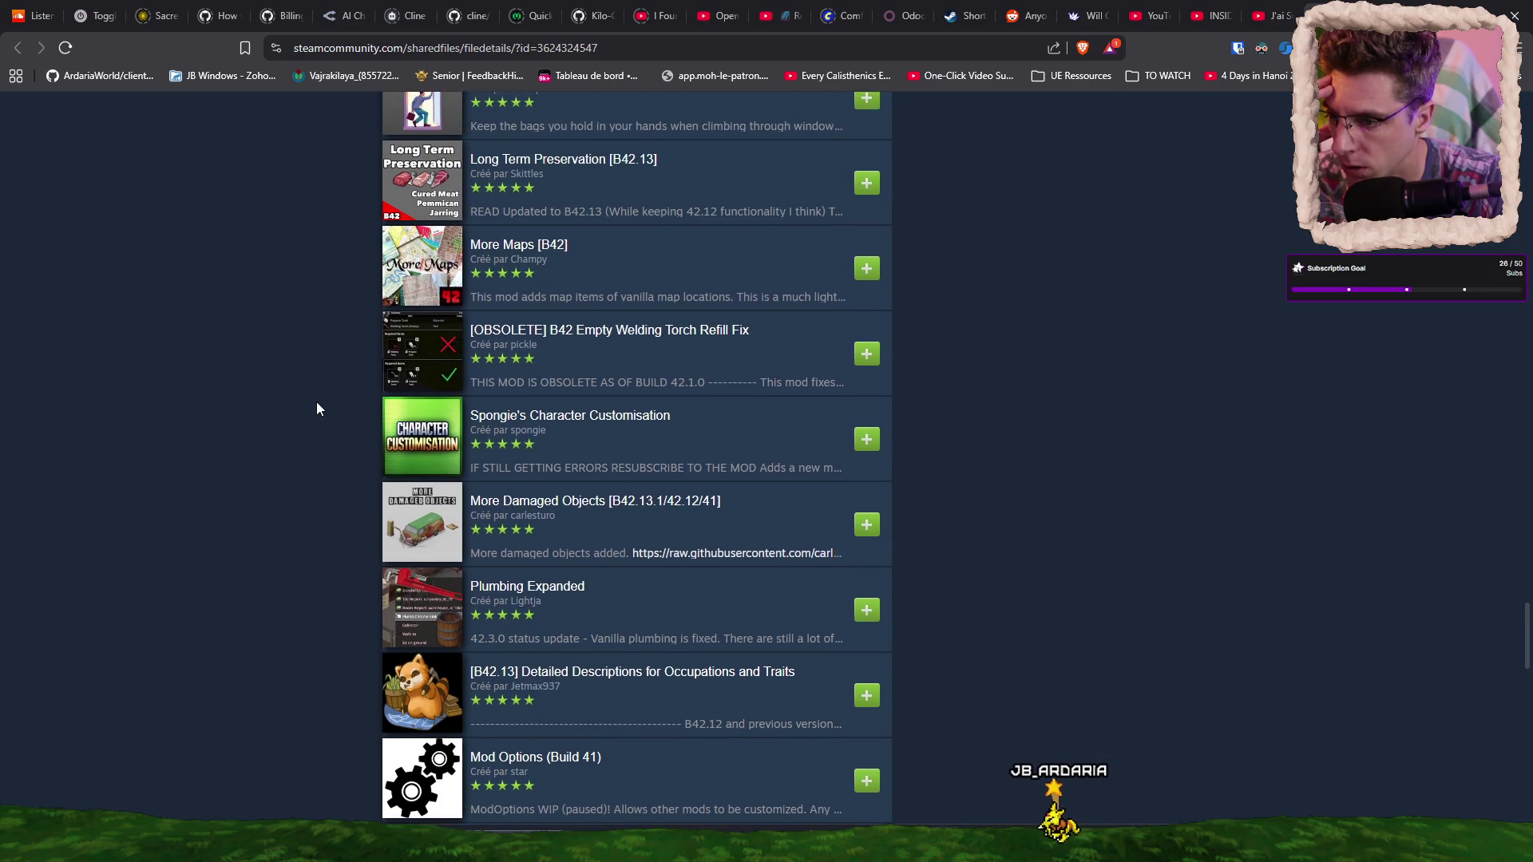
scroll(316, 409, "up", 1)
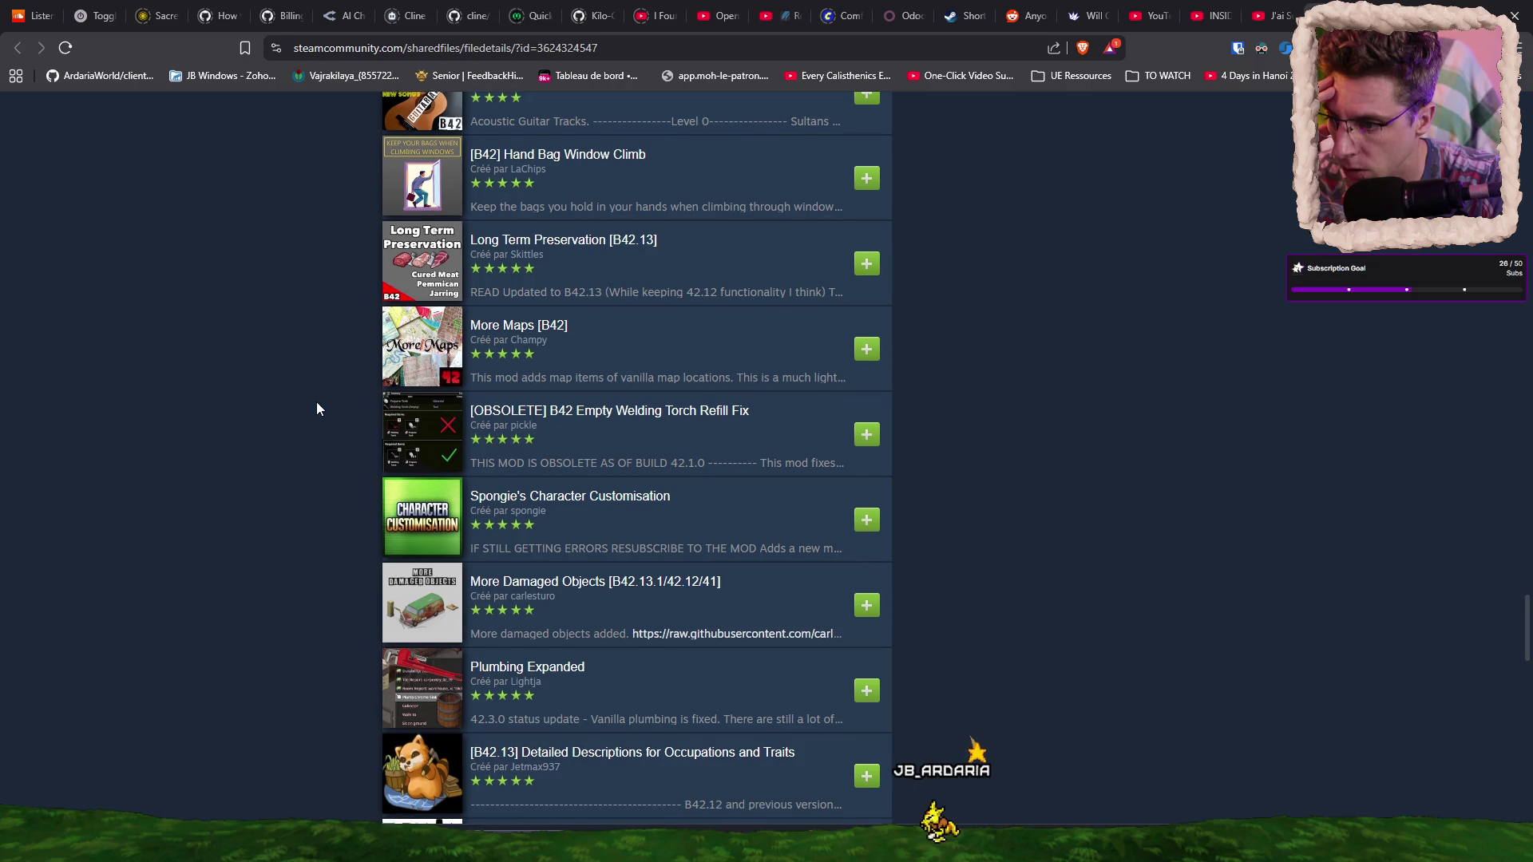
scroll(316, 409, "up", 3)
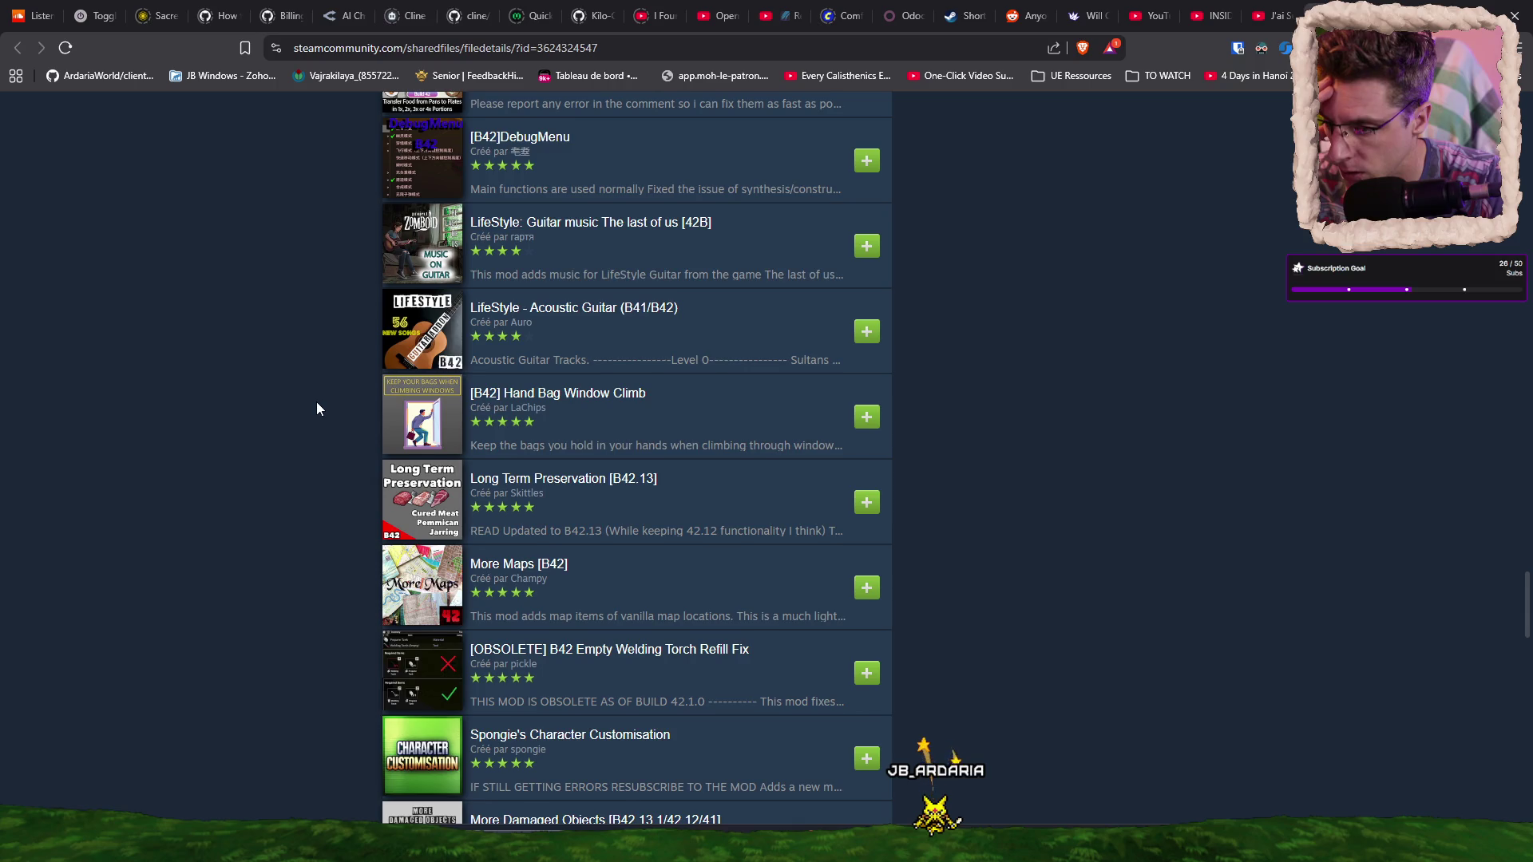
scroll(316, 409, "up", 2)
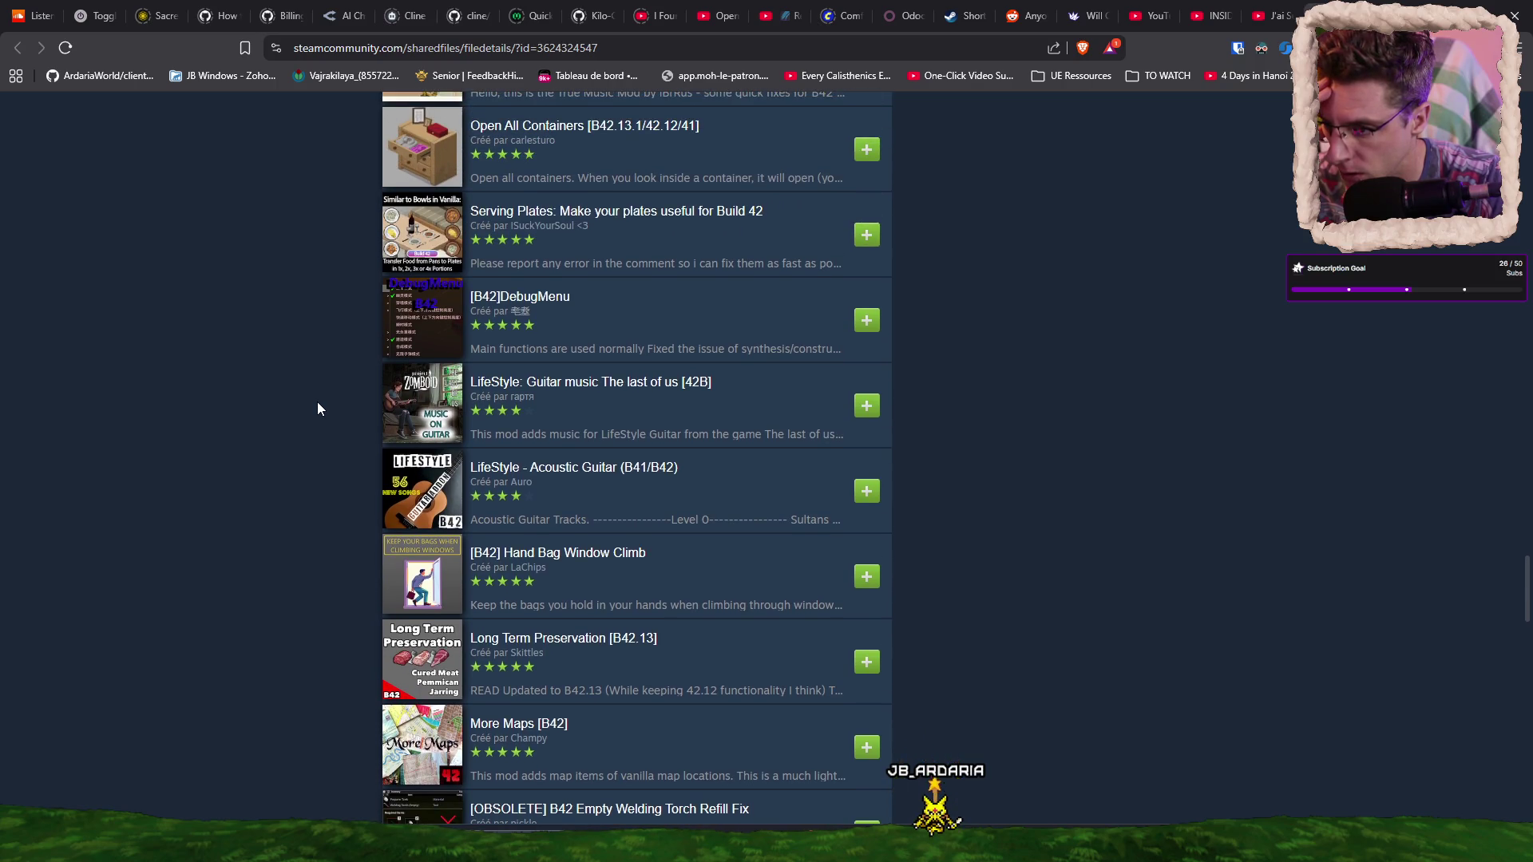
scroll(318, 409, "up", 1)
scroll(318, 409, "up", 1)
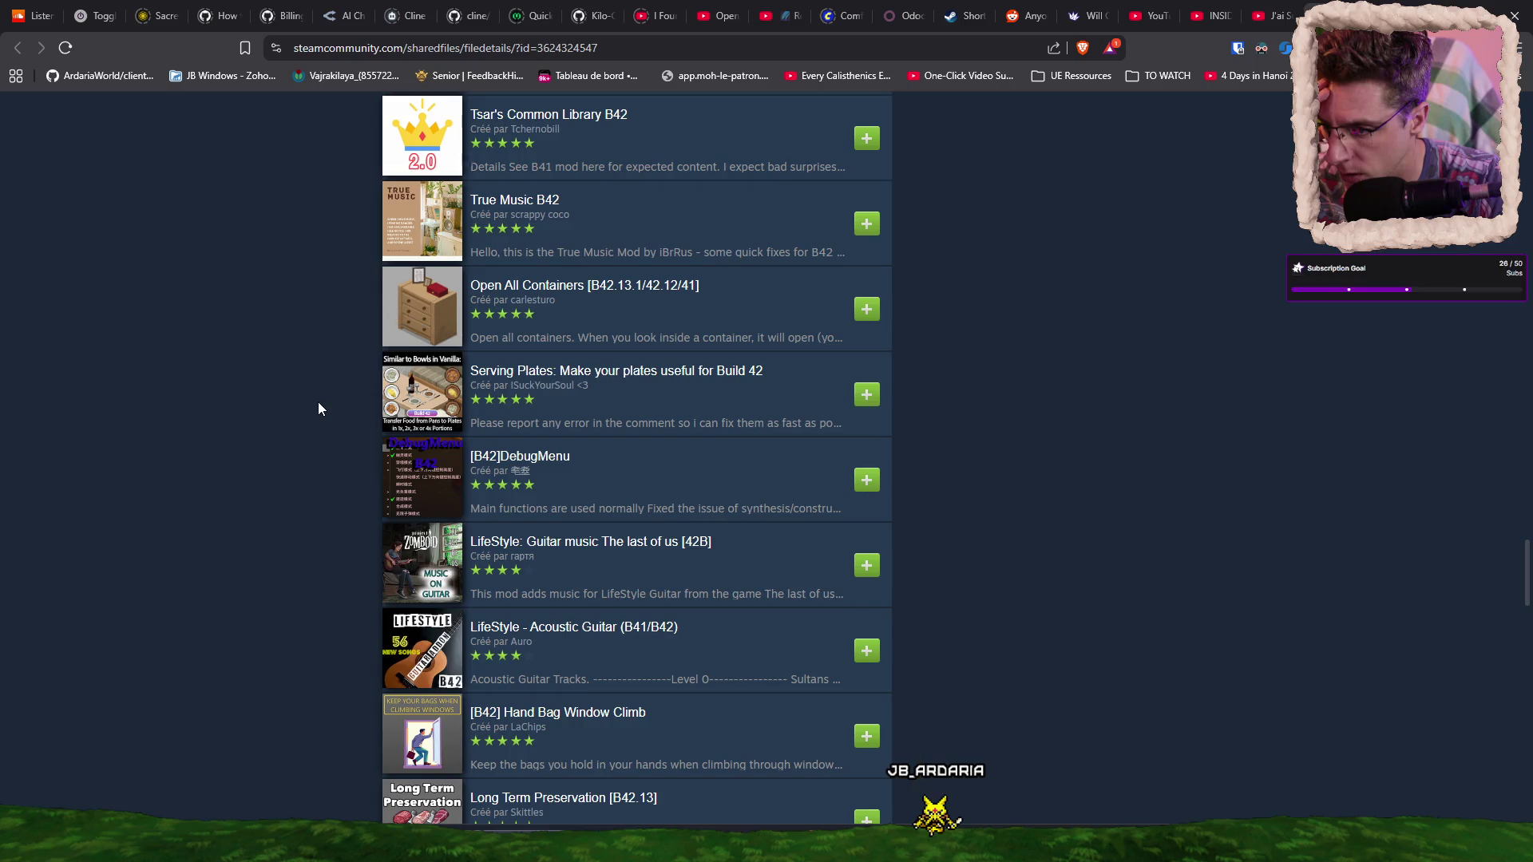
scroll(318, 409, "up", 3)
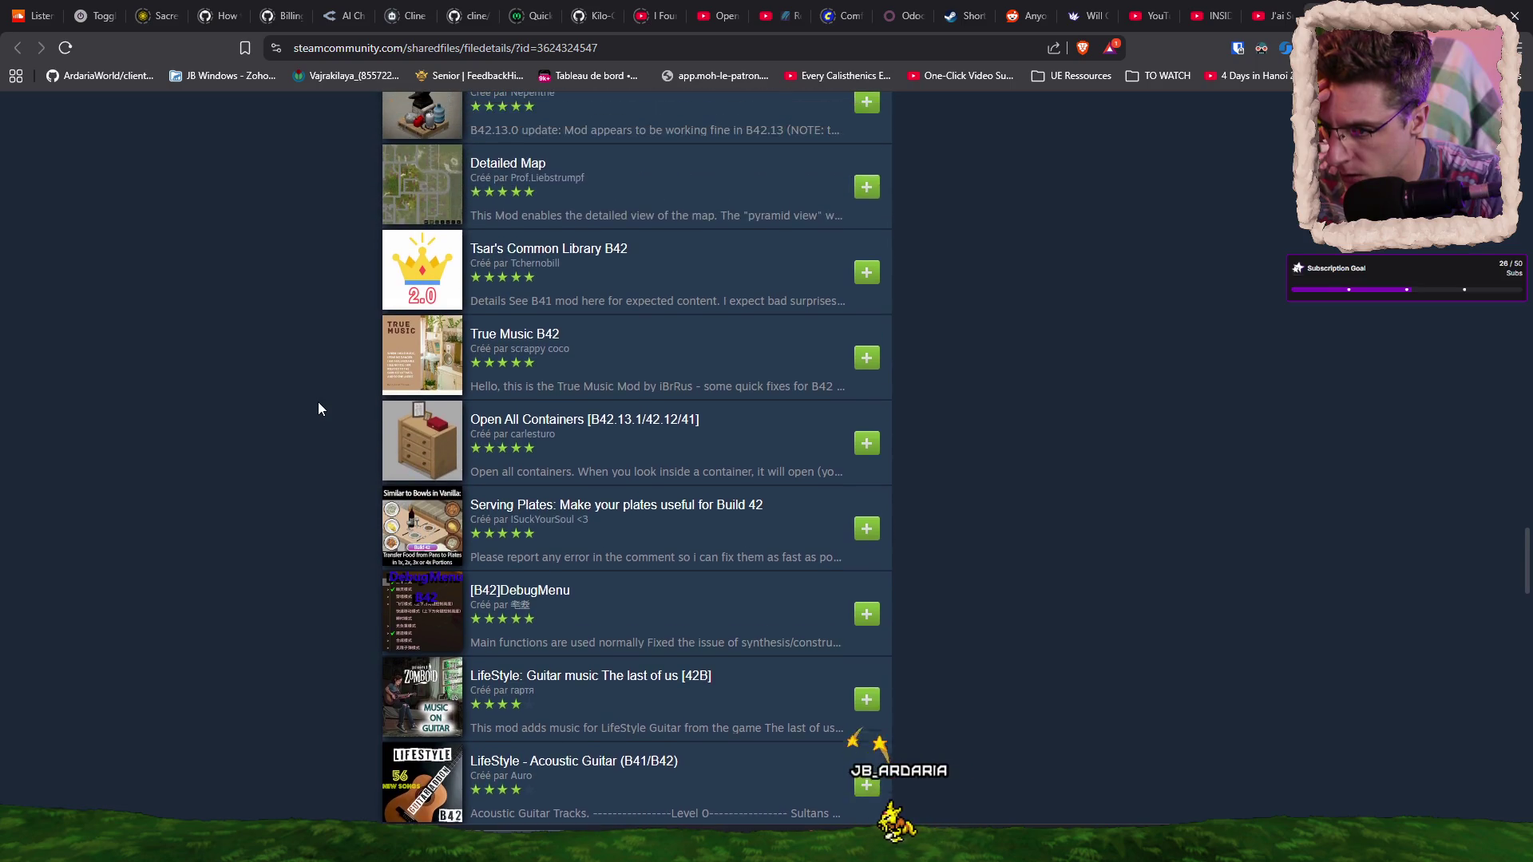
scroll(318, 409, "up", 1)
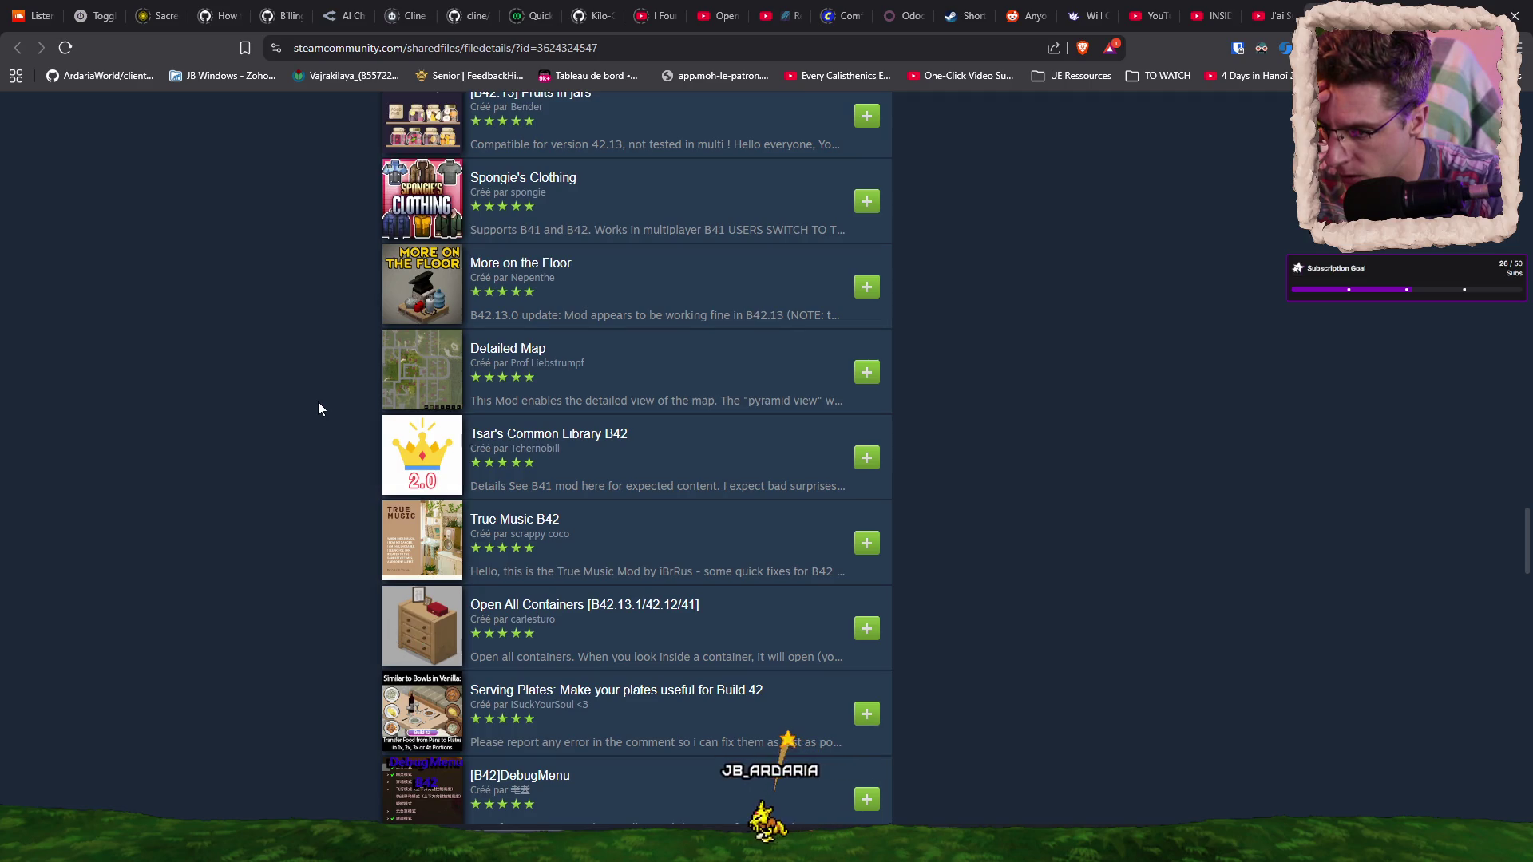
scroll(317, 409, "up", 2)
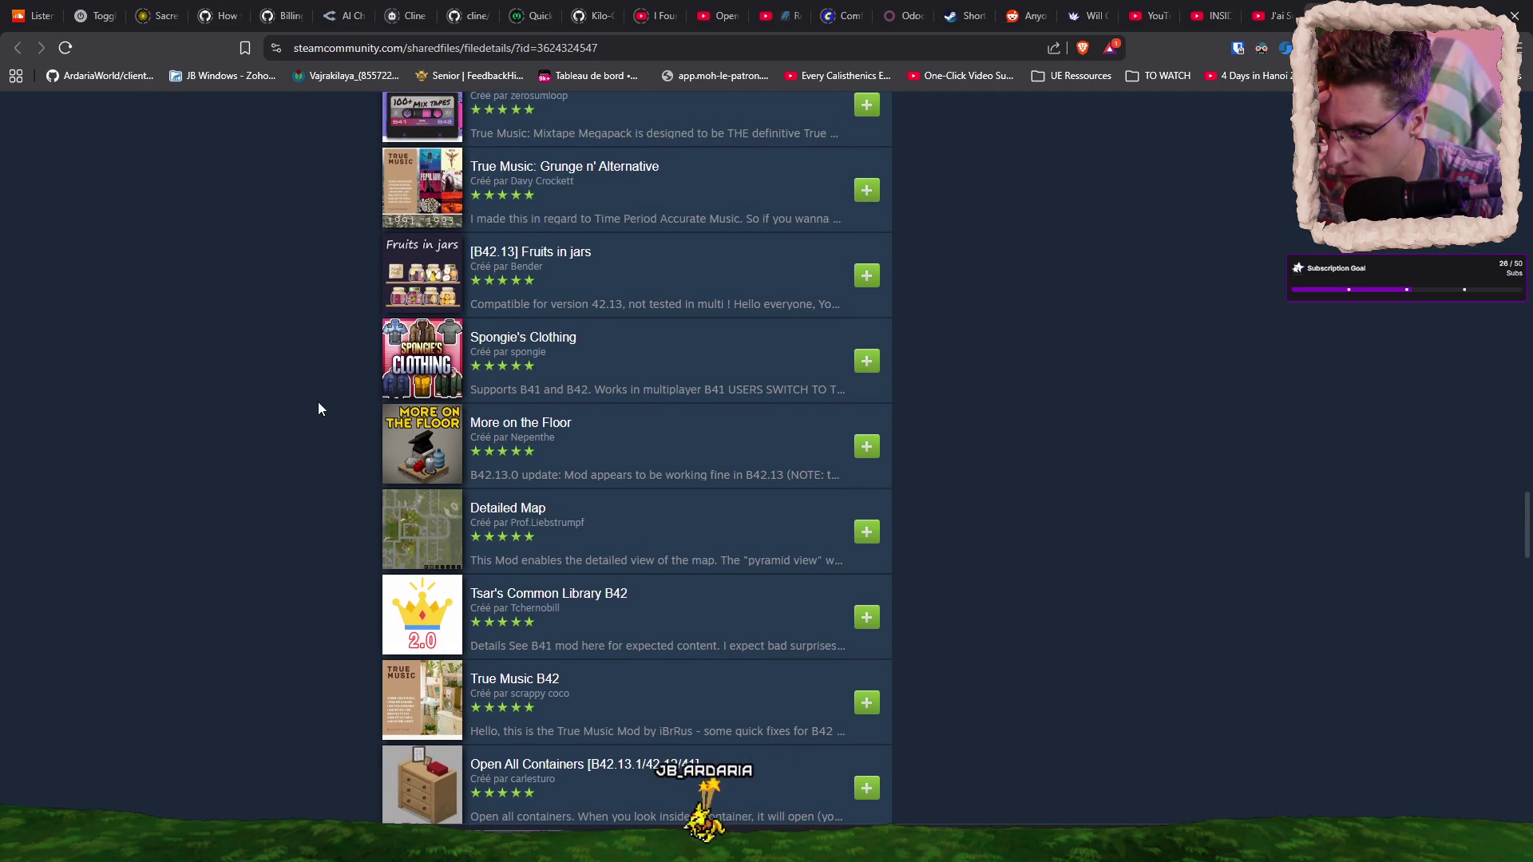
scroll(318, 409, "up", 2)
scroll(318, 409, "up", 1)
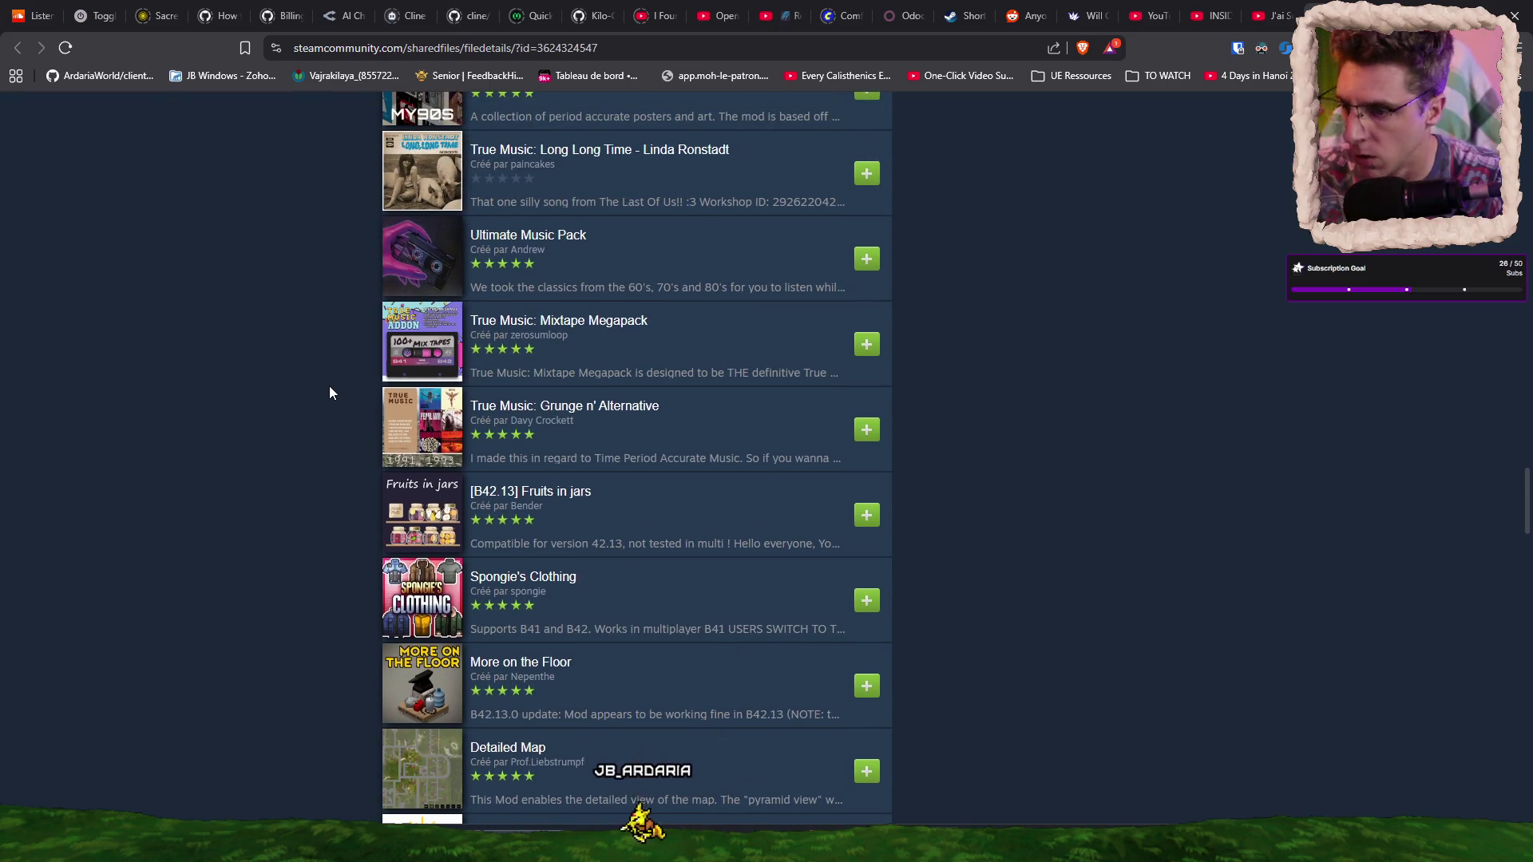
key("alt+Tab")
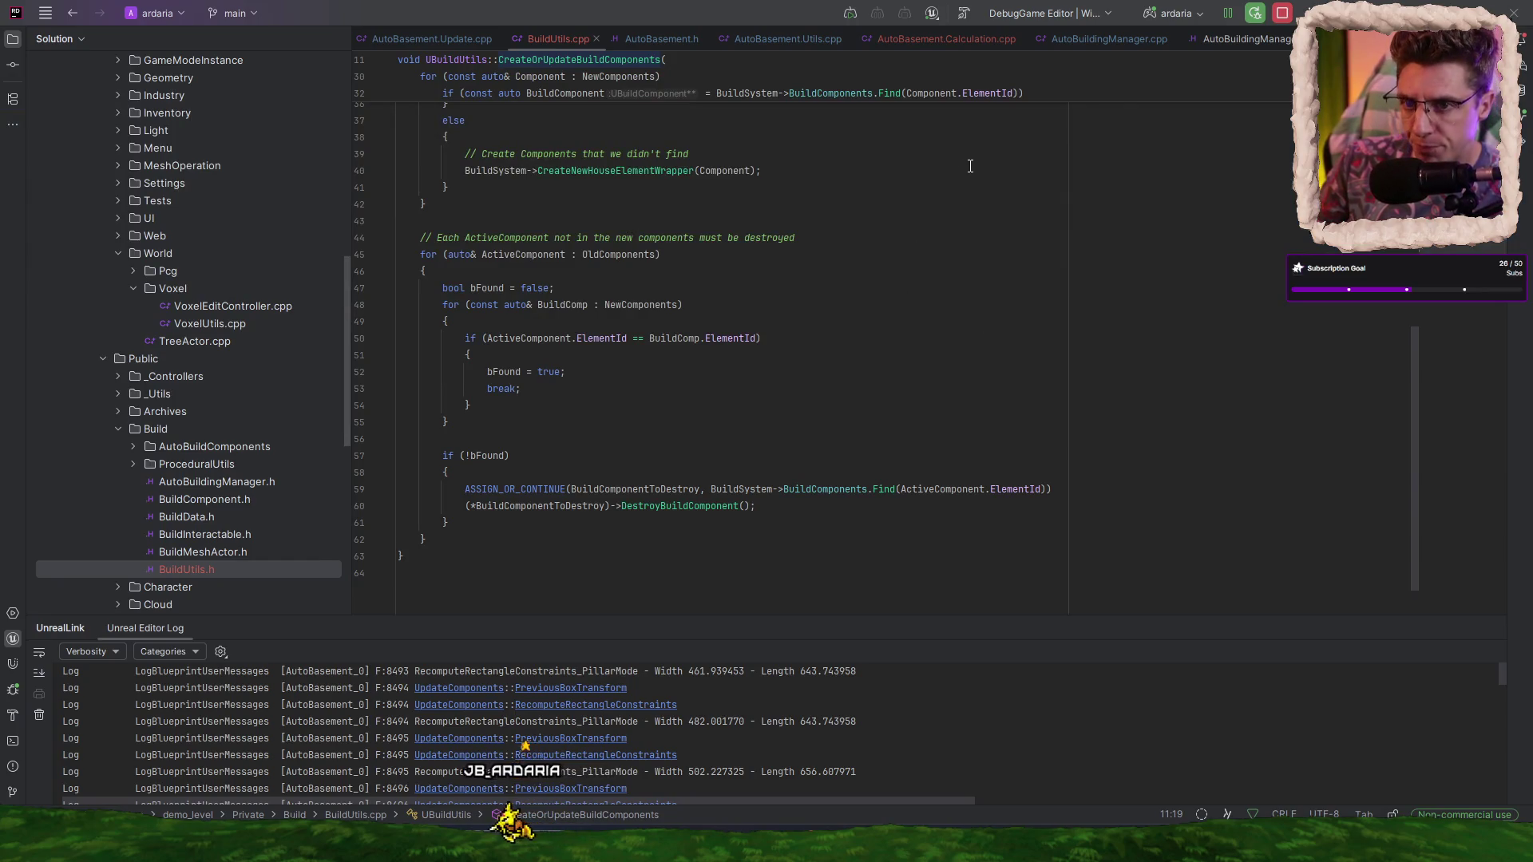
- Start a Play in Editor session of LVL-Voxel-Planet-B
left_click(849, 15)
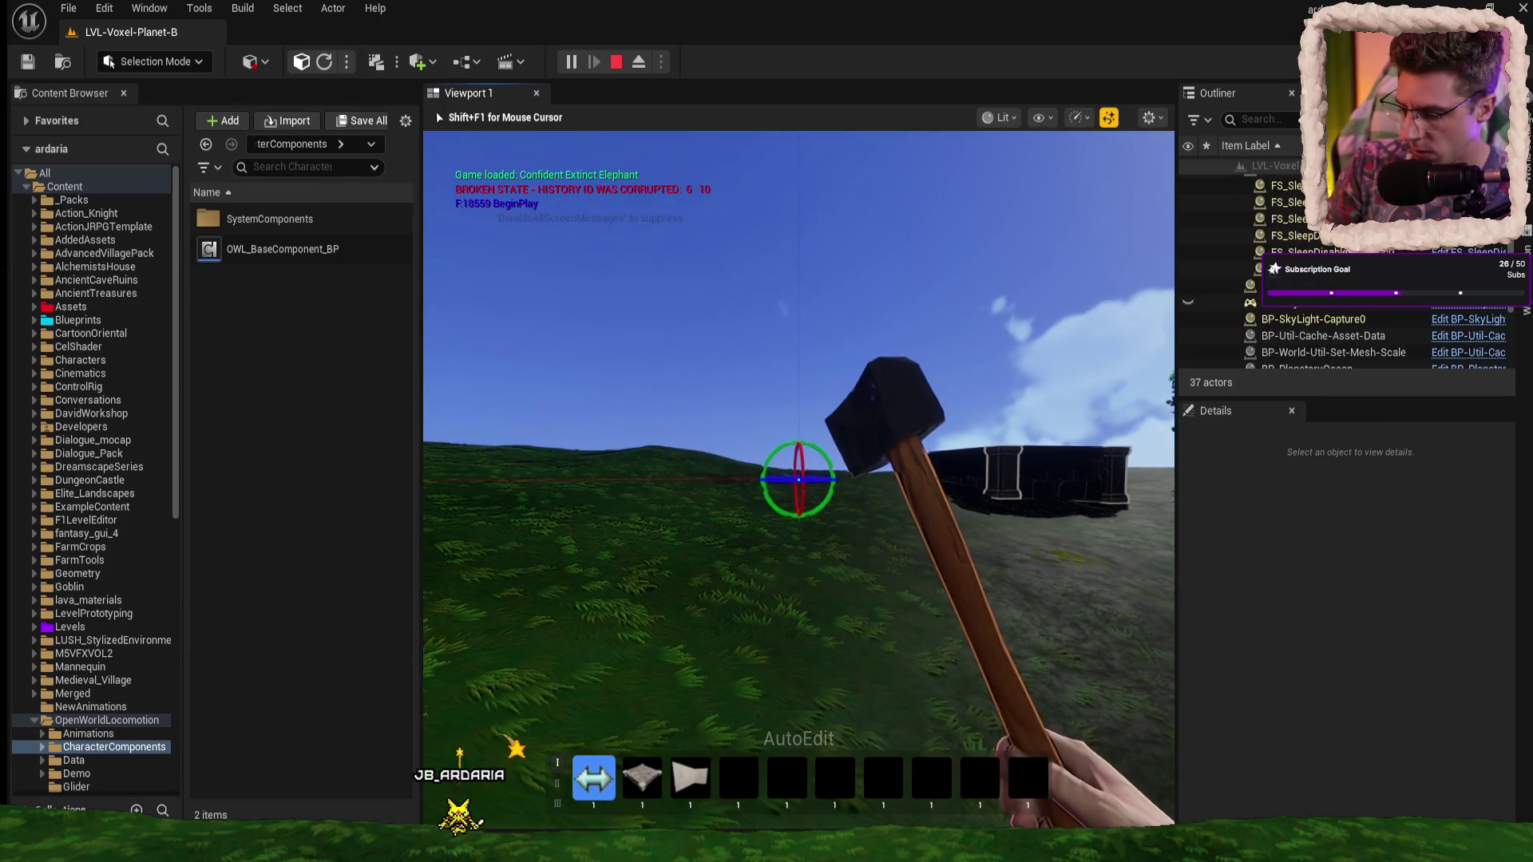
- Switch to the auto-building tool (key 2) and walk around the stone wall, pillars and cobblestone platform
key("2")
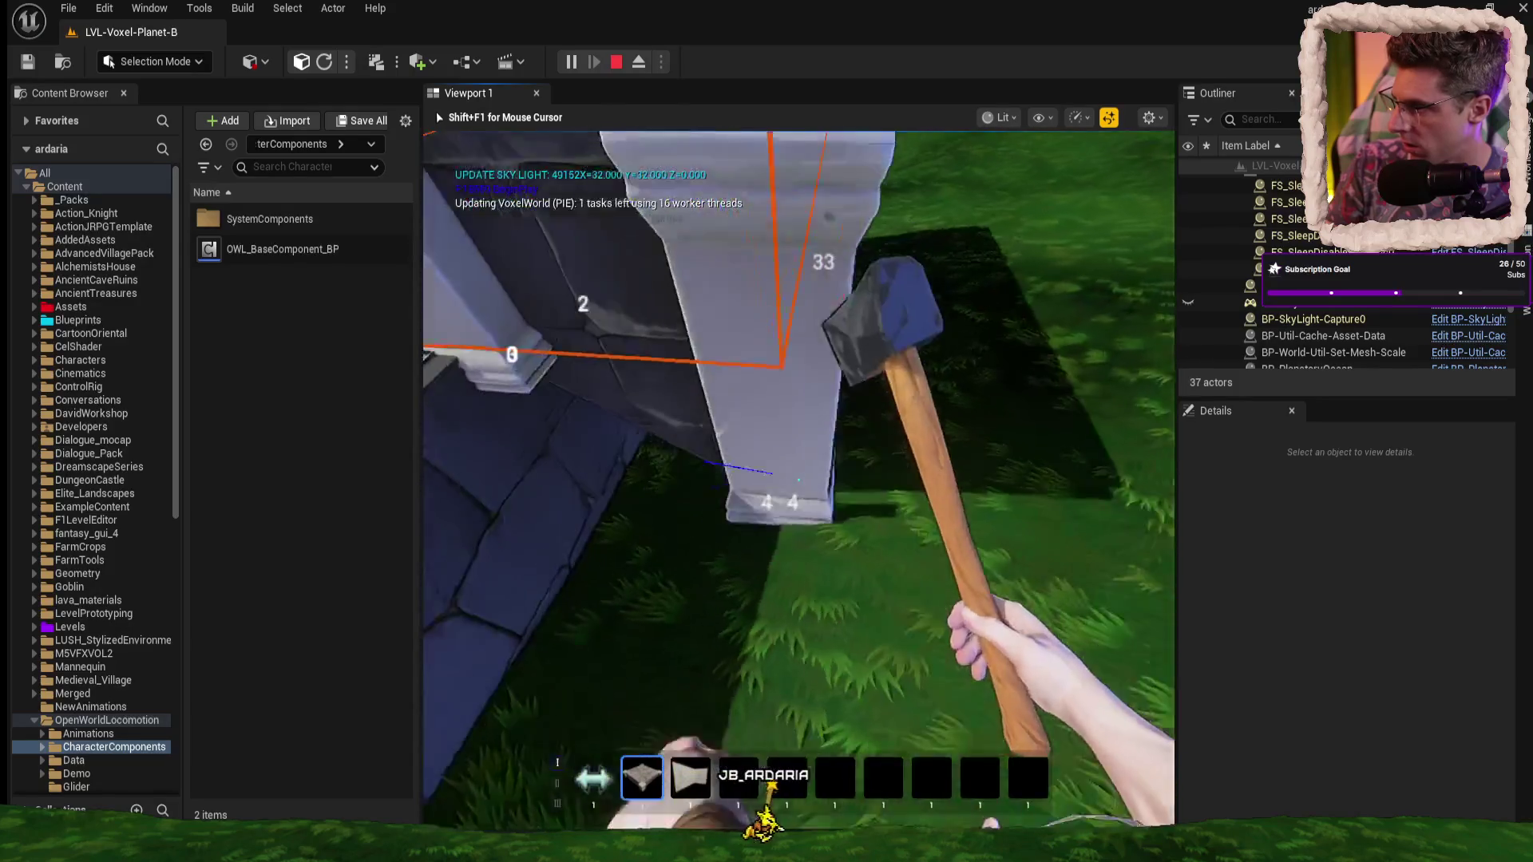
key("s")
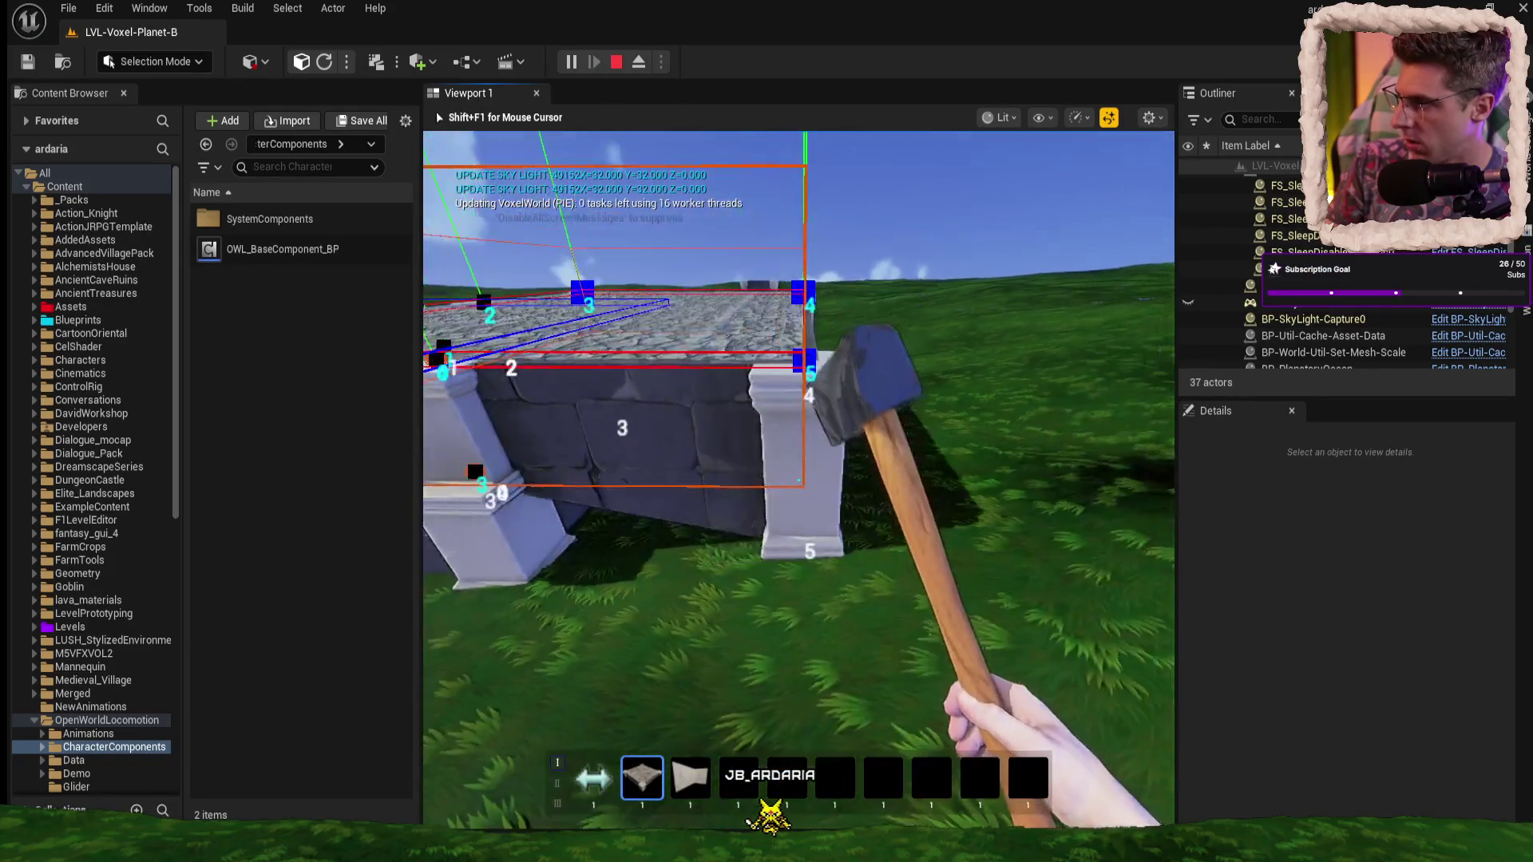
key("w")
key("s")
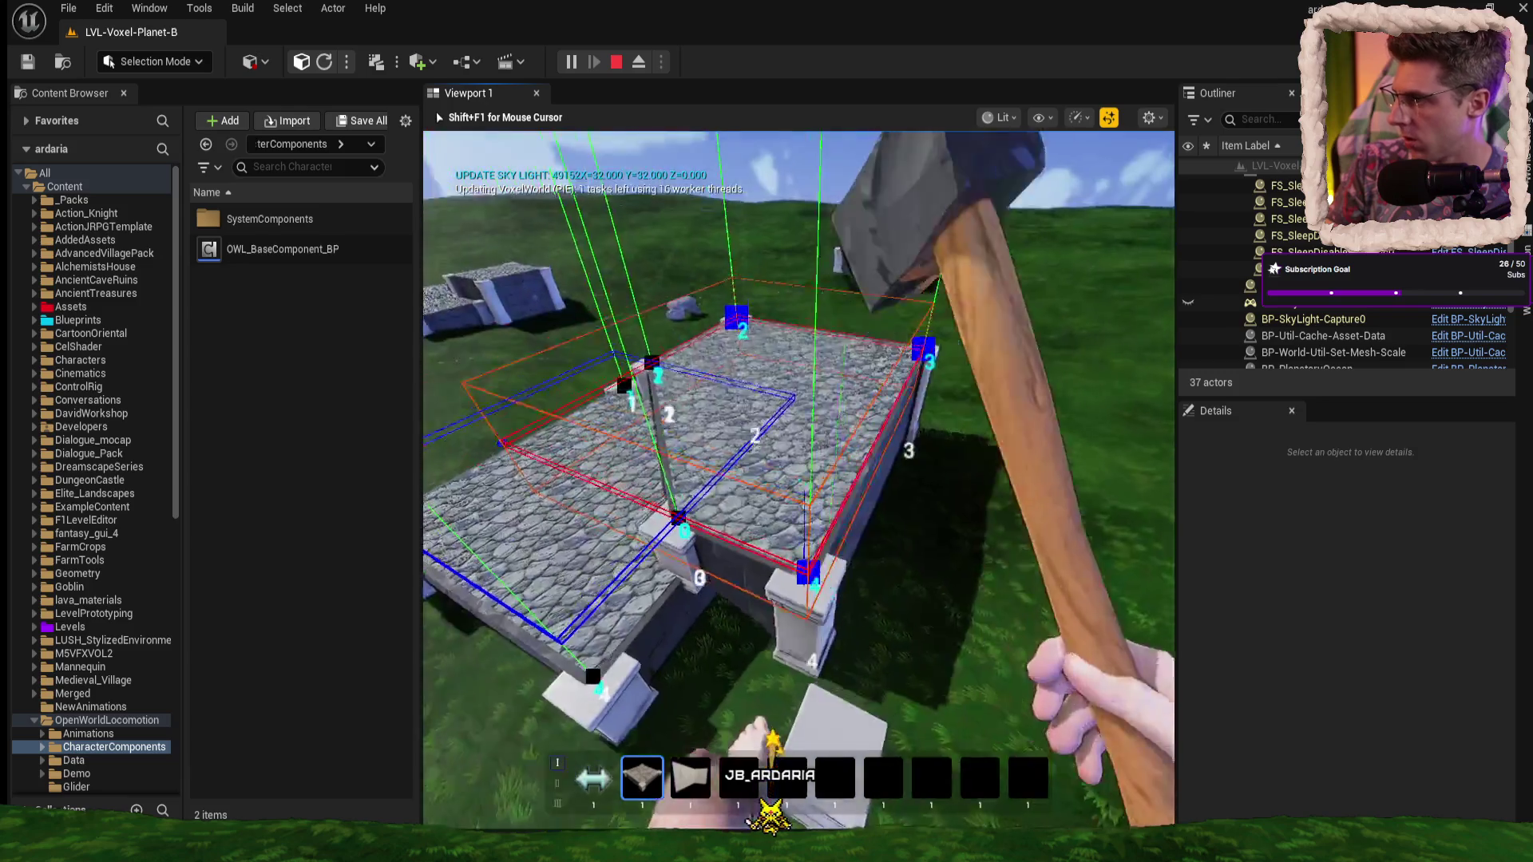
key("w")
key("w")
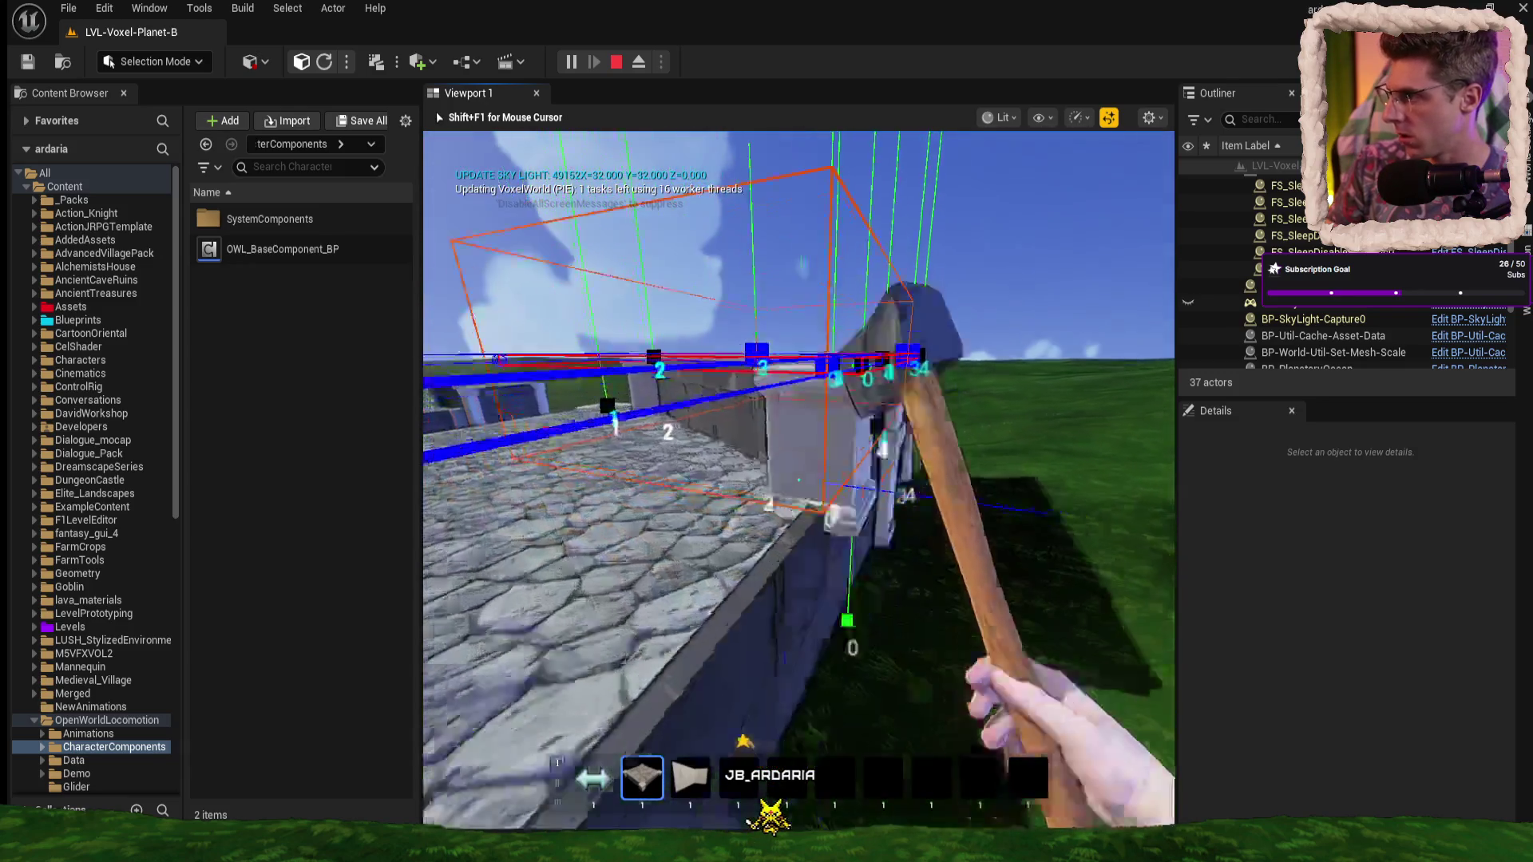
key("space")
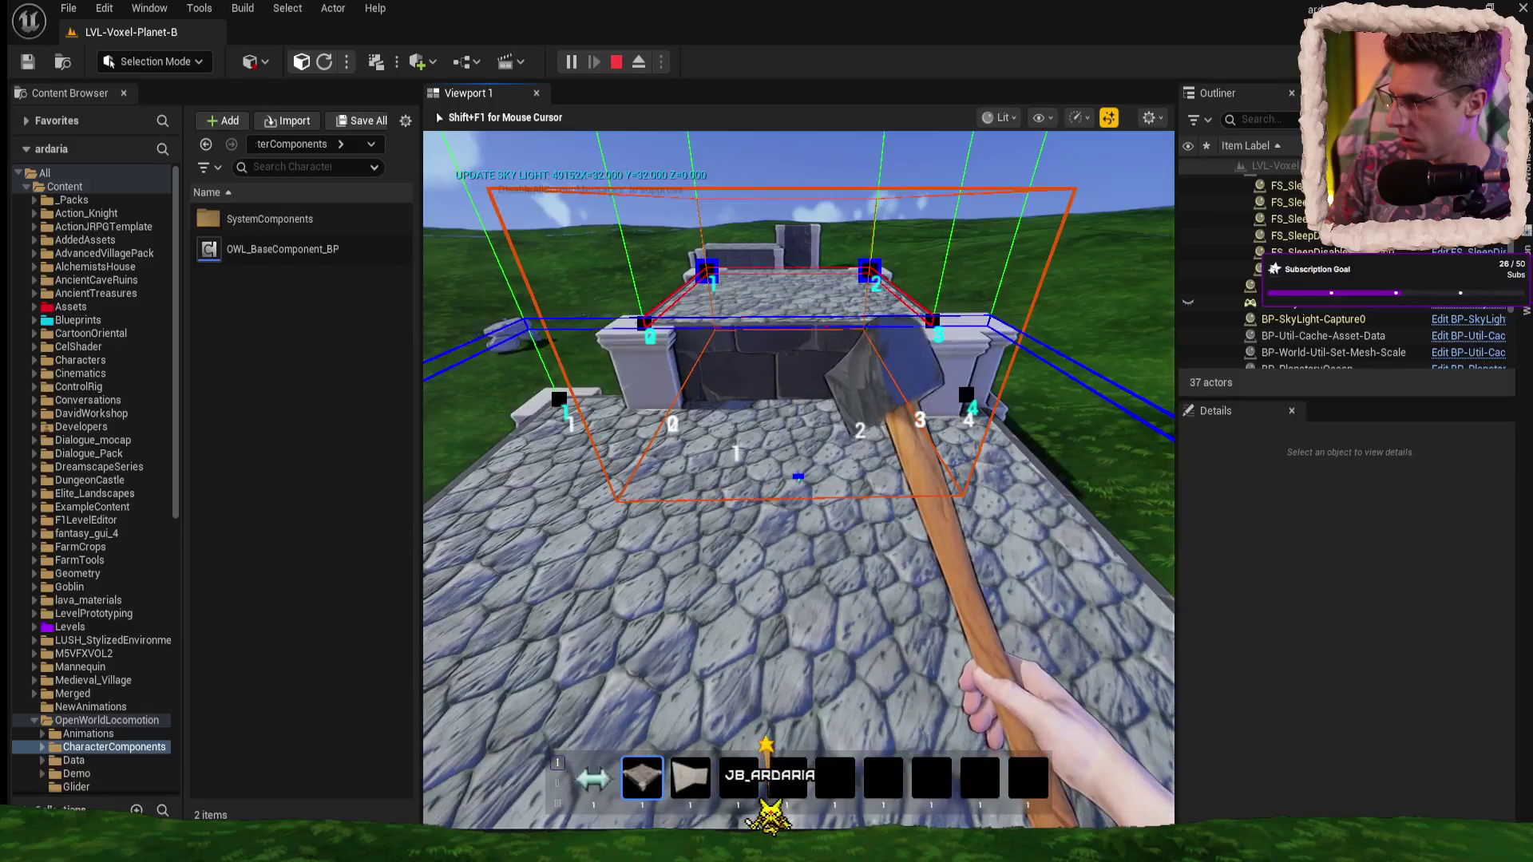
key("a")
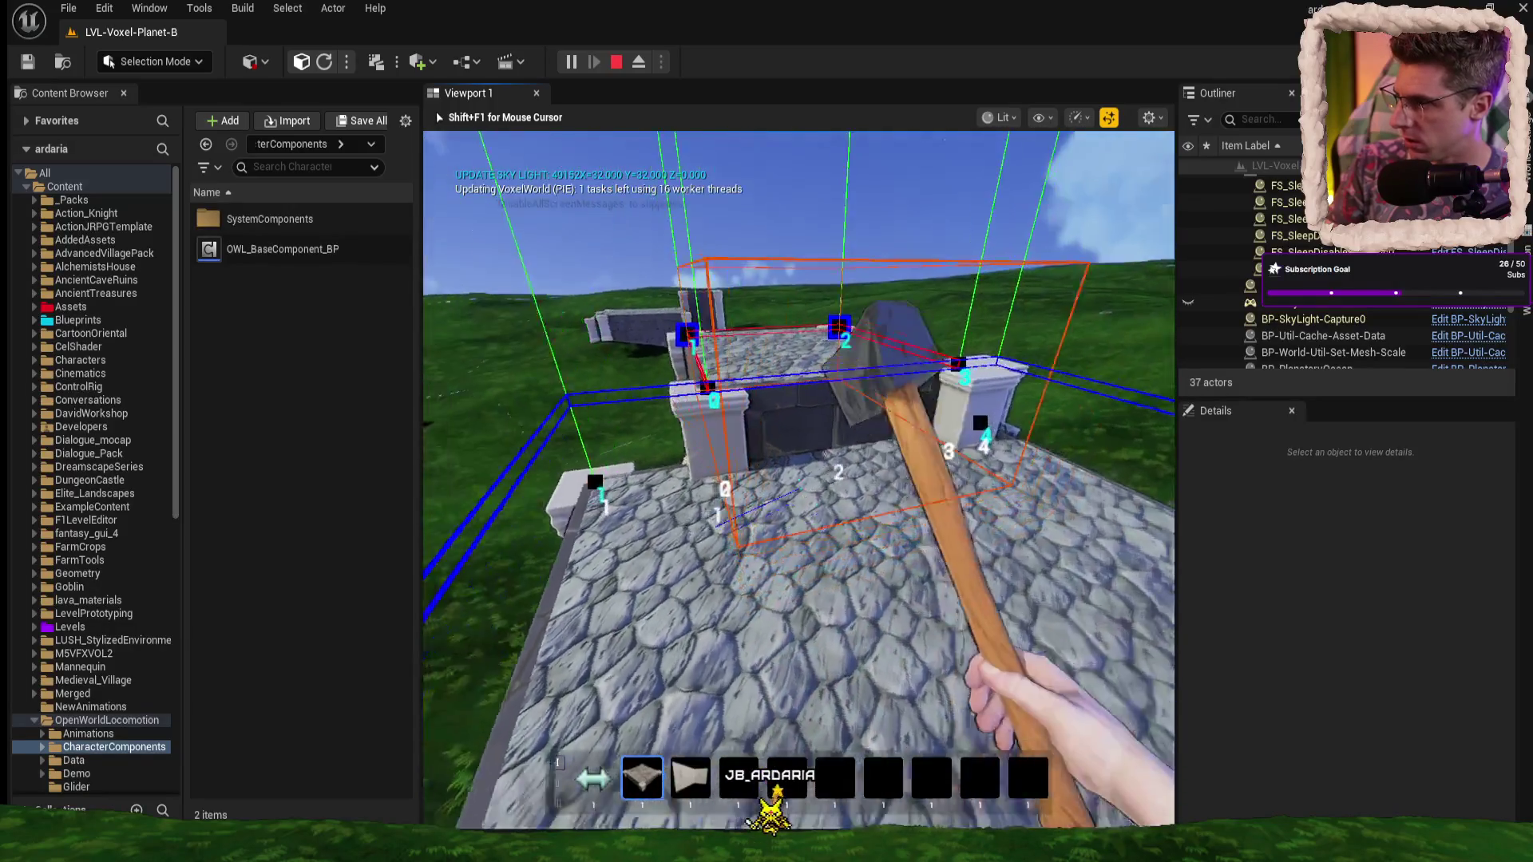
key("w")
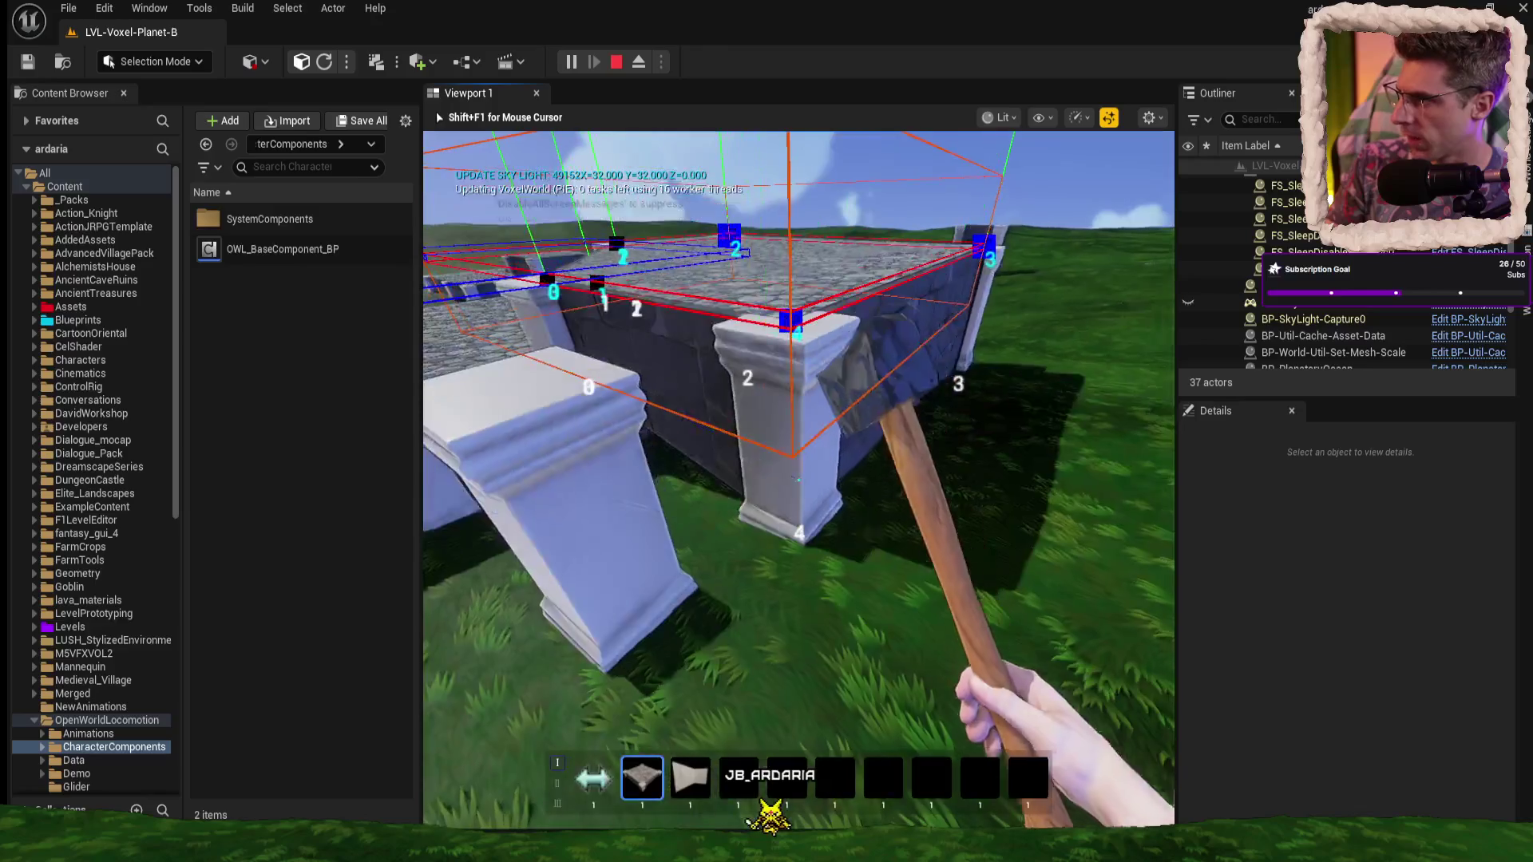
key("w")
key("space")
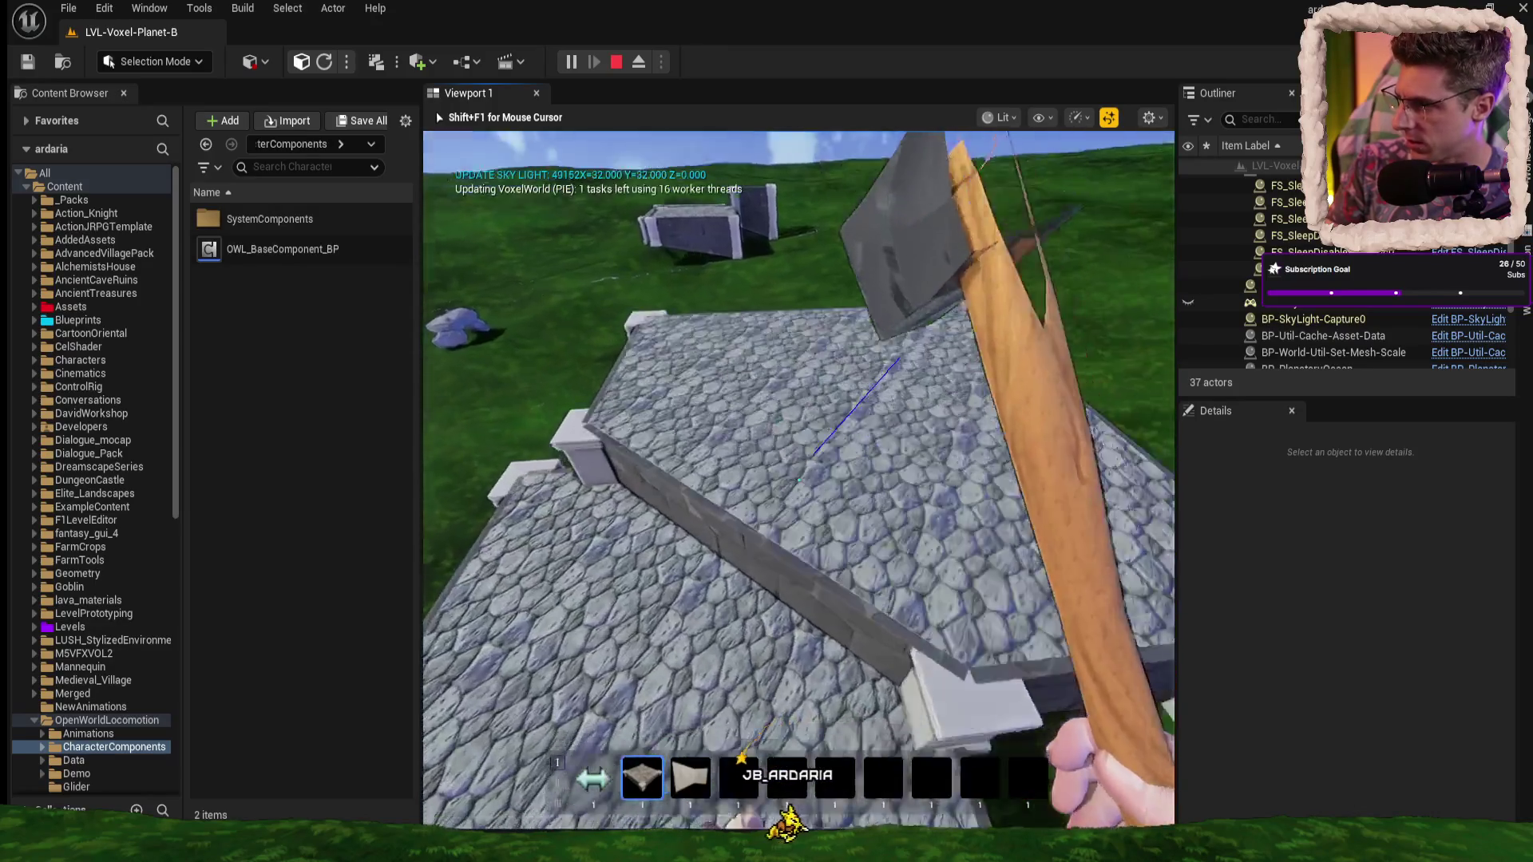
key("w")
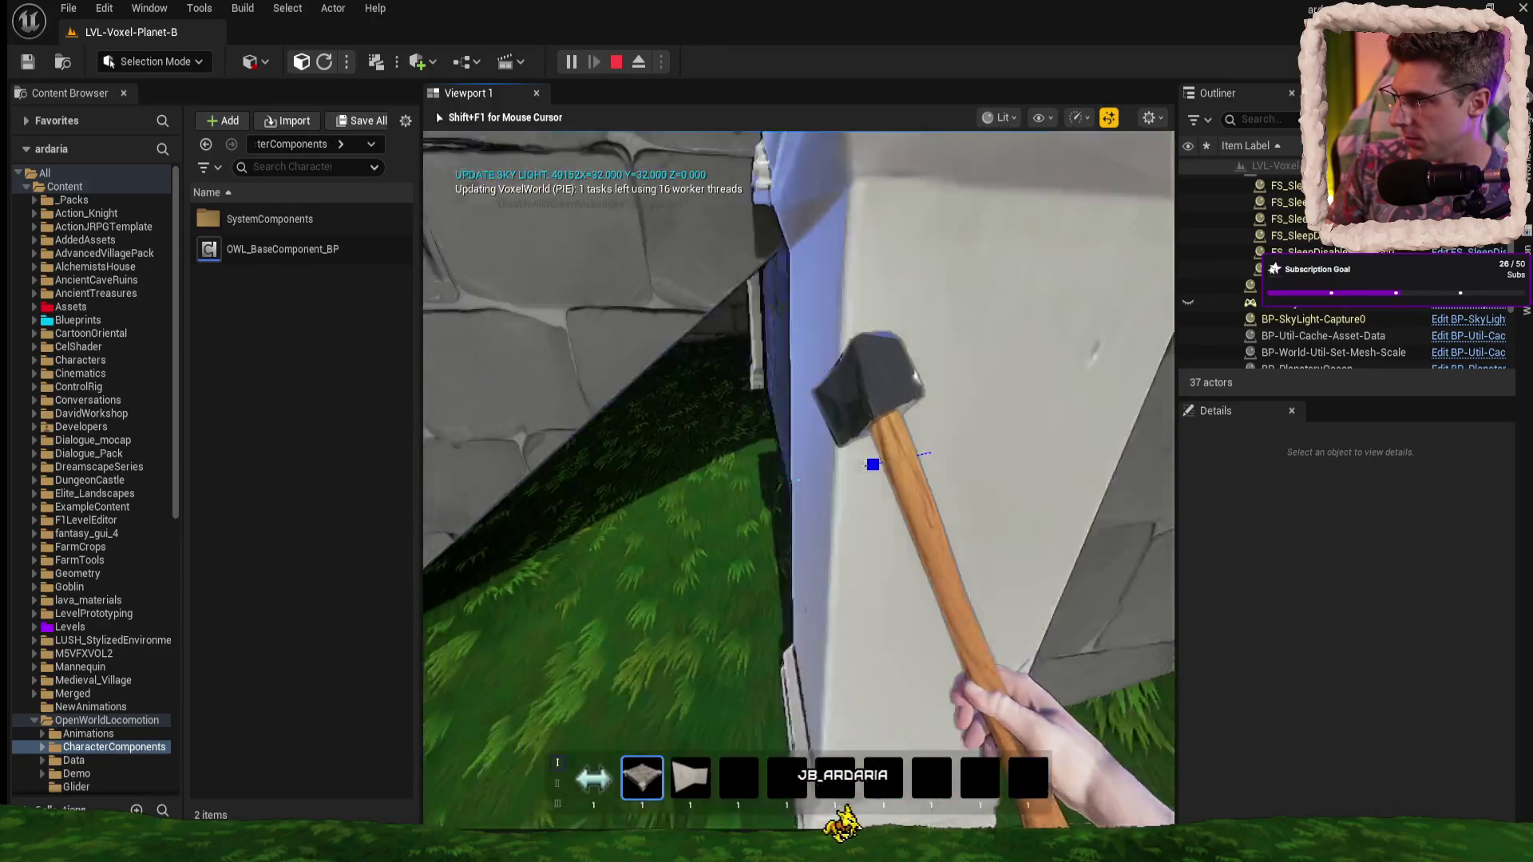
- Survey the platform paving, its edge drop and the pillars' debug boxes, up close and from above
key("s")
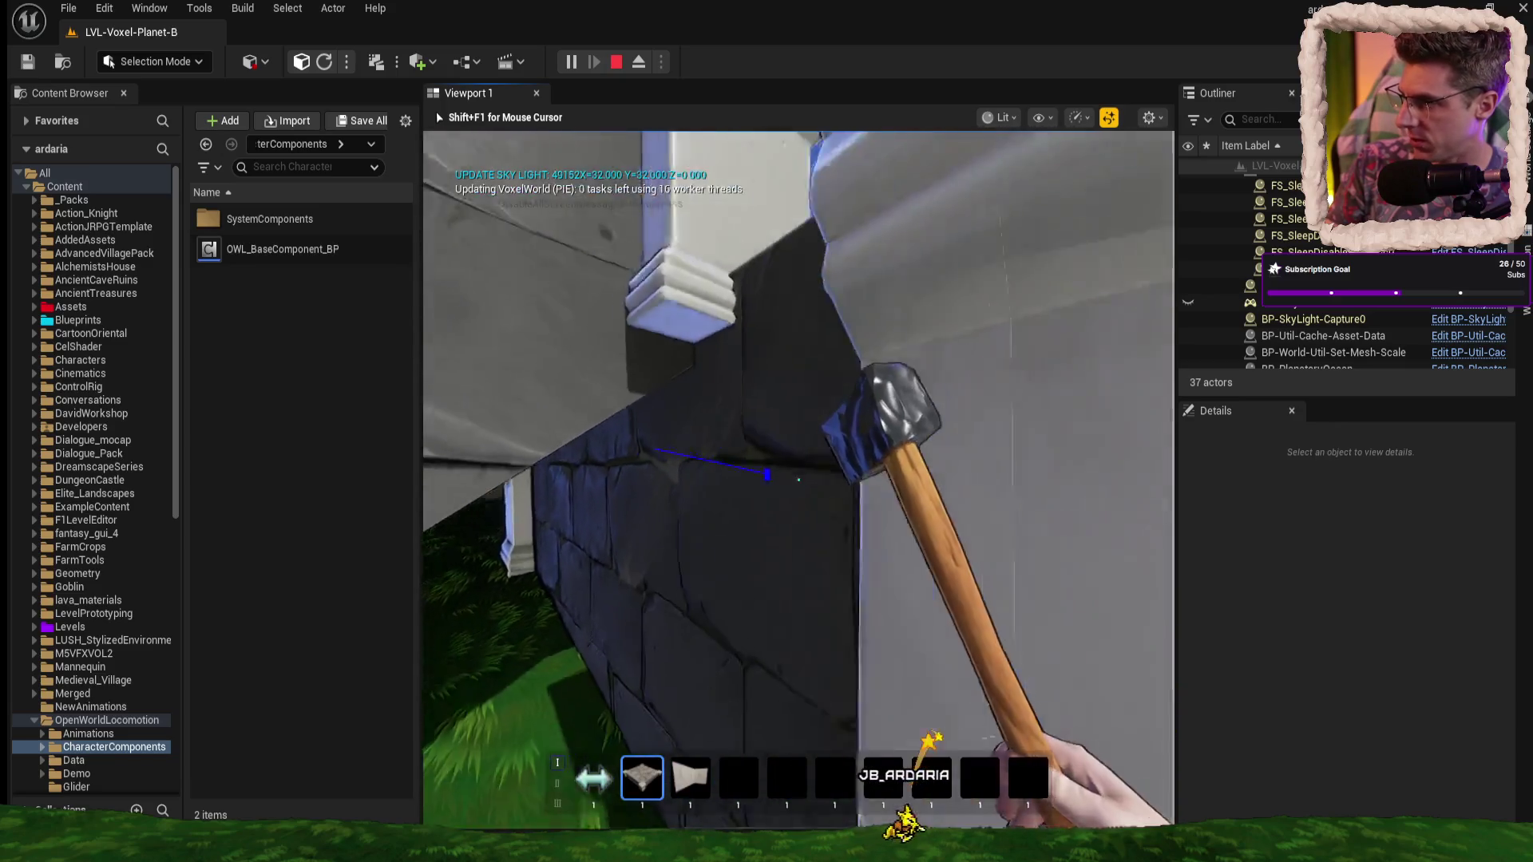
key("w")
key("space")
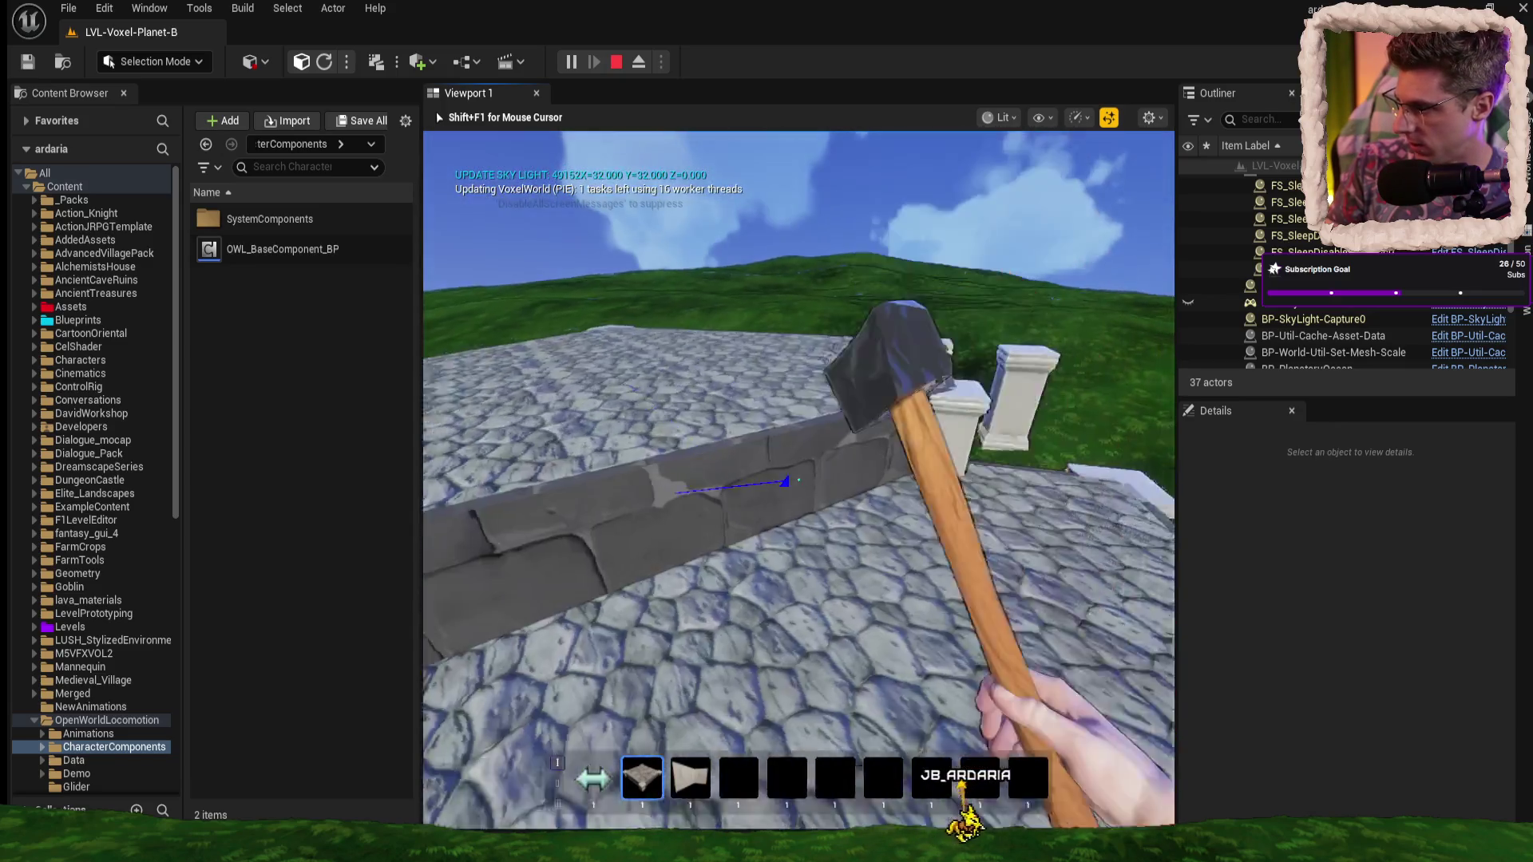
key("s")
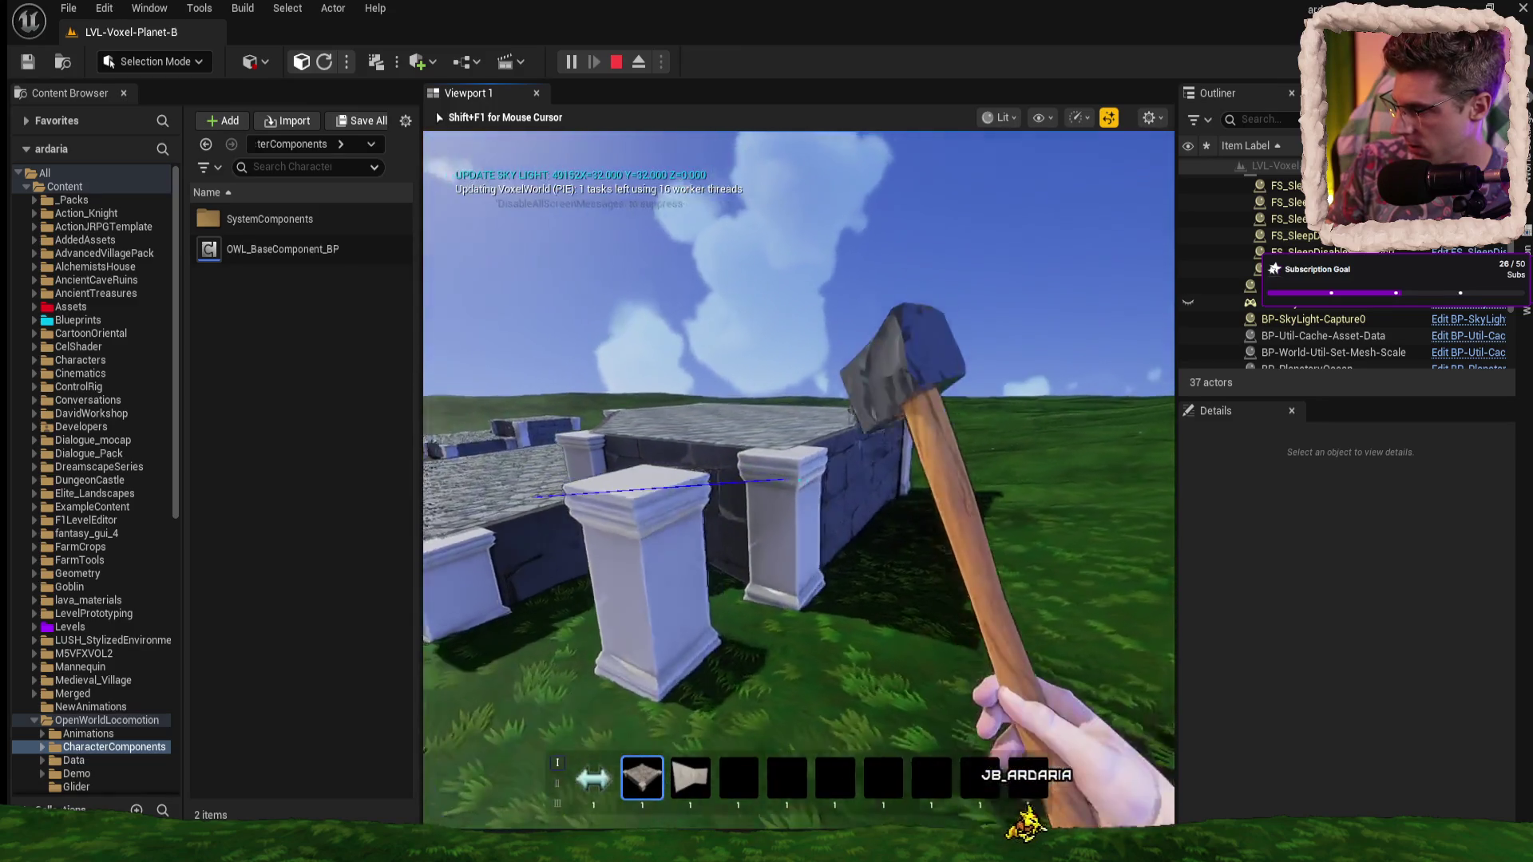
key("w")
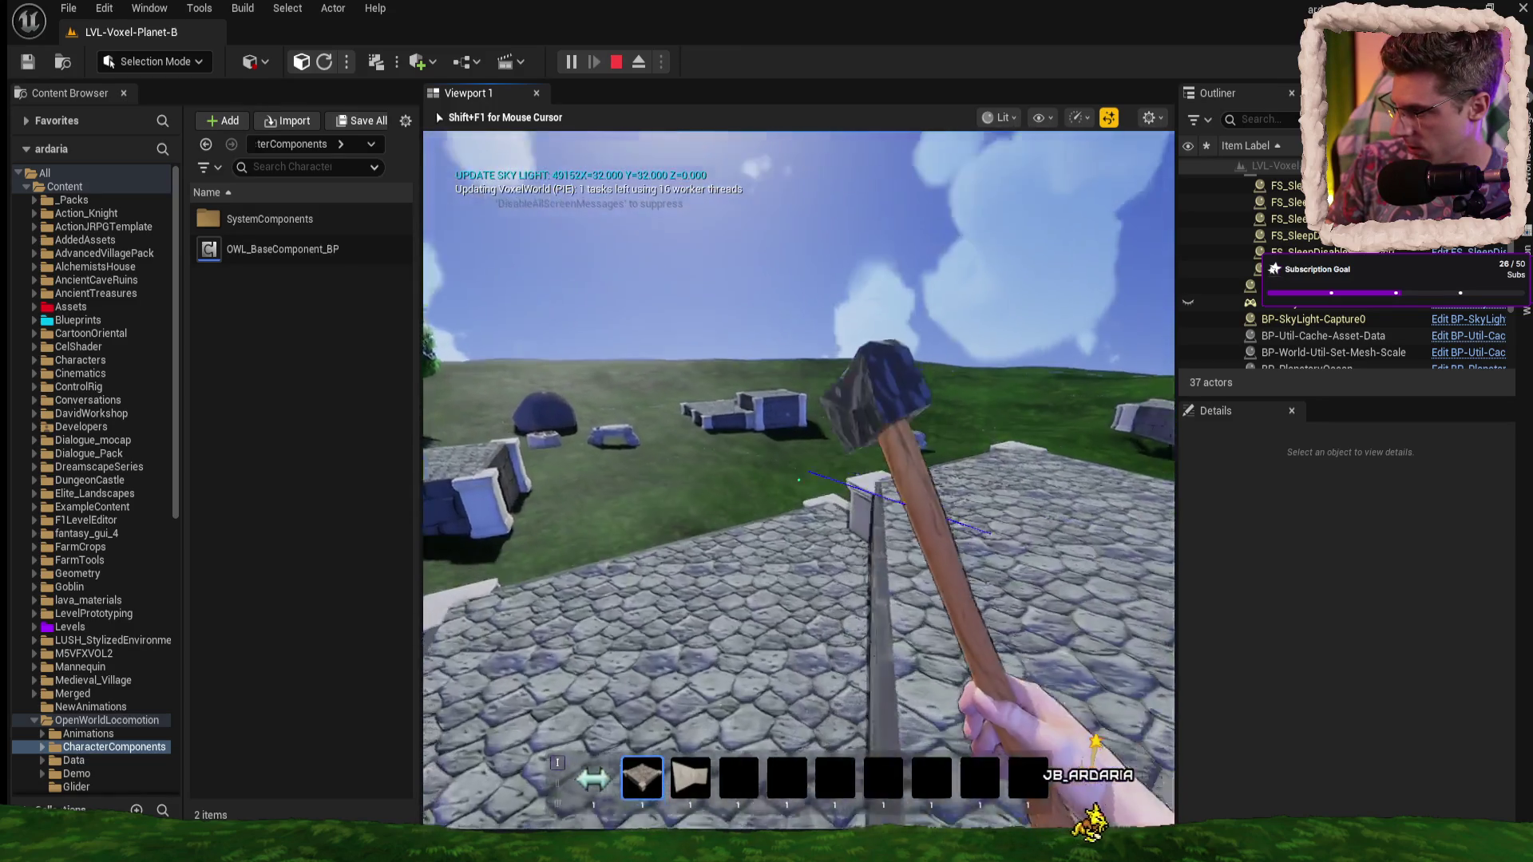
key("w")
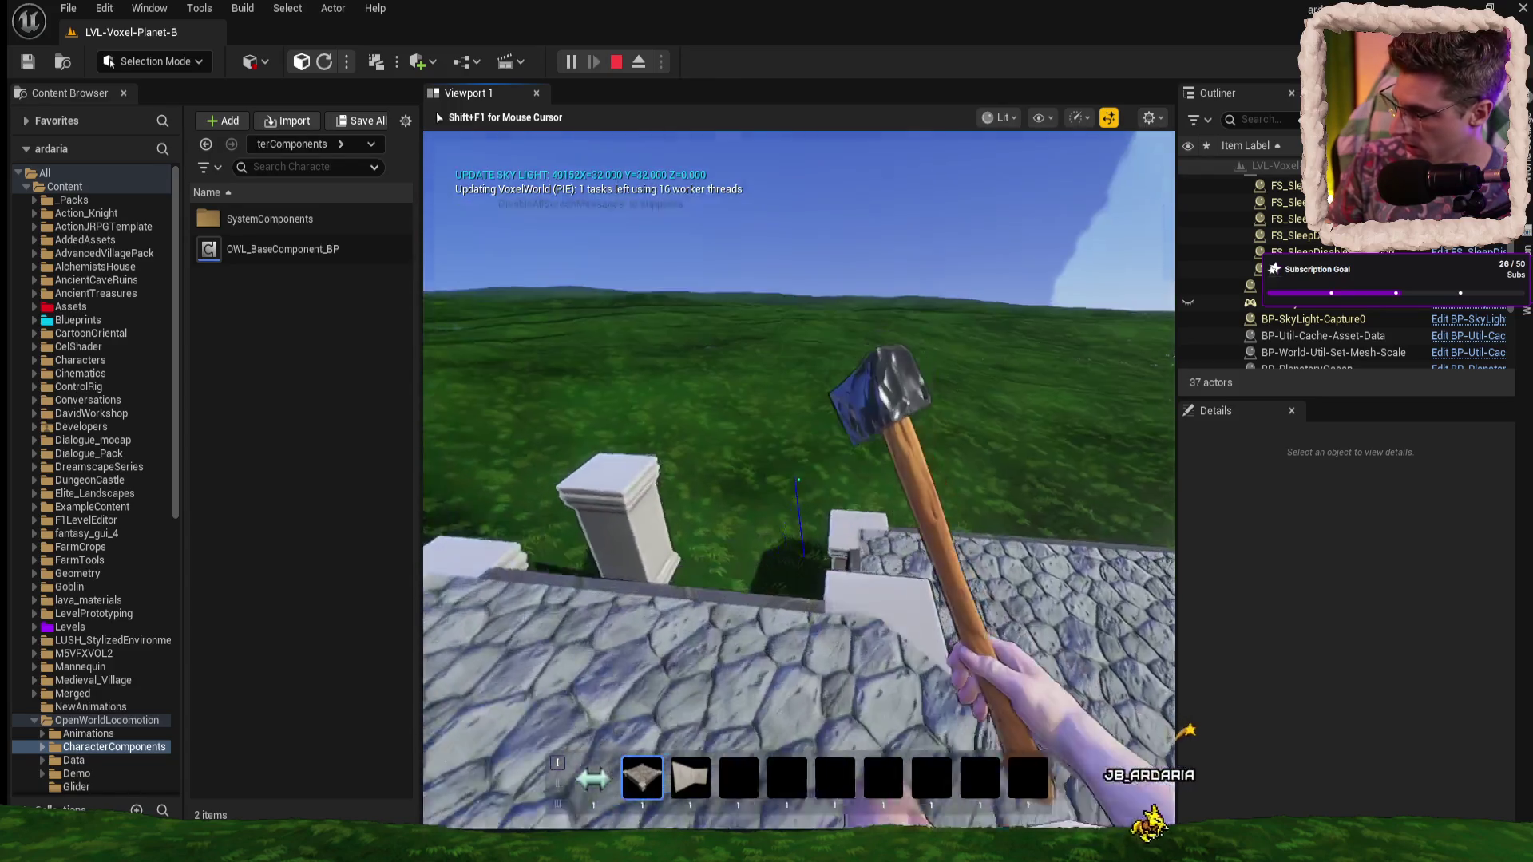
key("s")
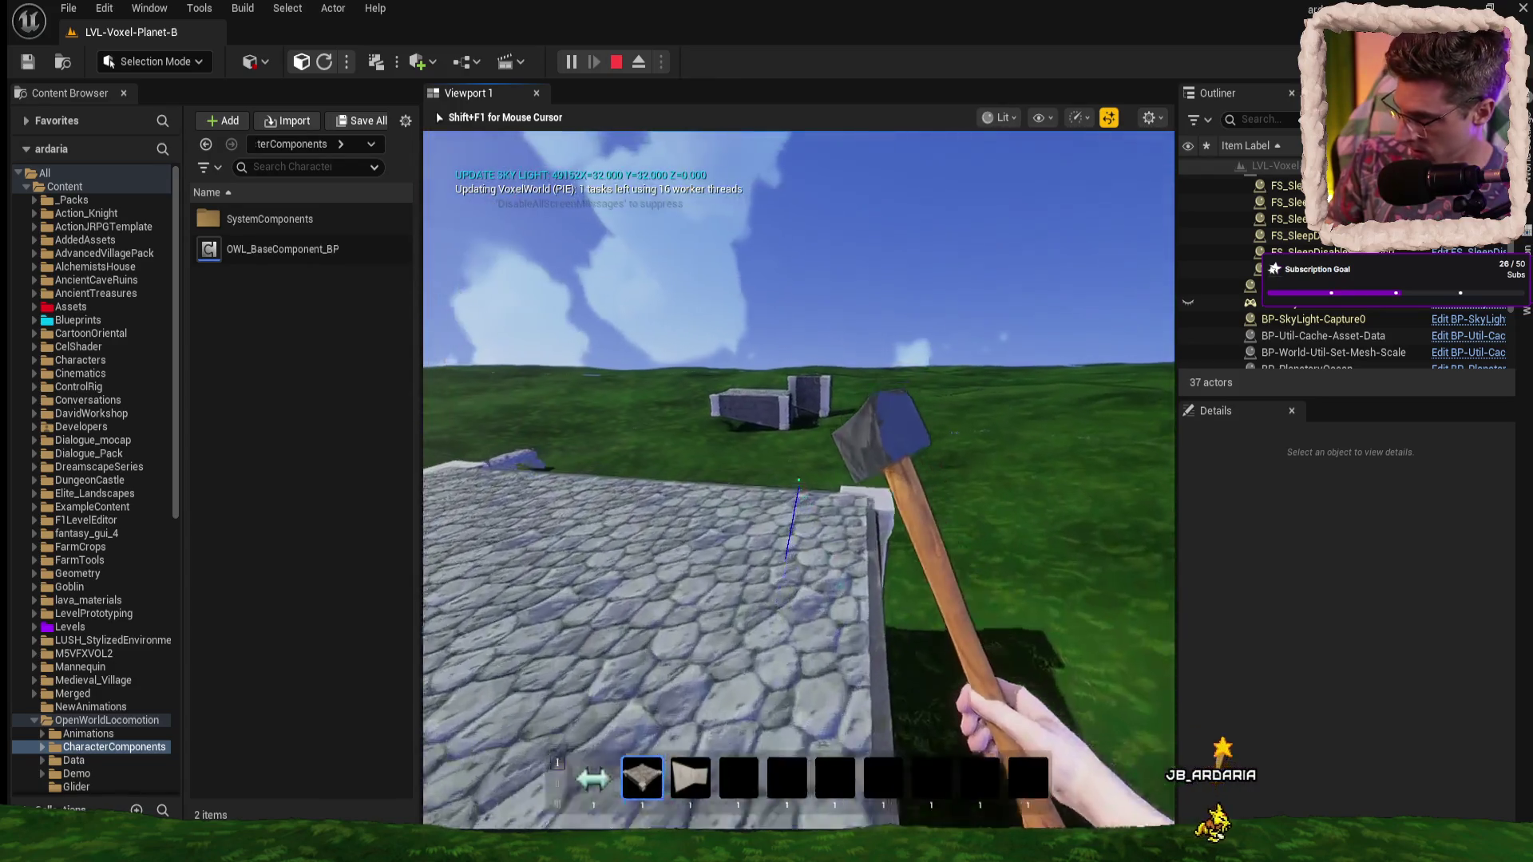
key("w")
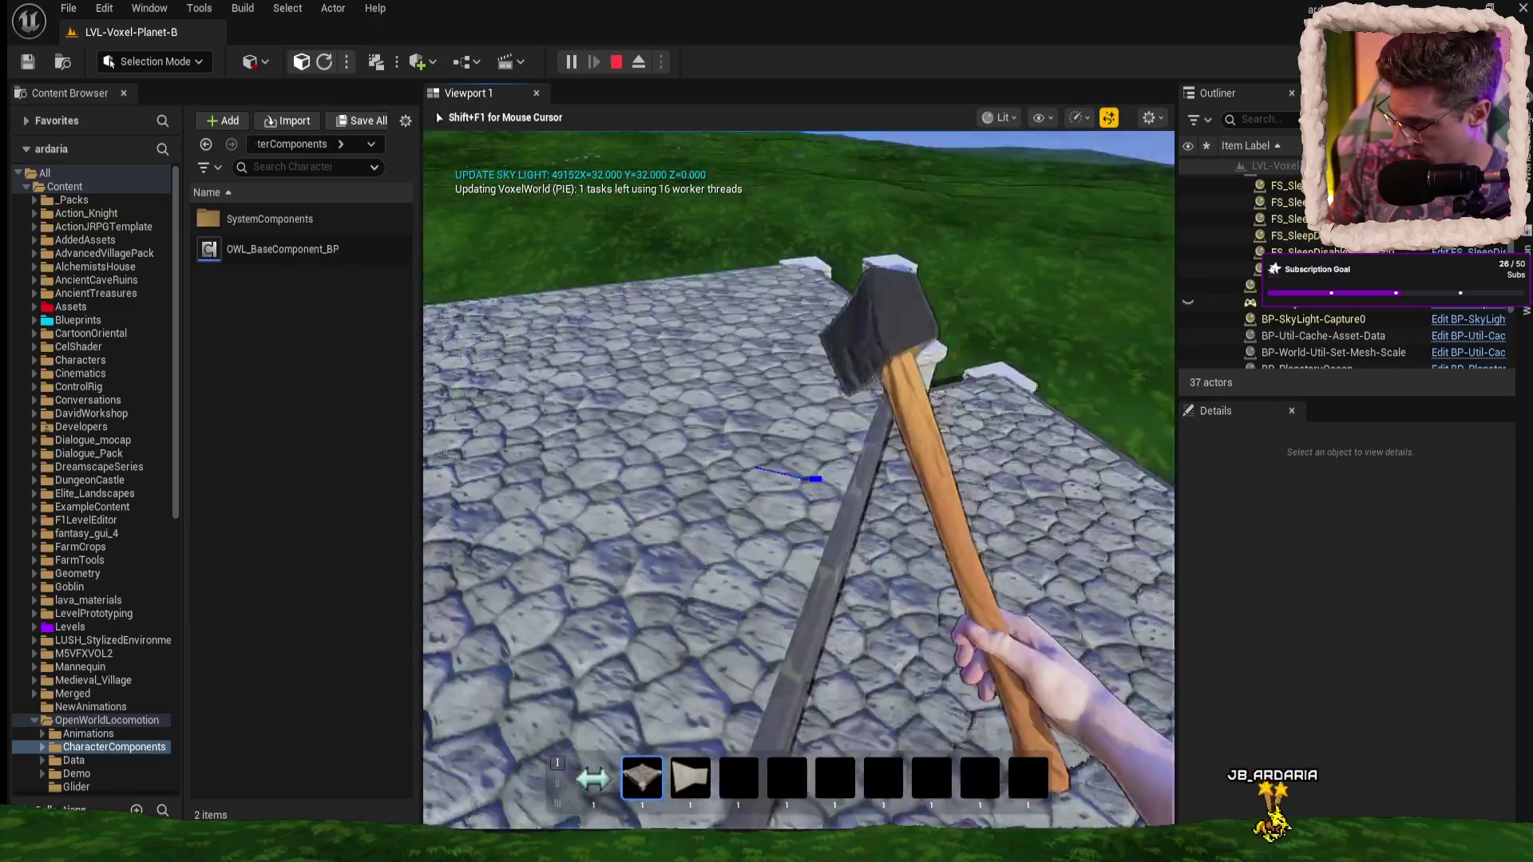
key("w")
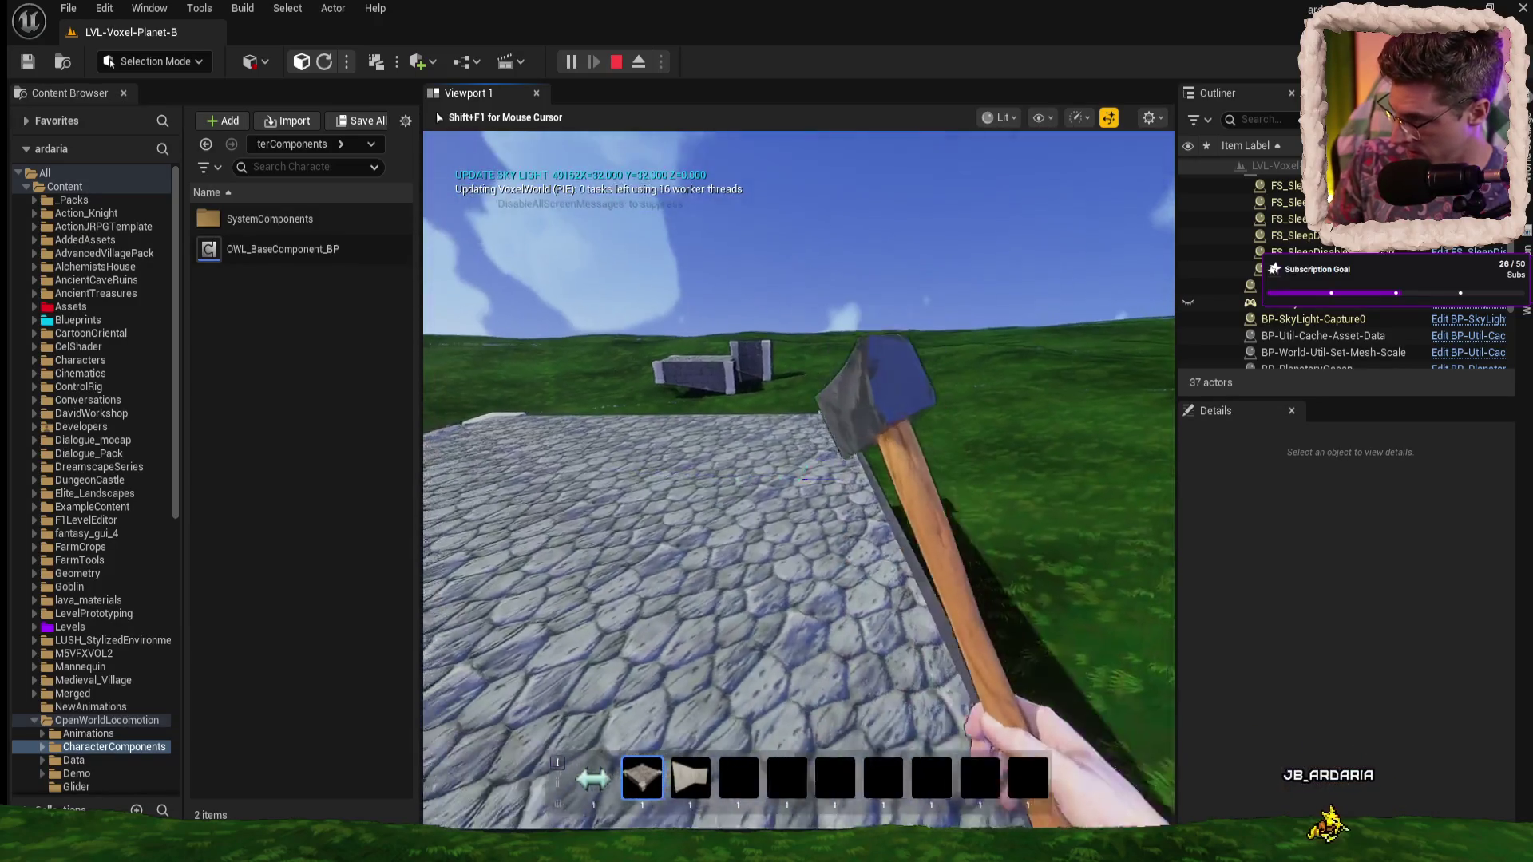
key("w")
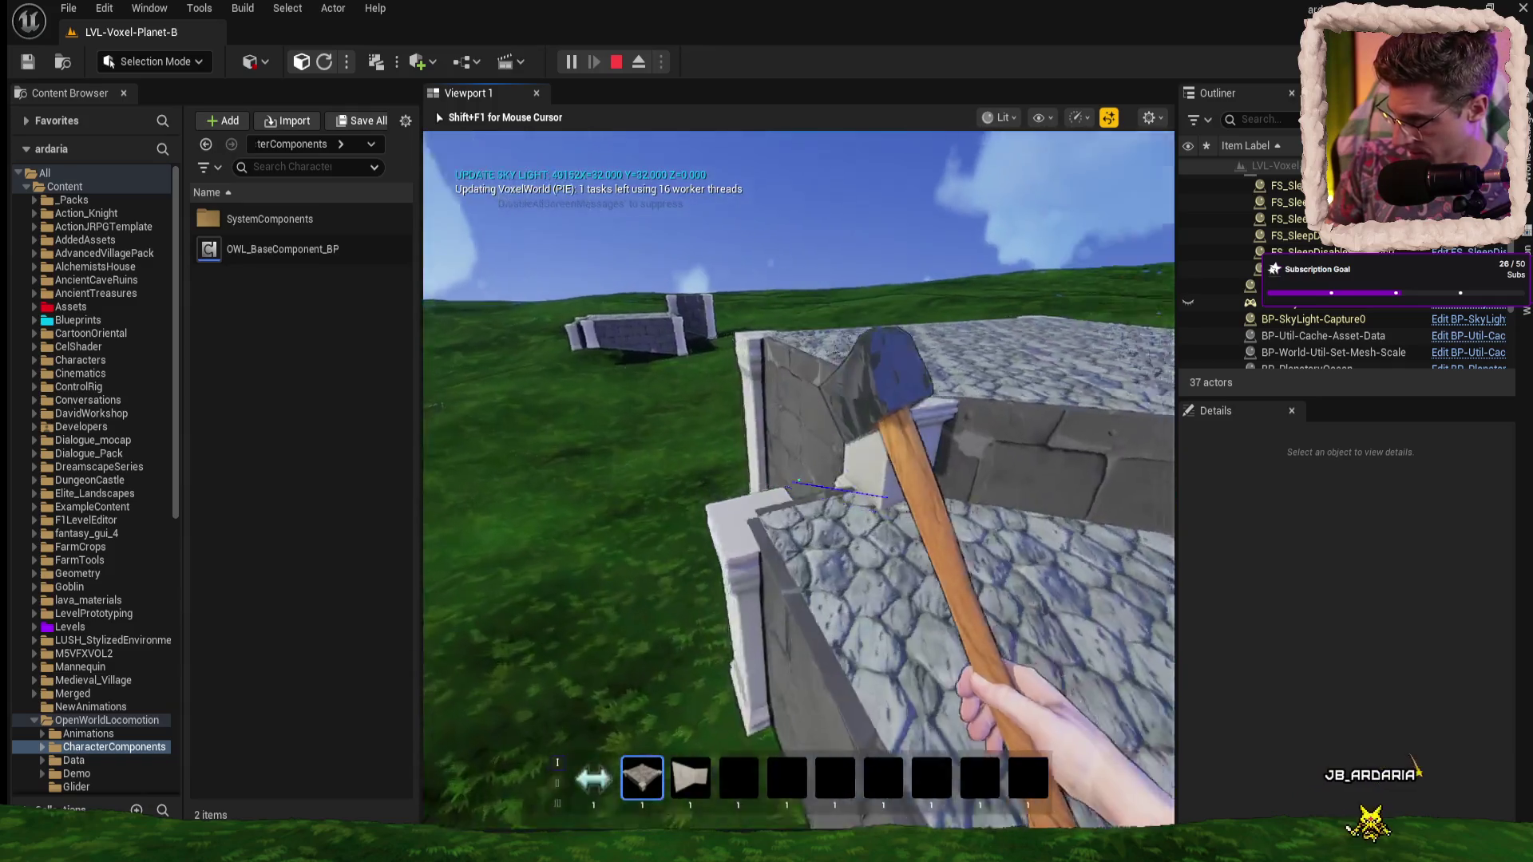
key("w")
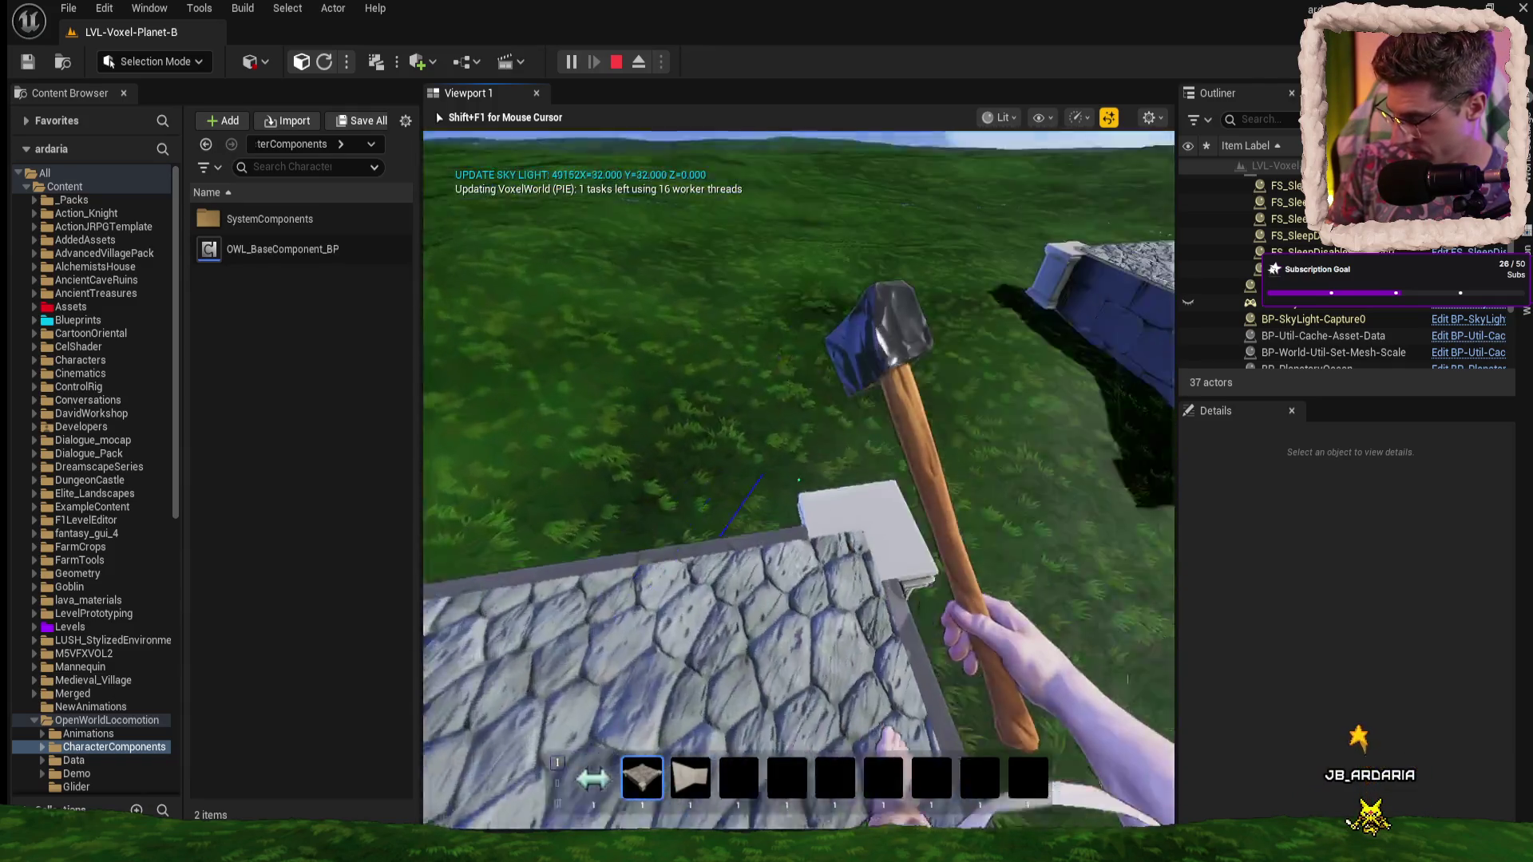
key("w")
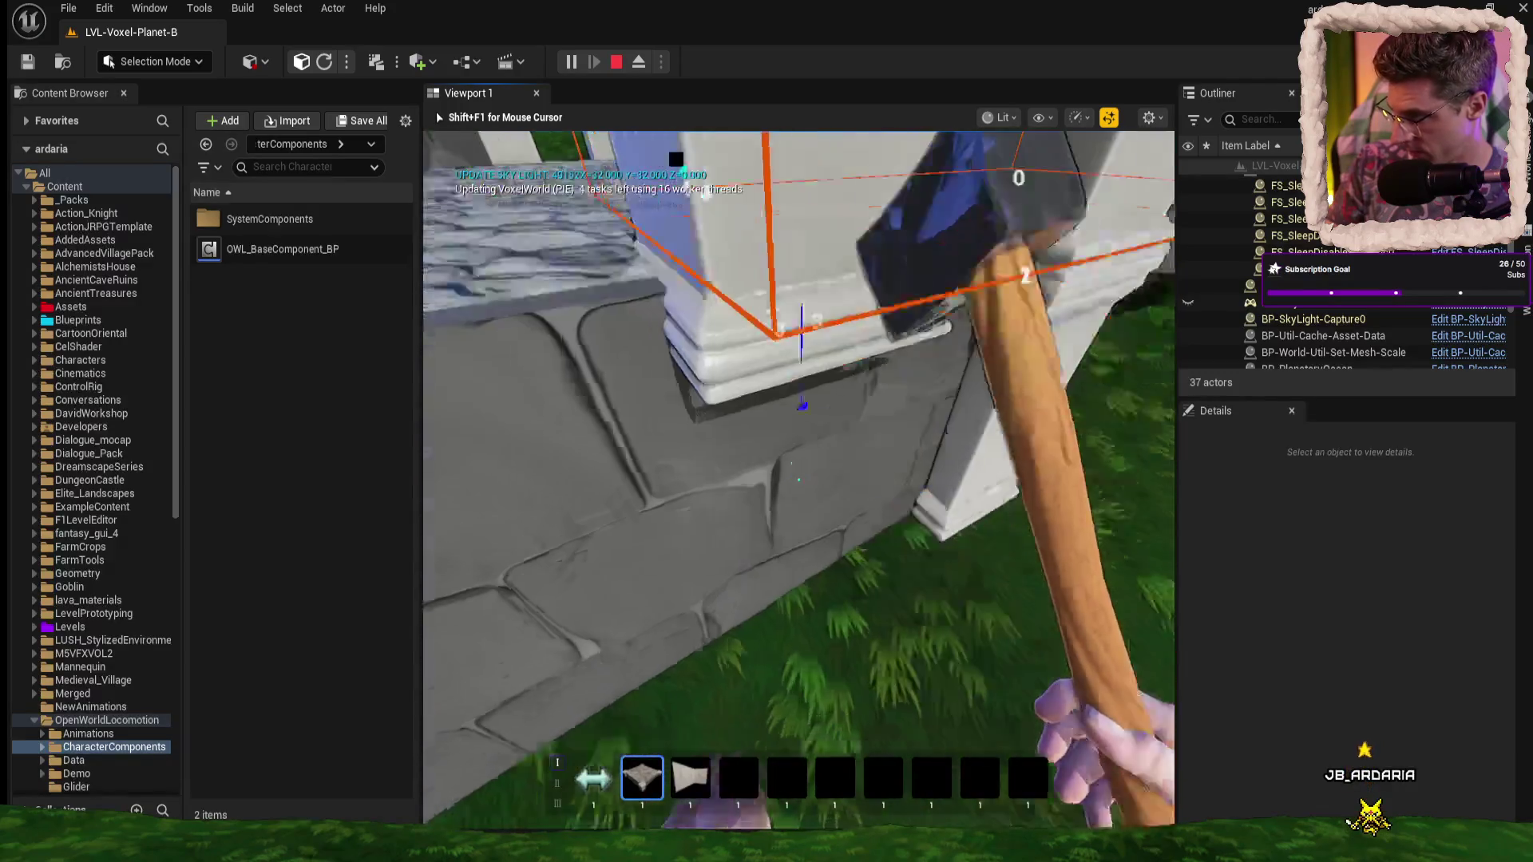
key("space")
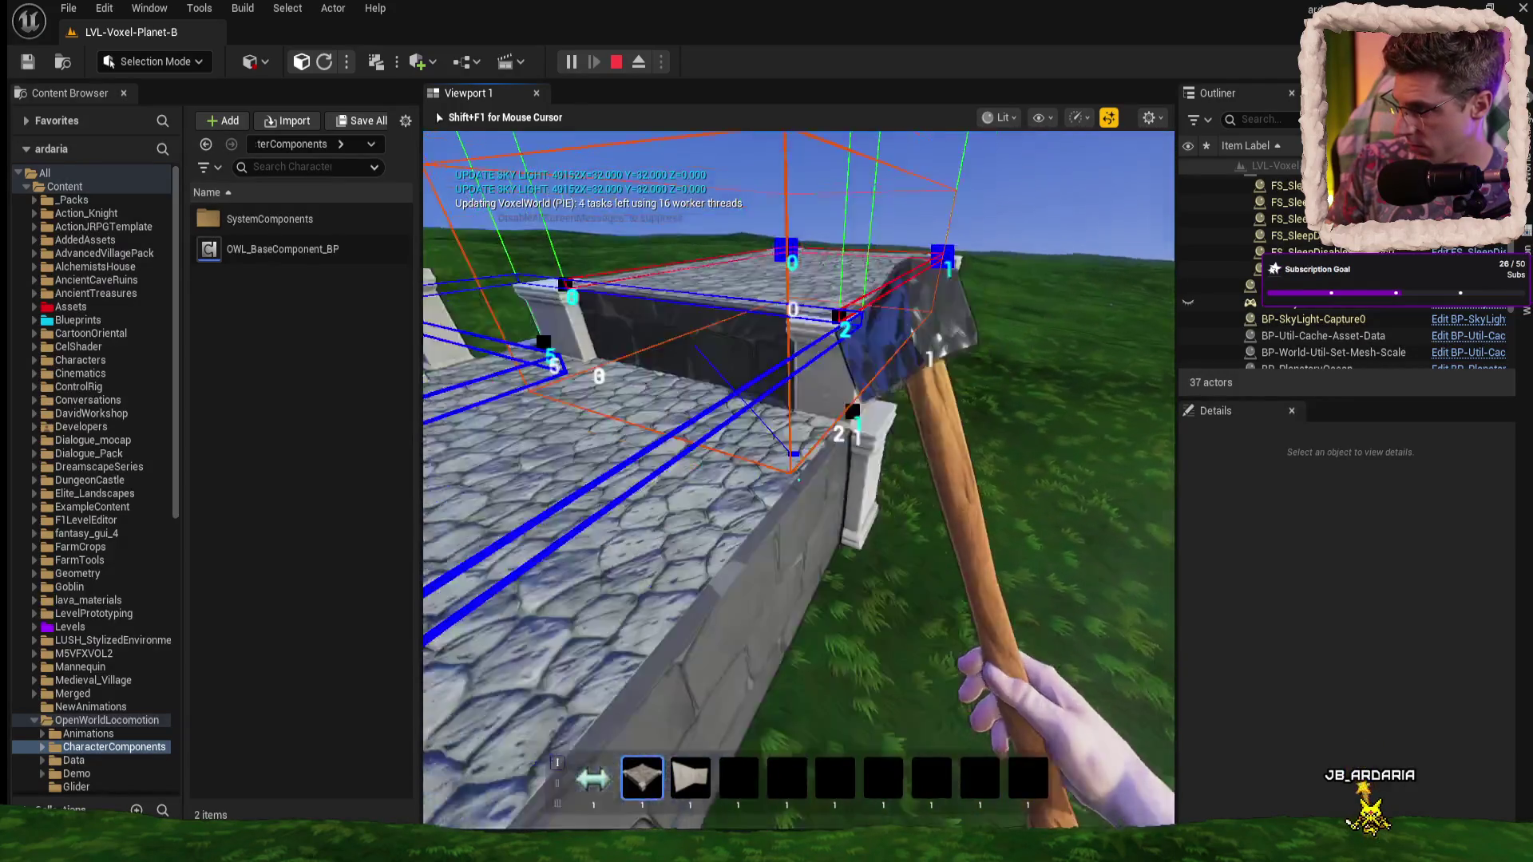
key("w")
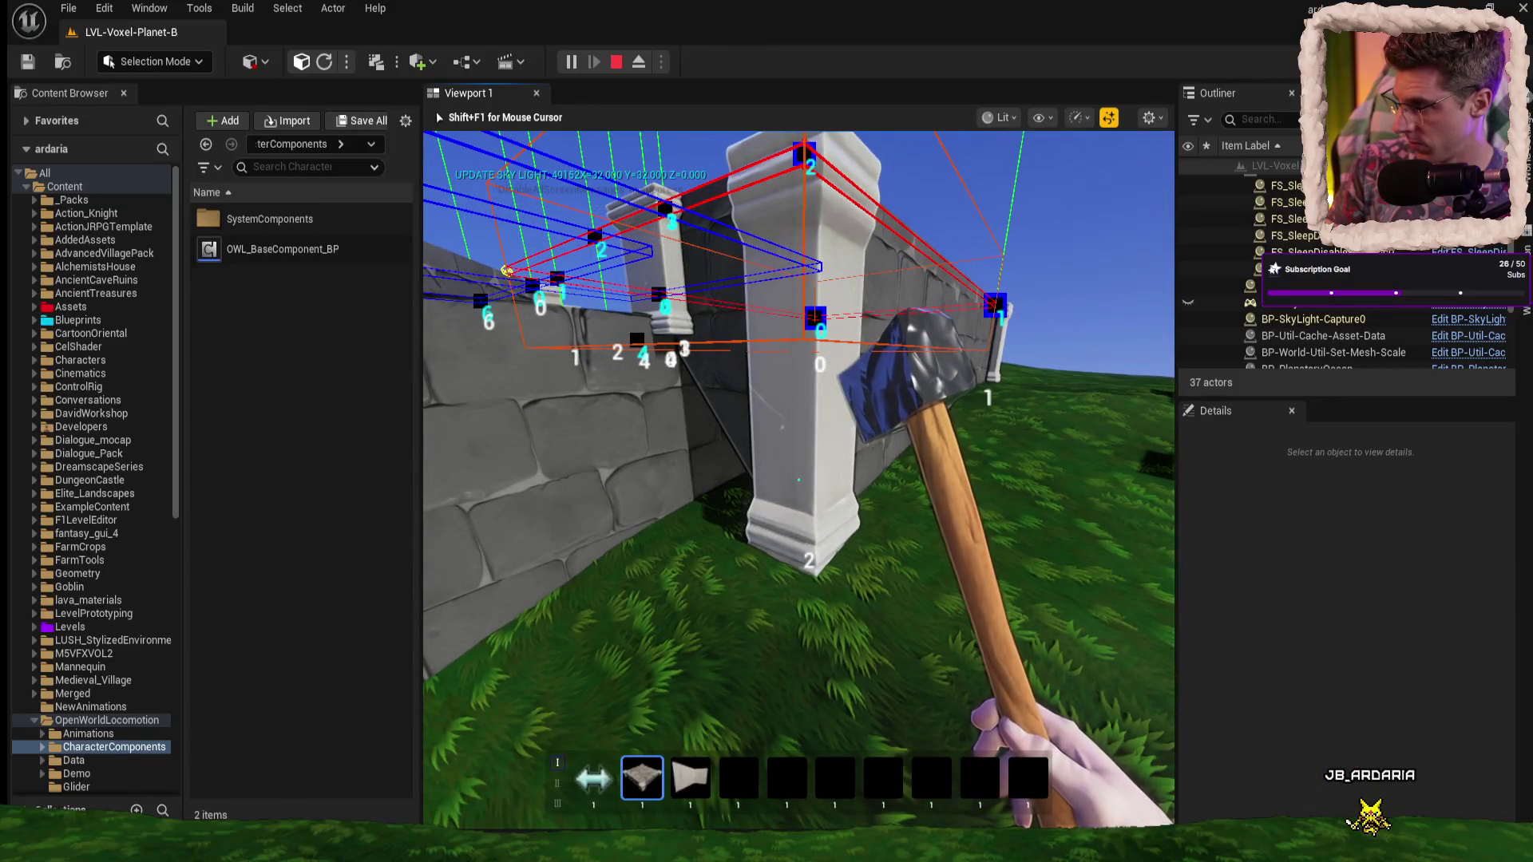
- Eject with F8 and fly the editor camera over the basement wall, pillars and wireframe outlines
key("shift+F1")
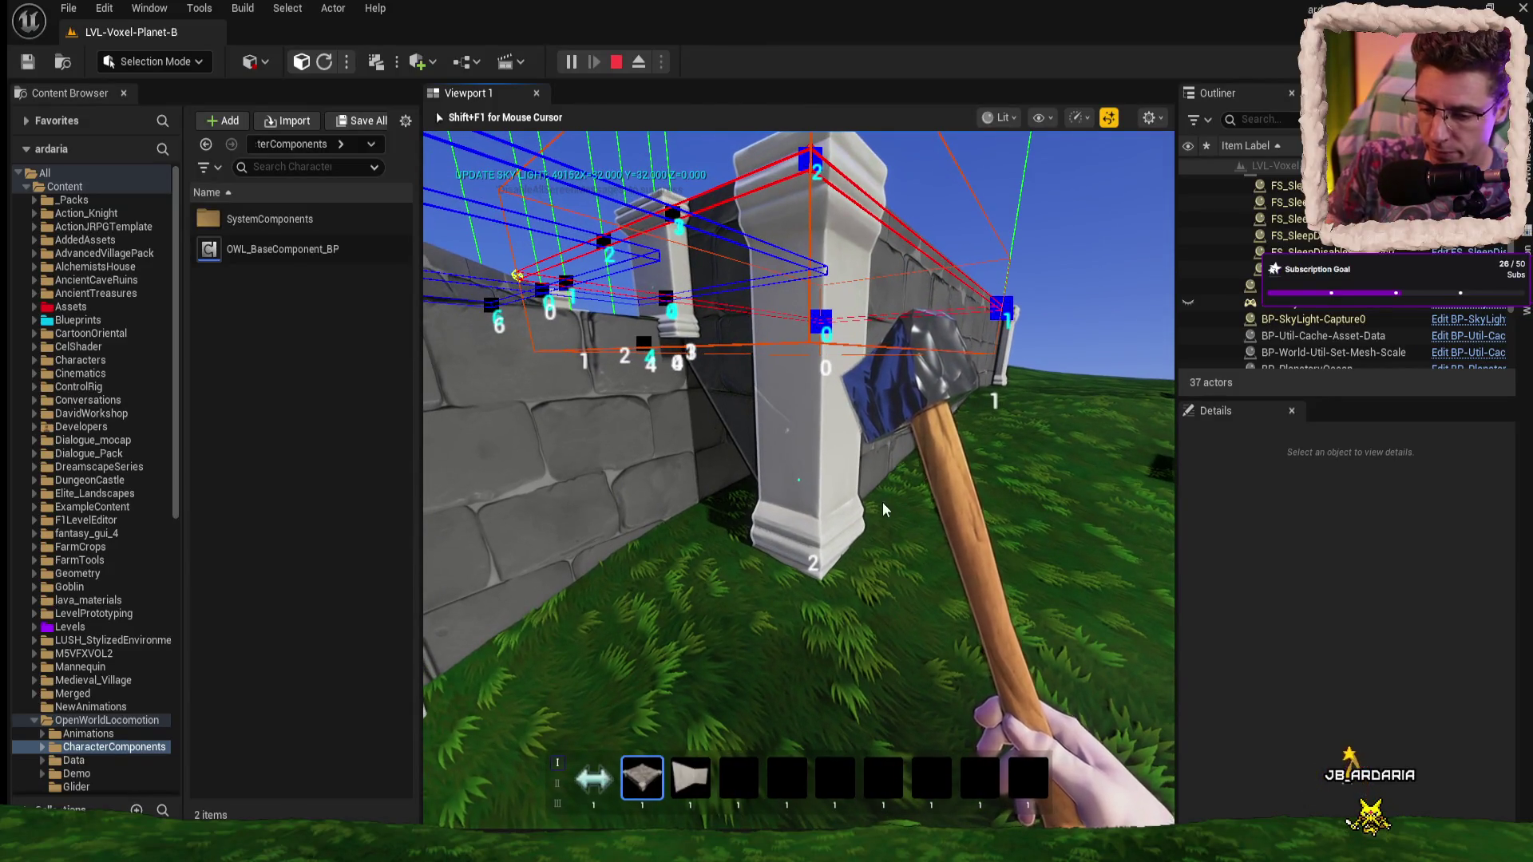
key("F8")
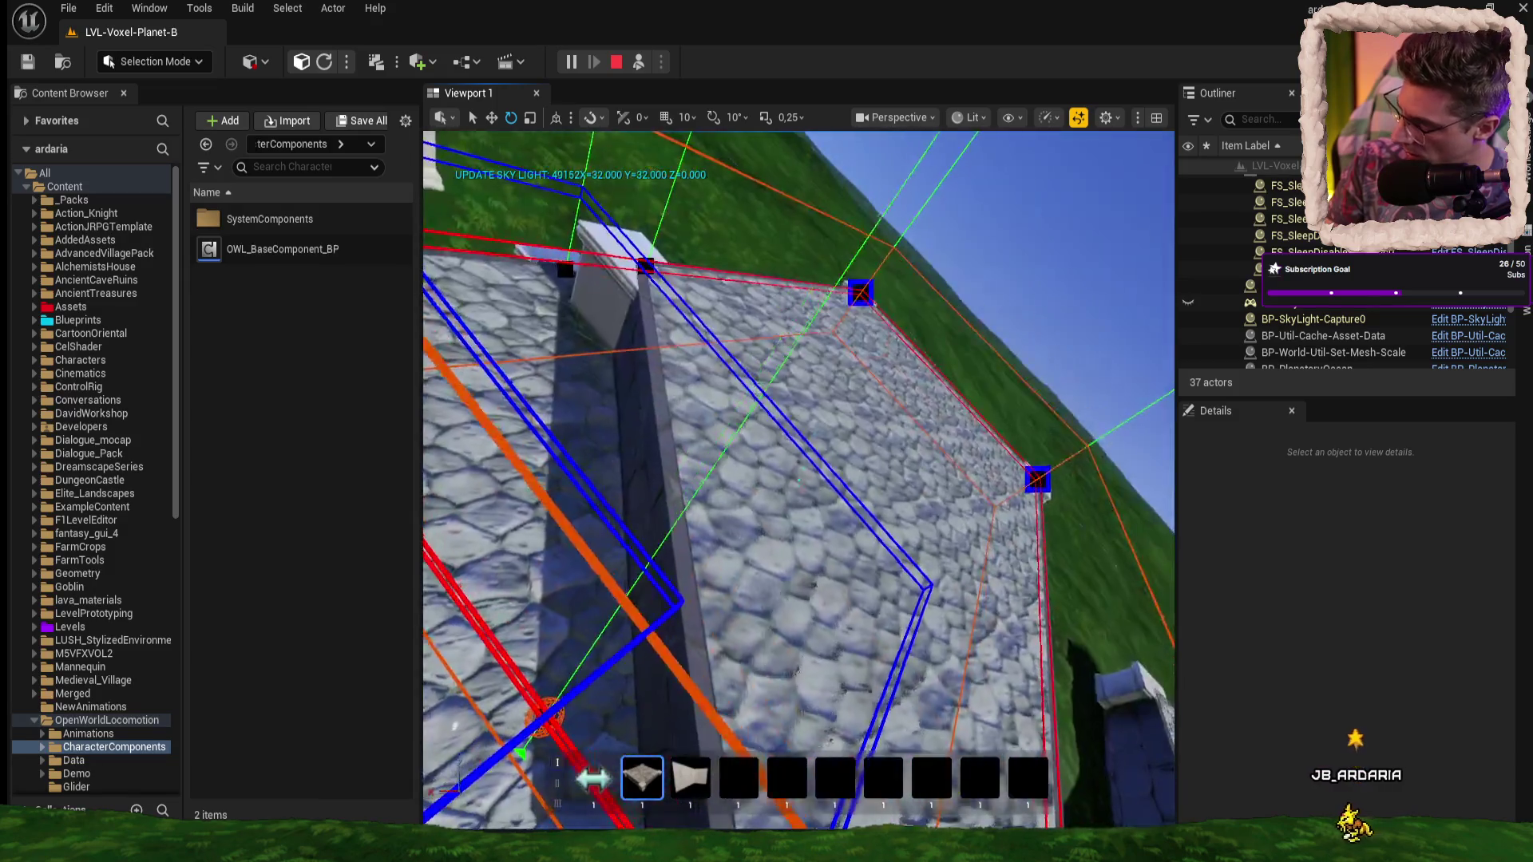
key("w")
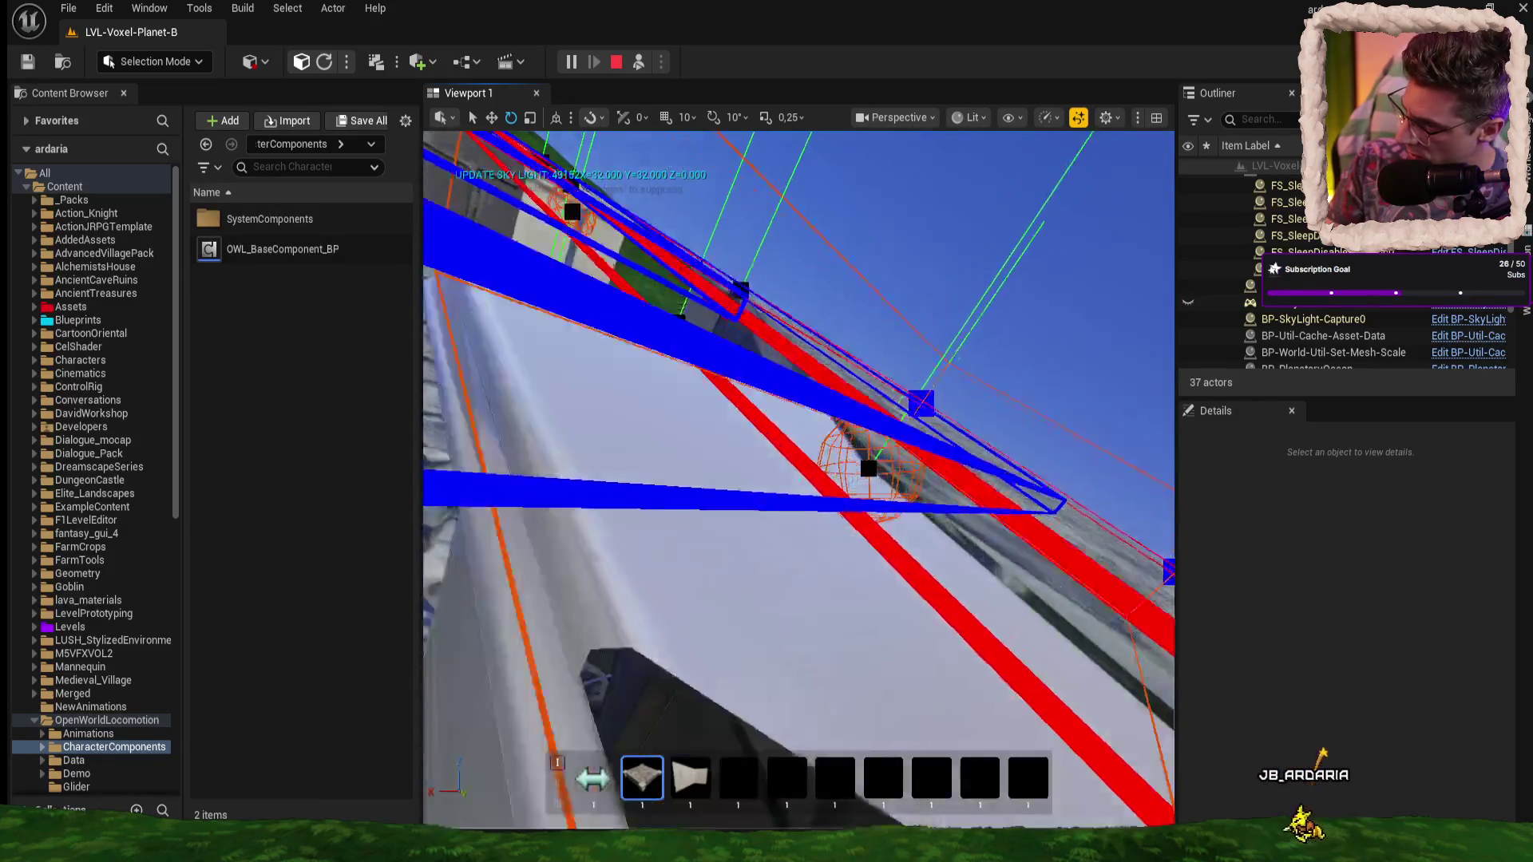
key("w")
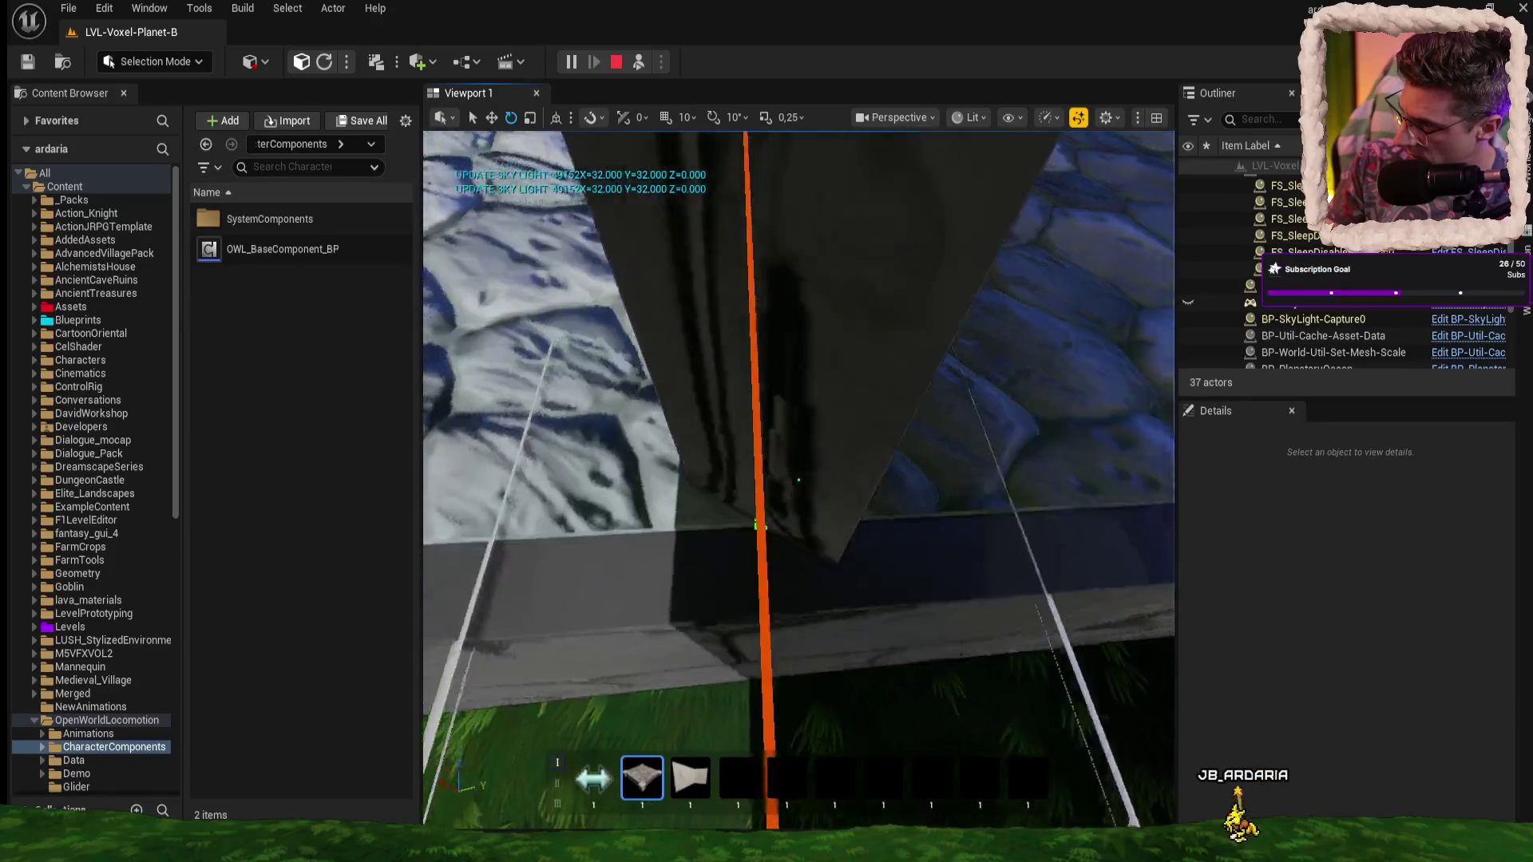
key("w")
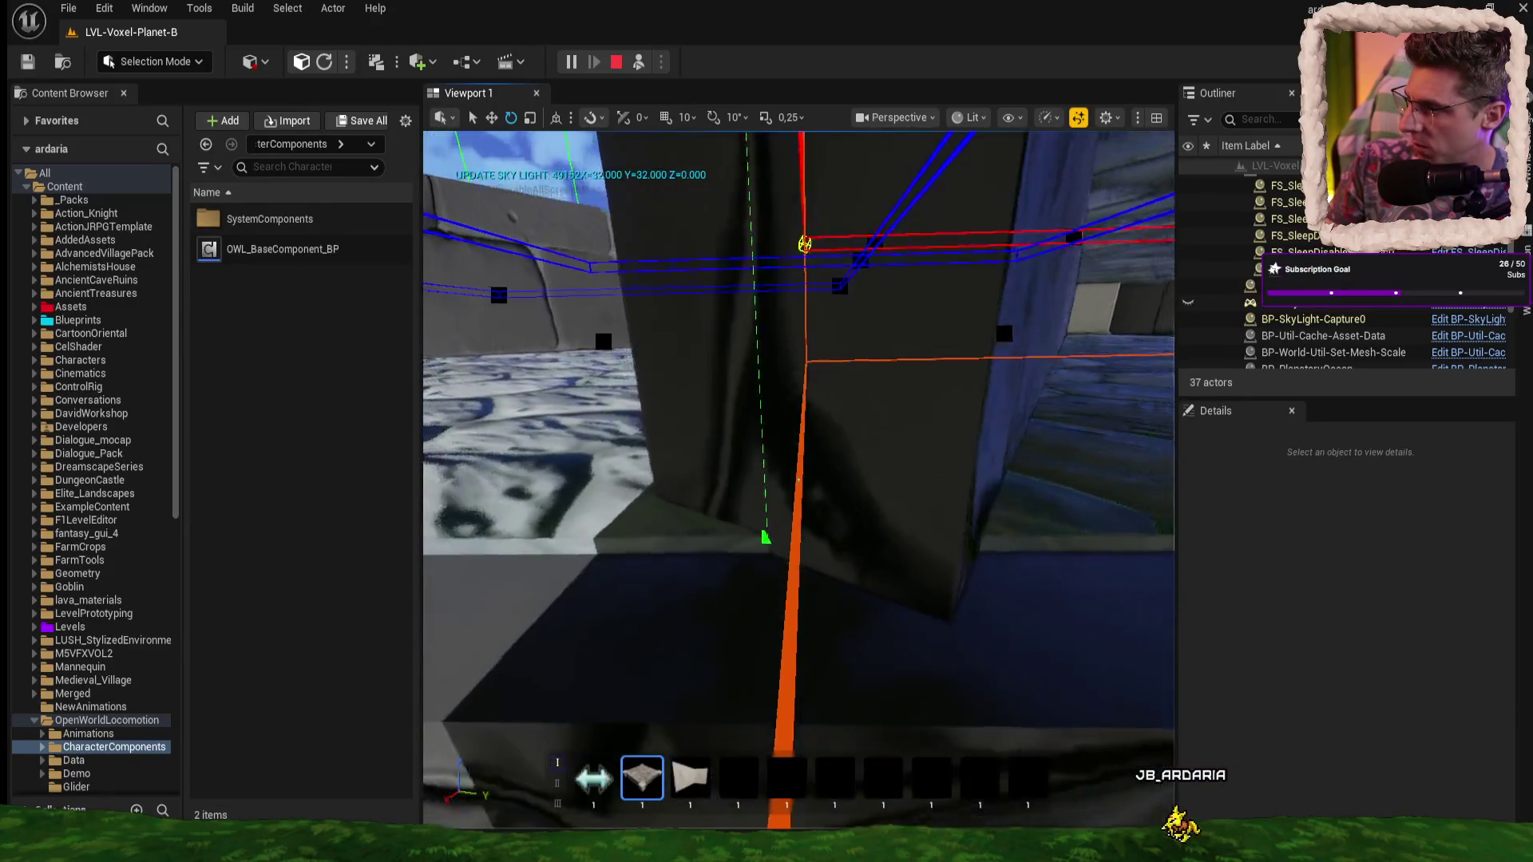
key("w")
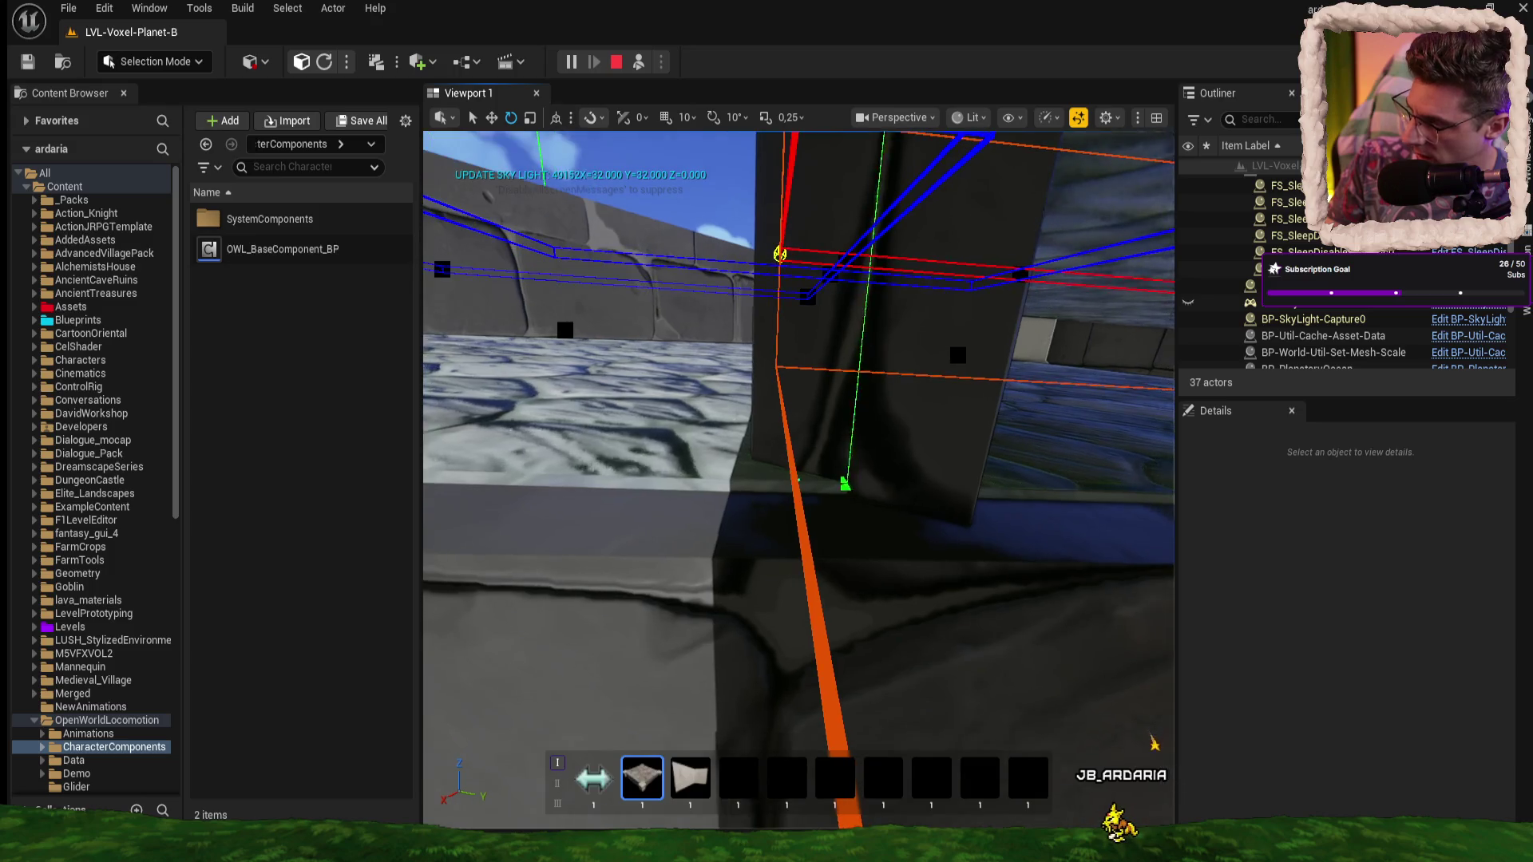
key("s")
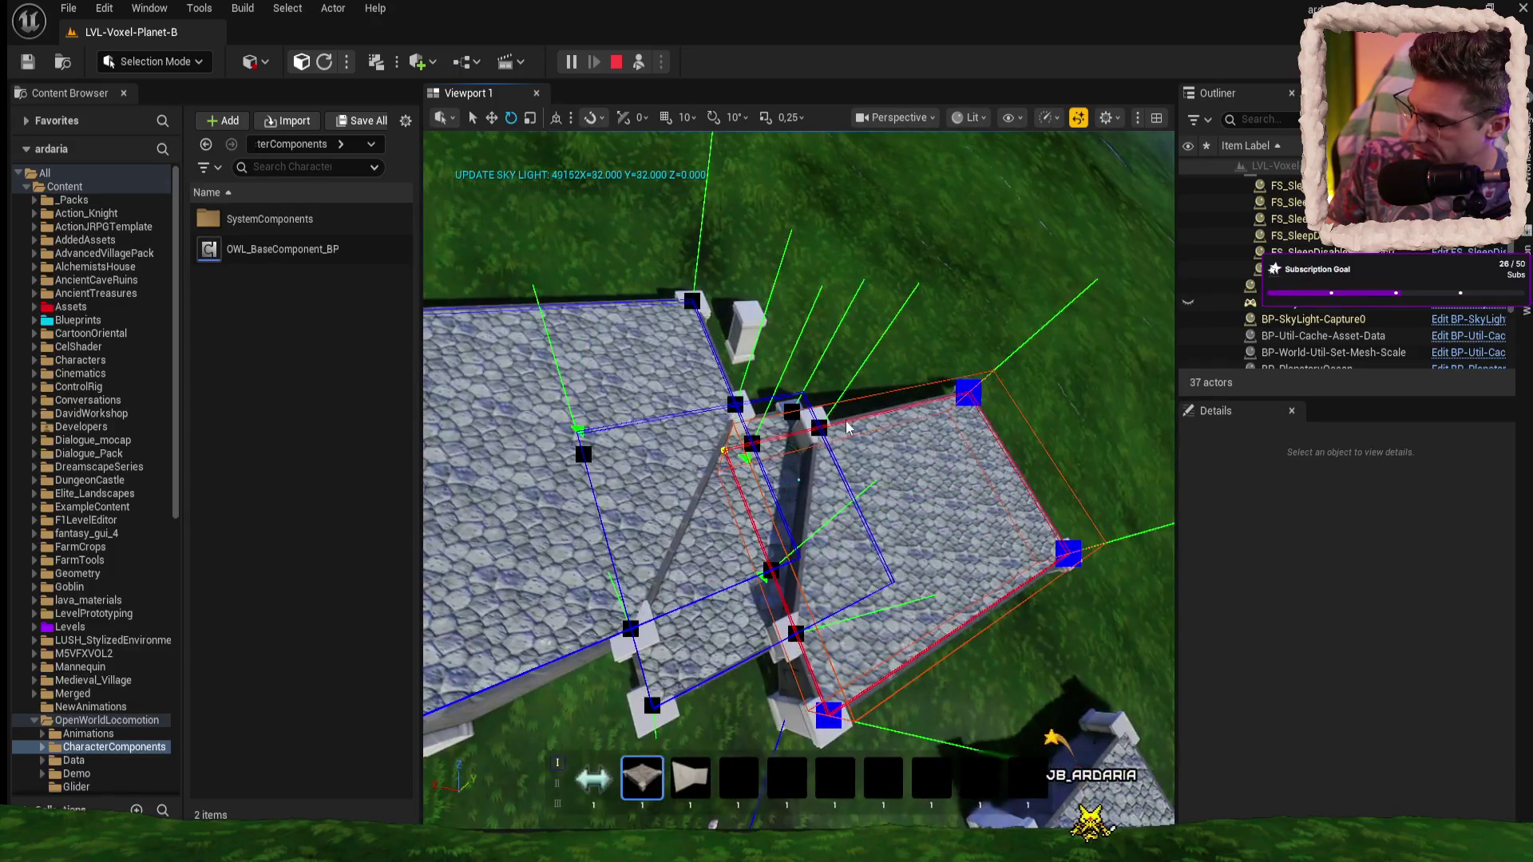
key("alt+Tab")
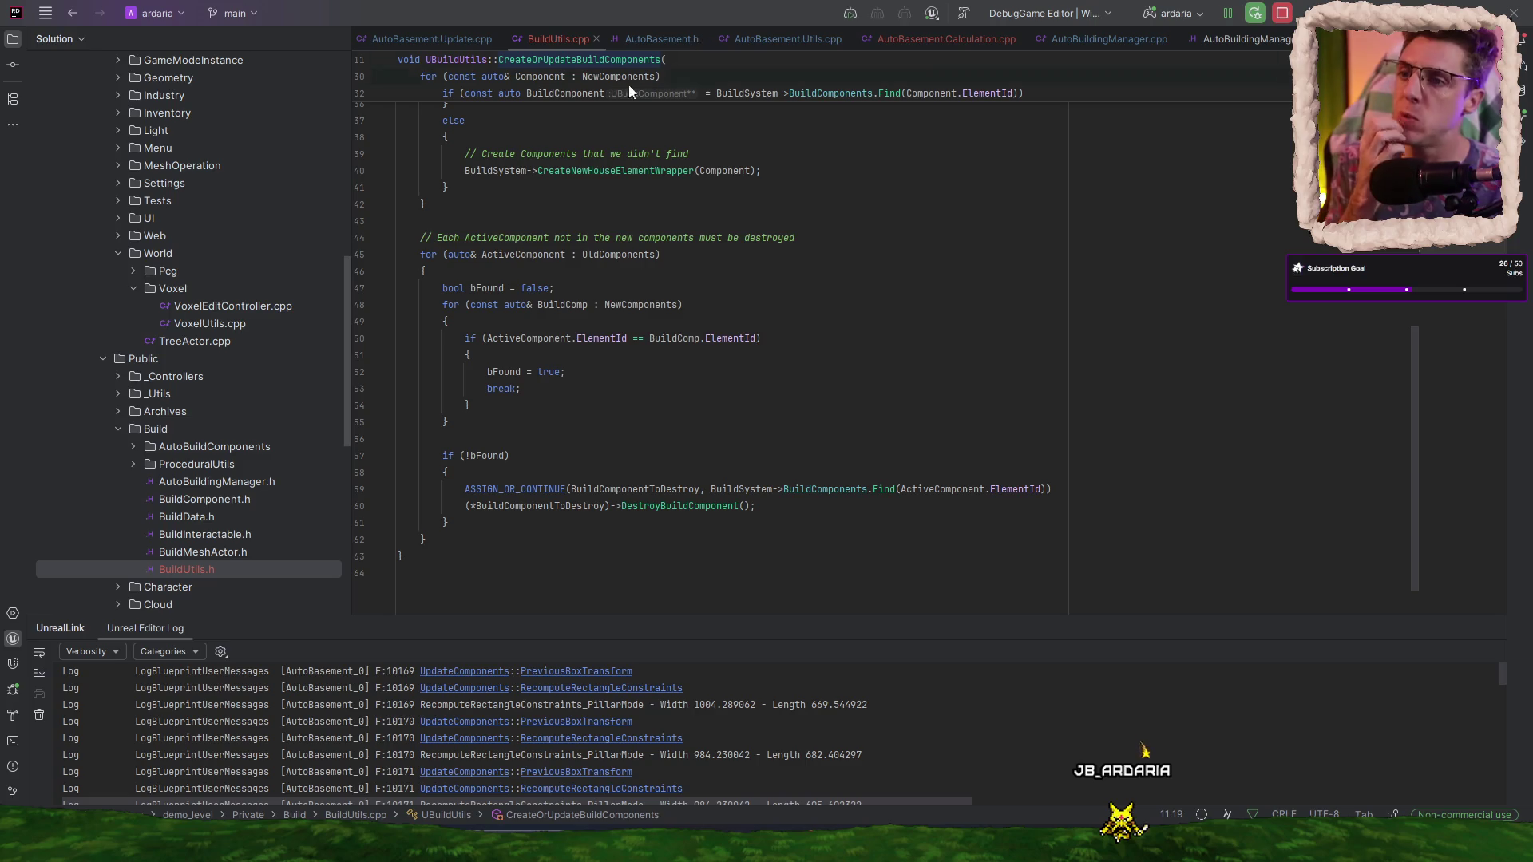
- Show AutoBasement.Update.cpp and close the AutoBasement.Utils.cpp and AutoBuildingManager.h tabs
left_click(431, 38)
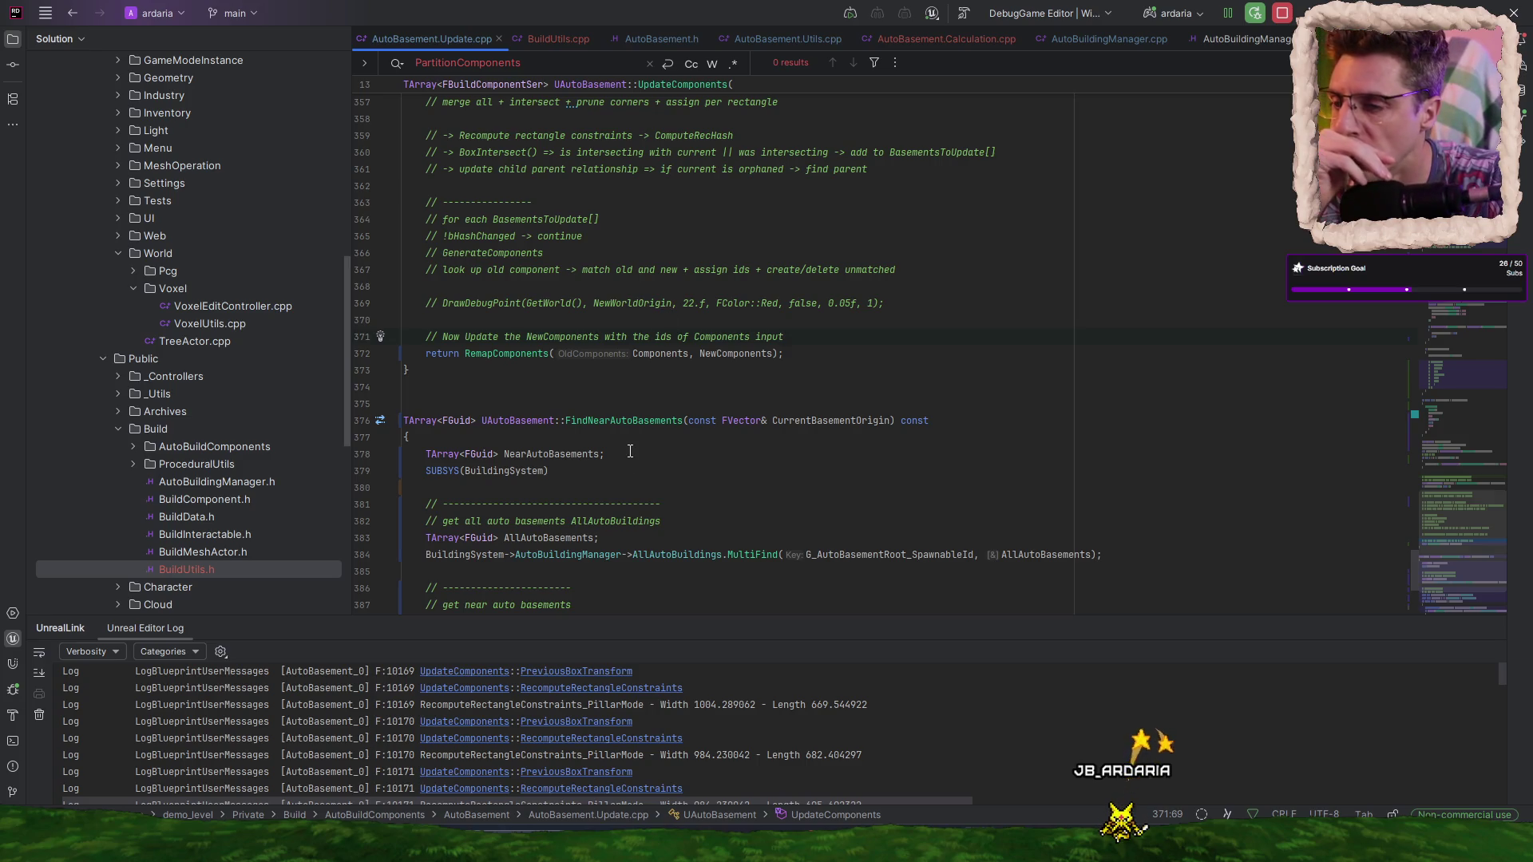
scroll(630, 451, "up", 8)
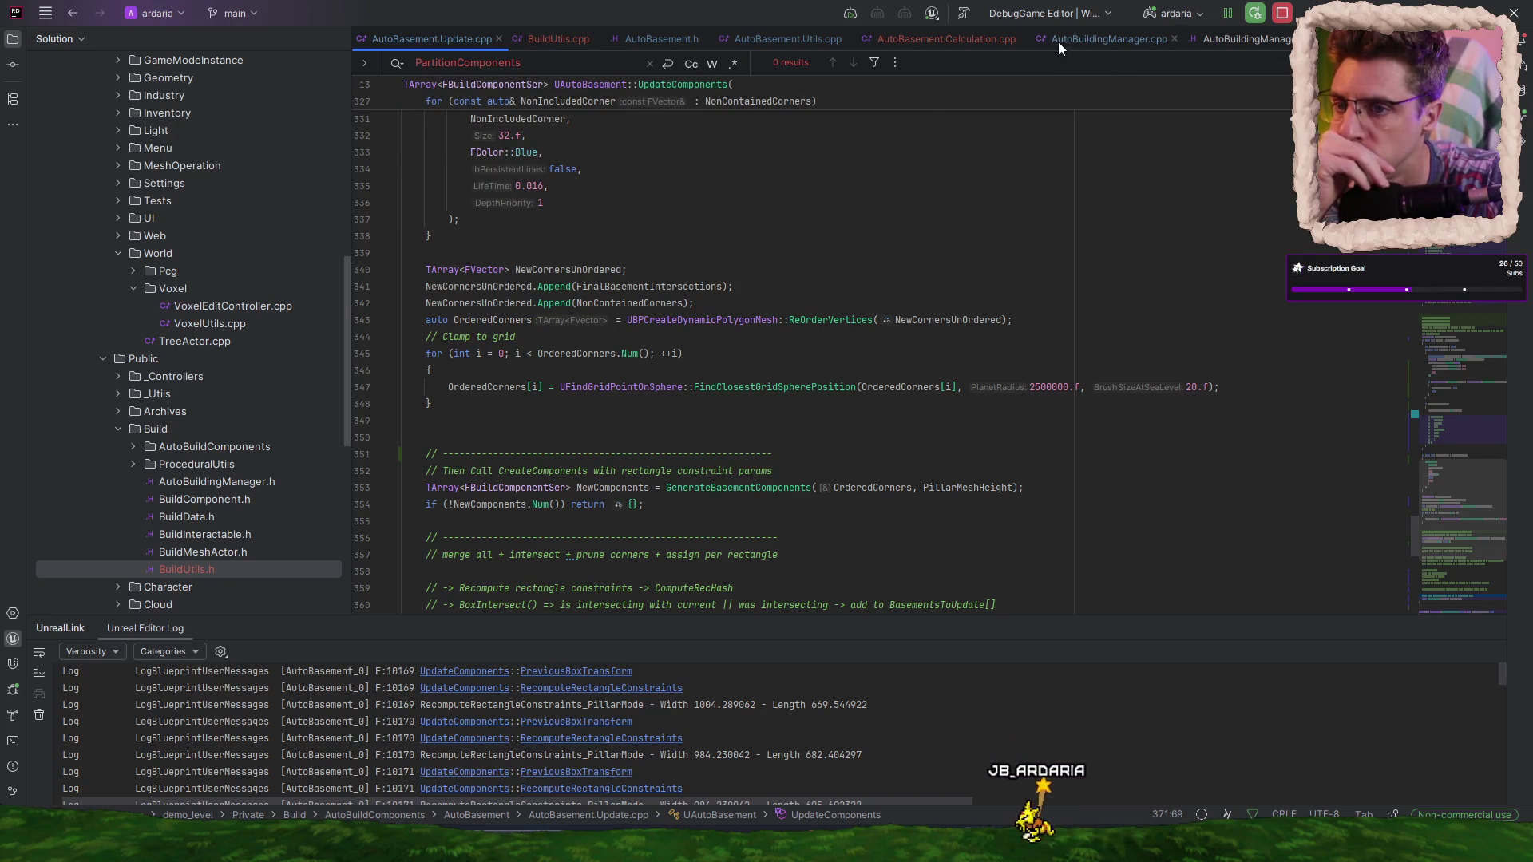
left_click(849, 37)
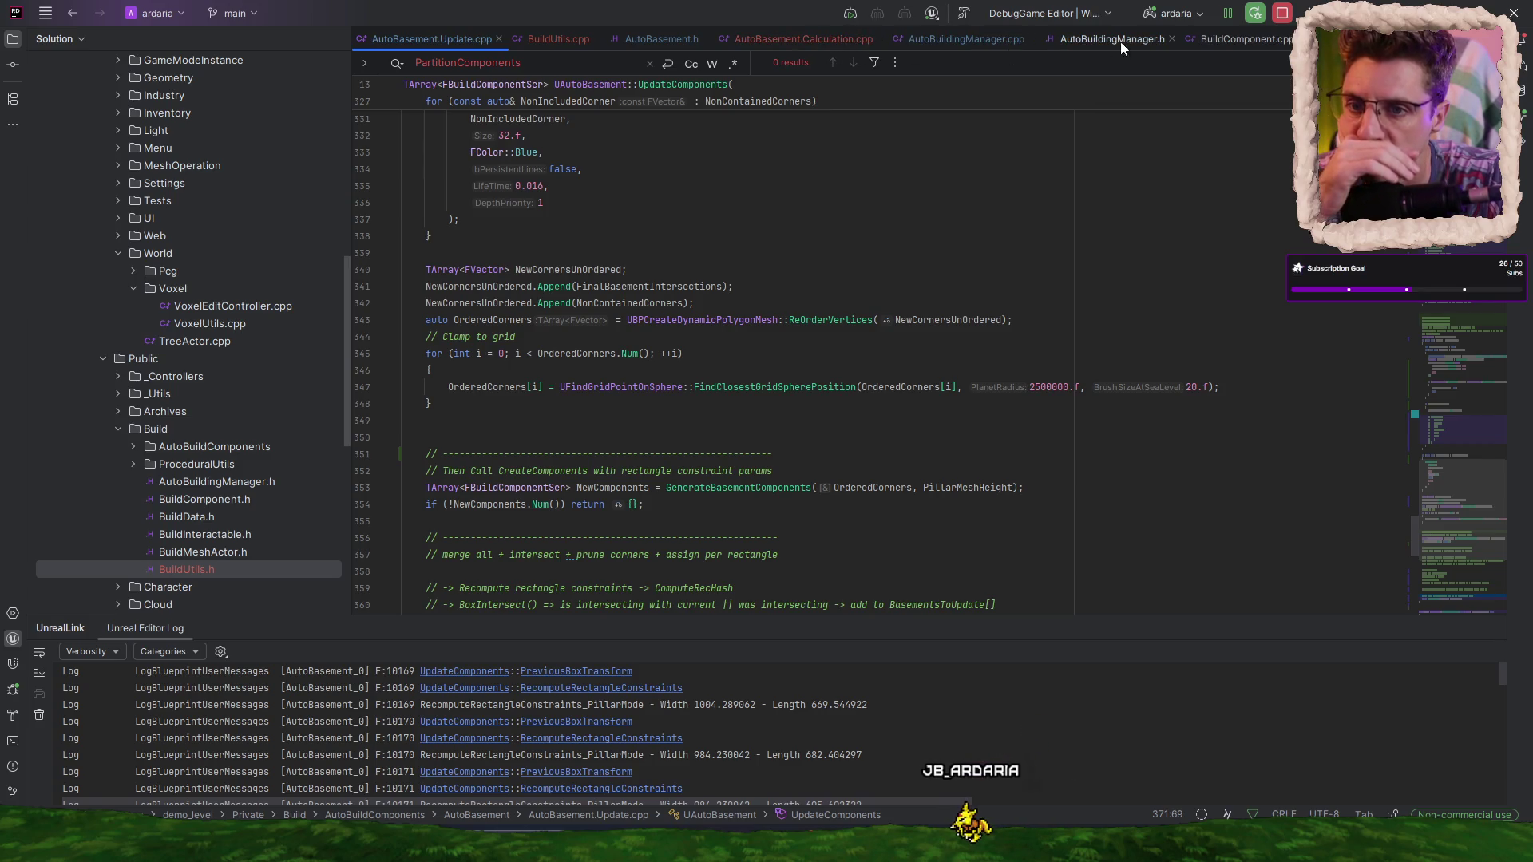
left_click(1171, 39)
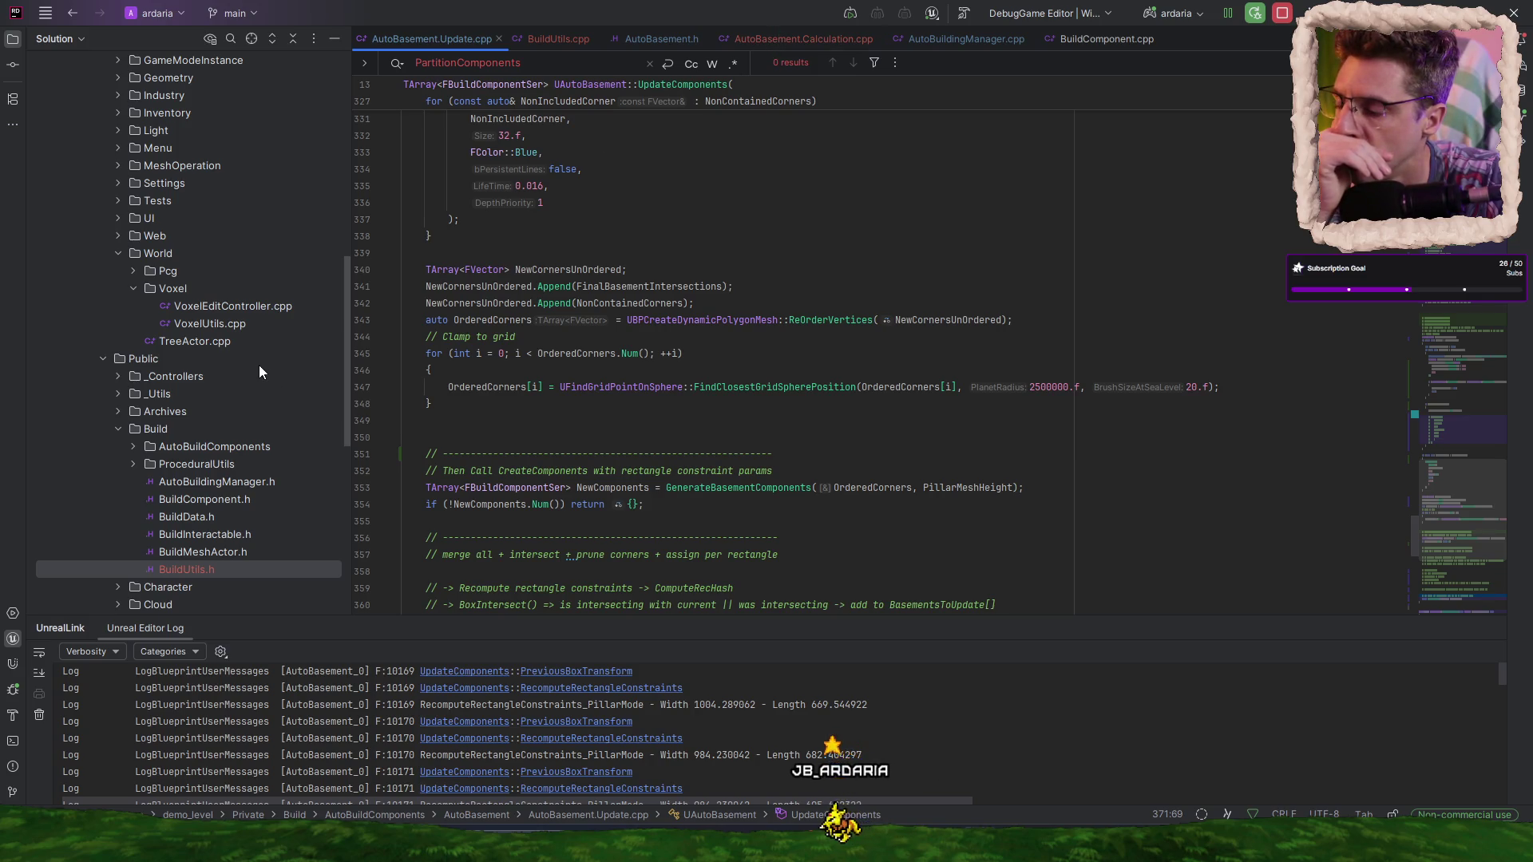
- Collapse World, expand AutoBuildComponents > AutoBasement, and select AutoBasement.Create.cpp
scroll(259, 366, "up", 1)
left_click(118, 306)
scroll(227, 279, "up", 9)
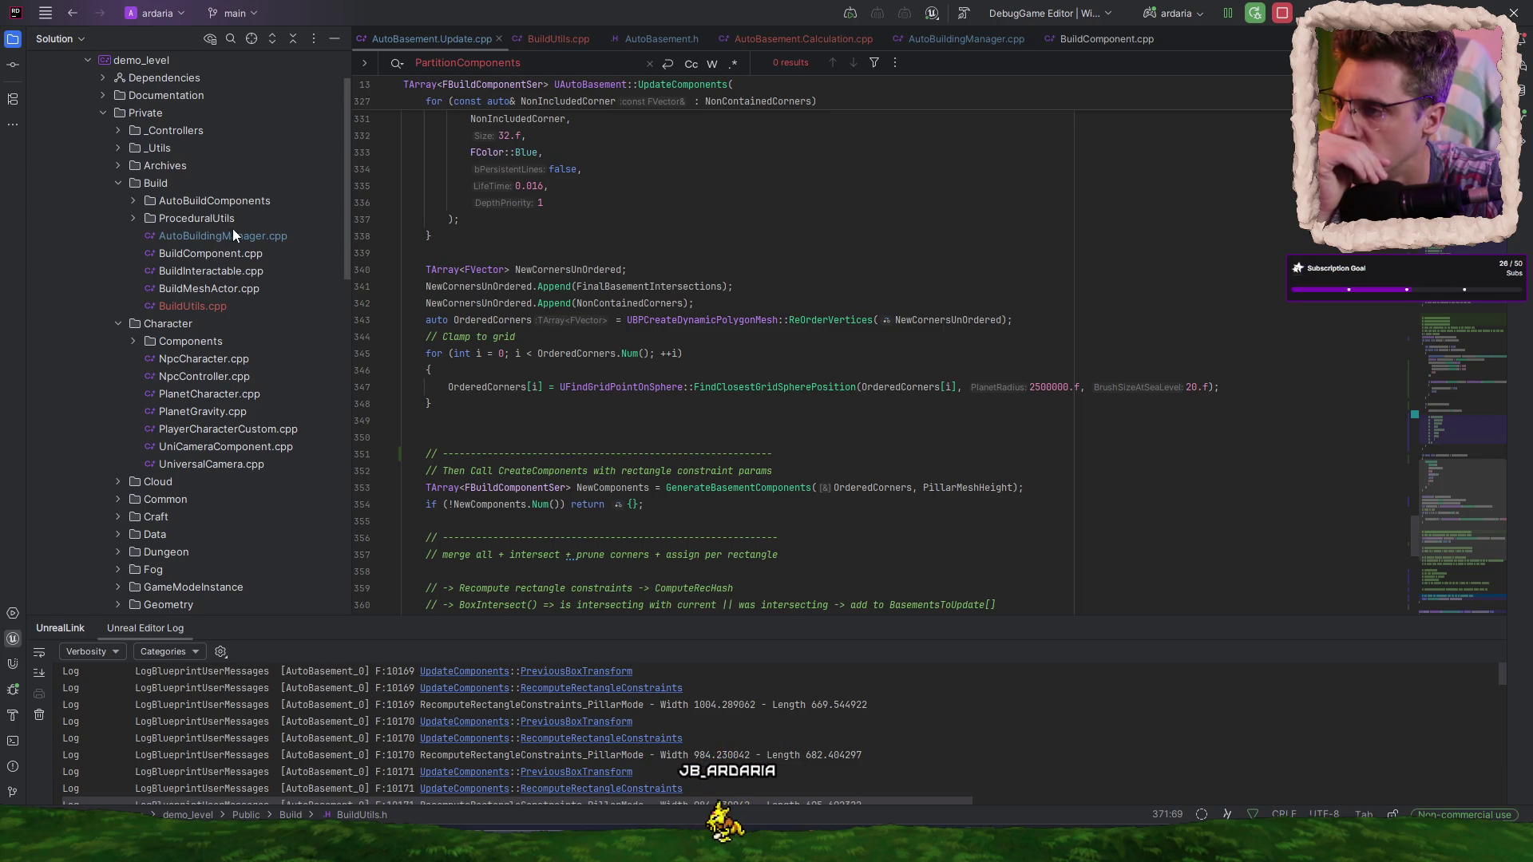
left_click(198, 201)
double_click(198, 201)
double_click(206, 214)
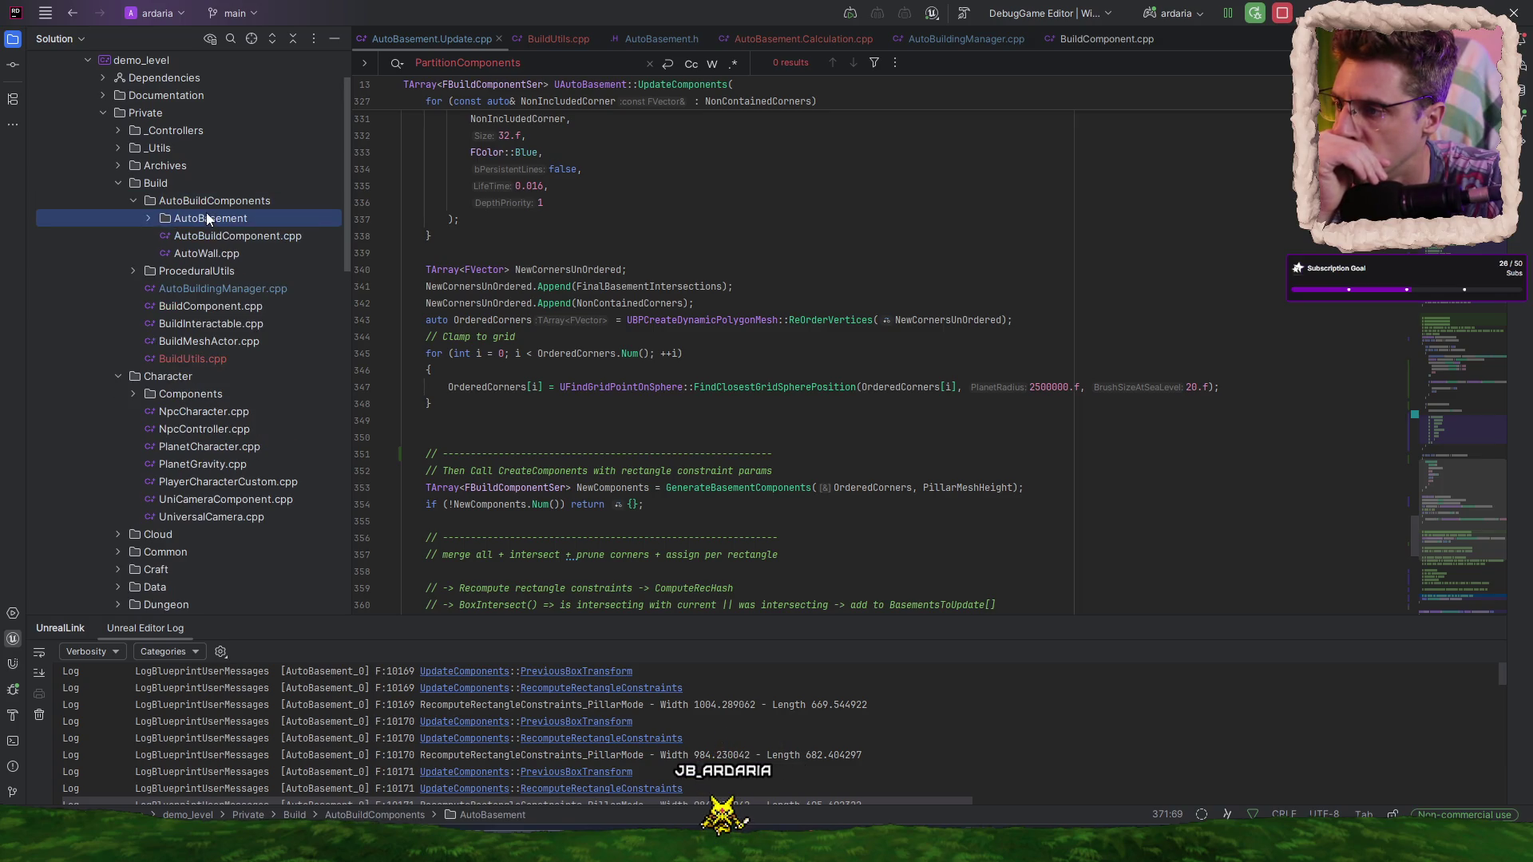
left_click(251, 253)
- Open AutoBasement.Create.cpp and highlight the G_Object_WorldStatic trace object type
double_click(250, 253)
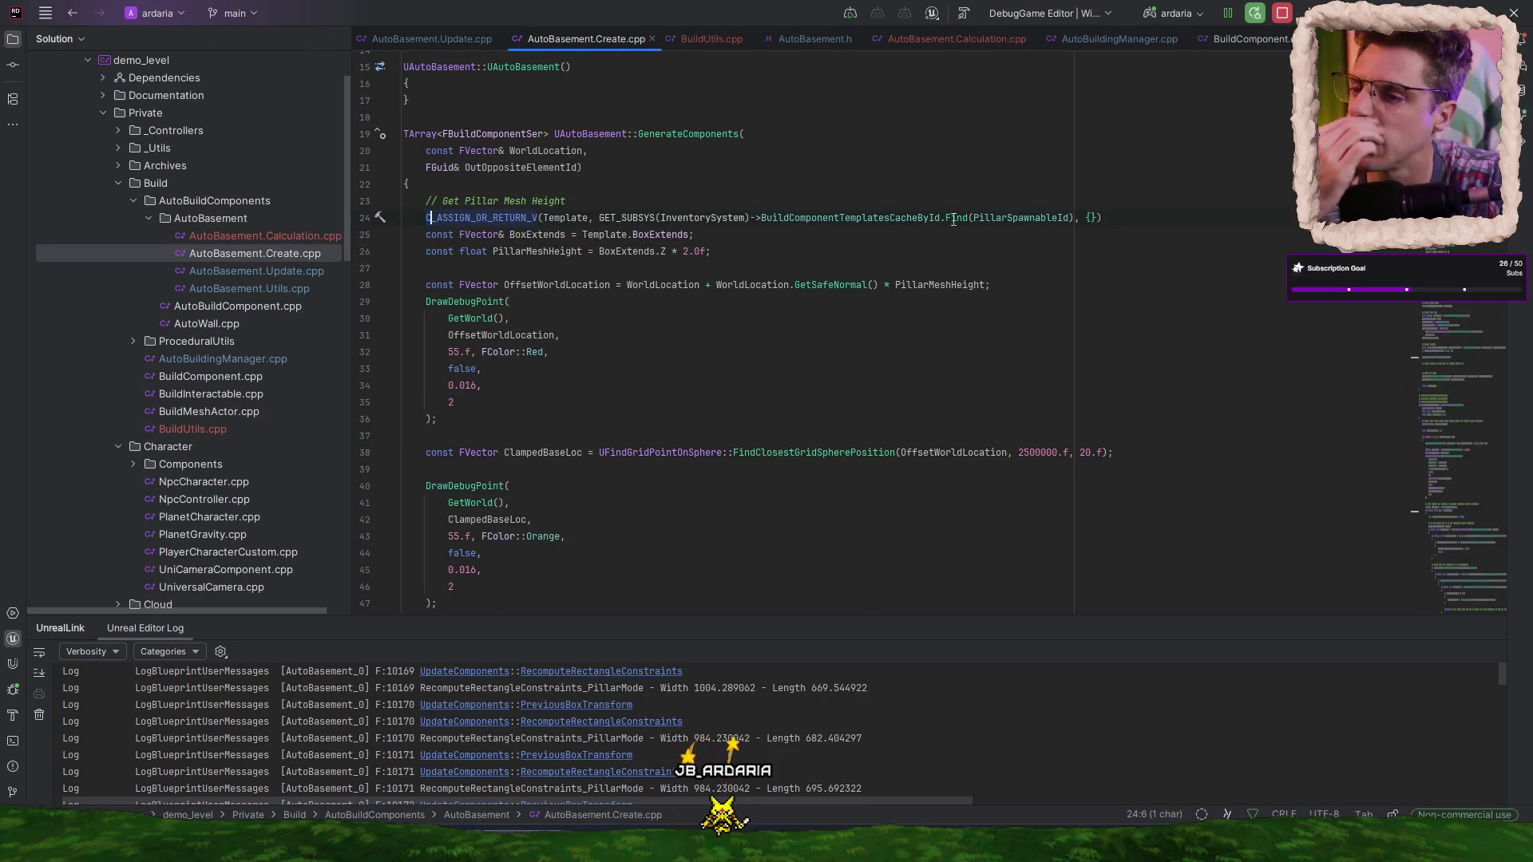
scroll(799, 336, "down", 15)
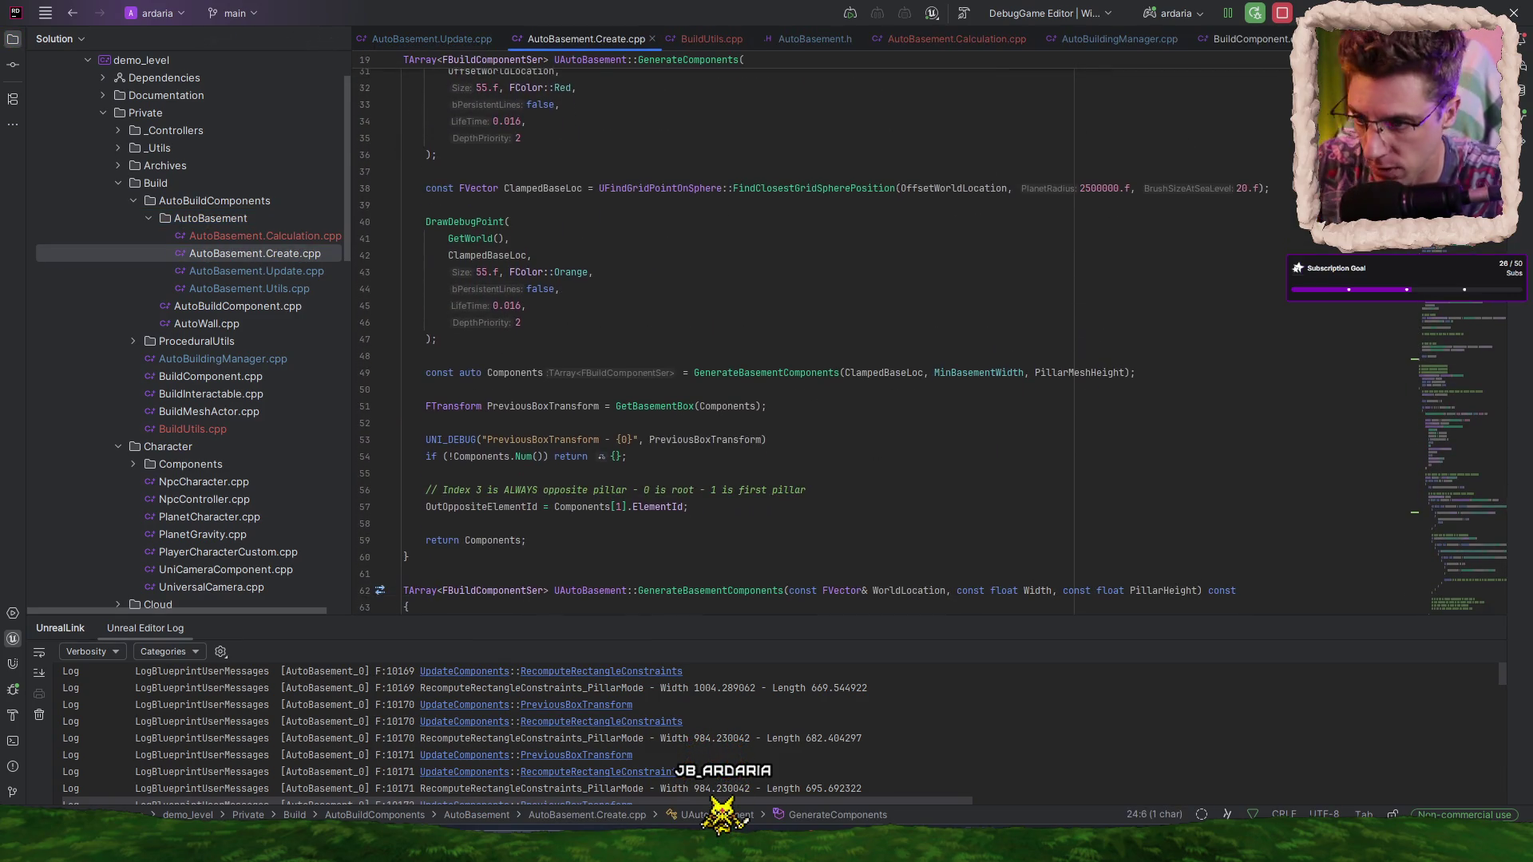
scroll(798, 335, "down", 10)
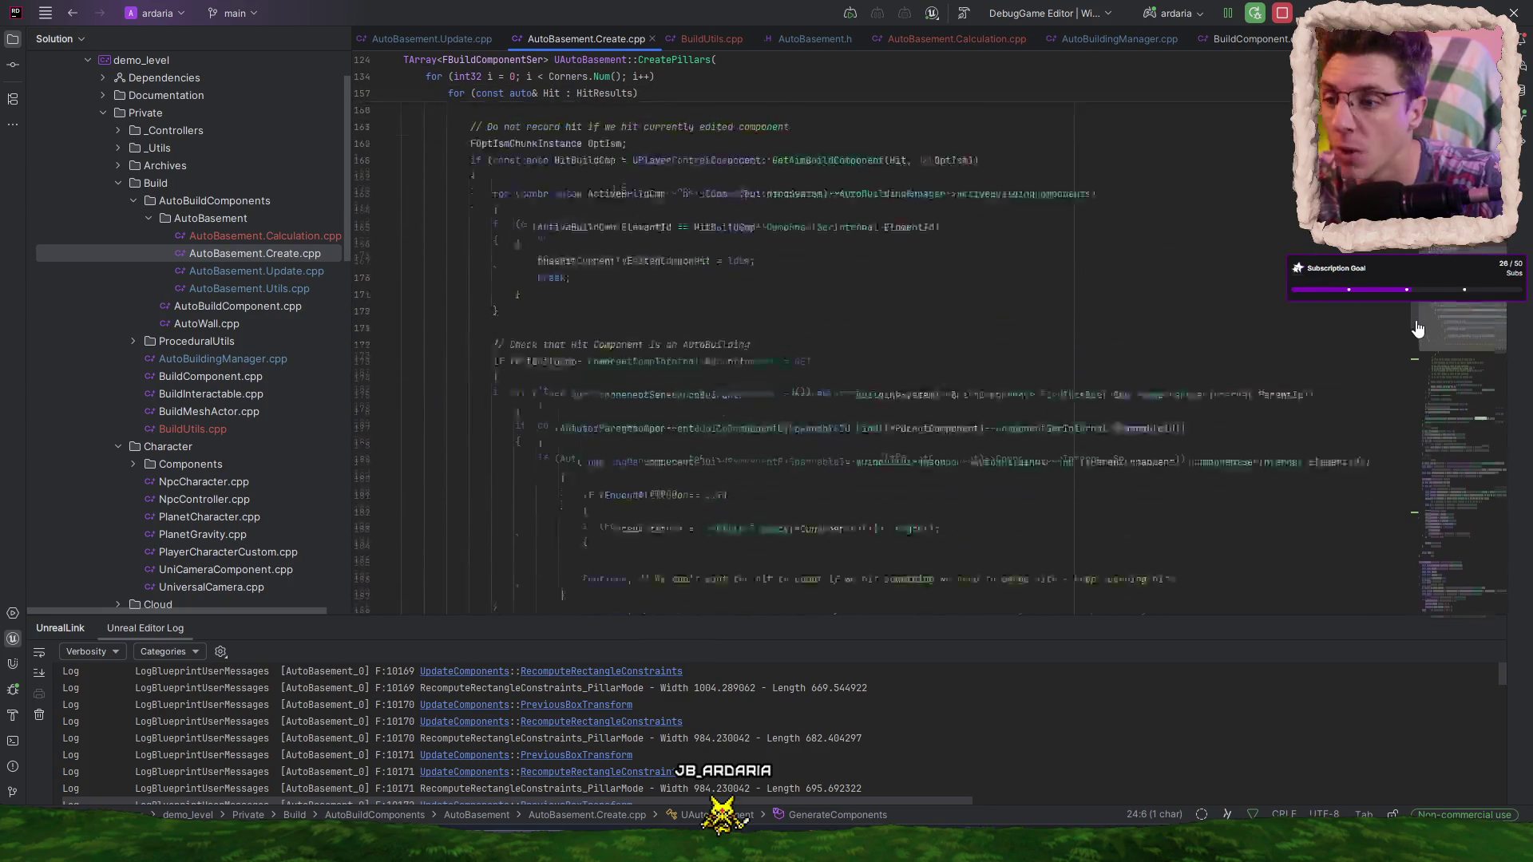
scroll(799, 335, "up", 3)
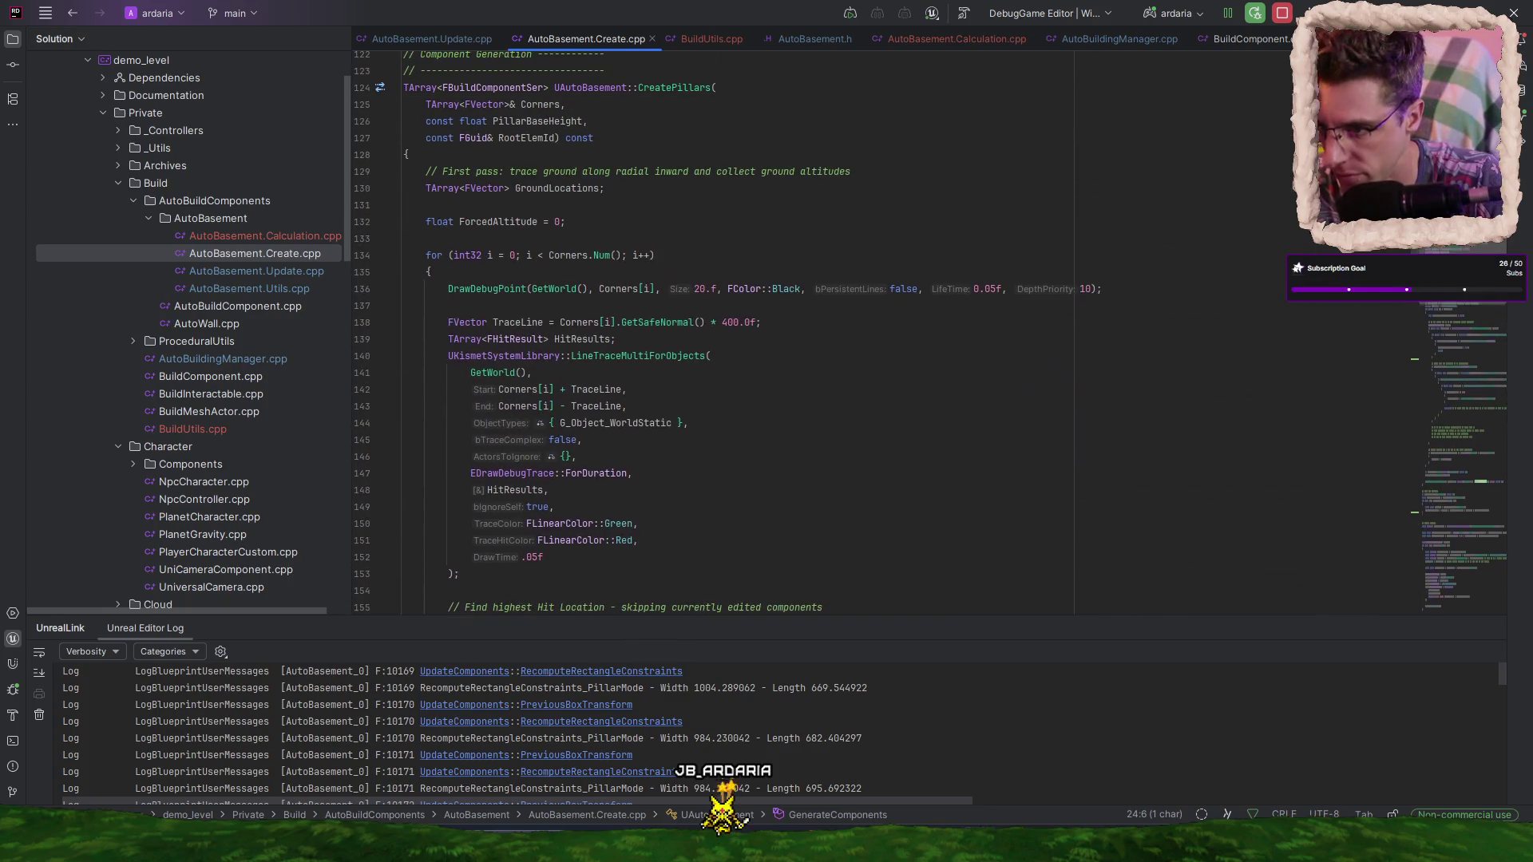
scroll(1239, 335, "down", 1)
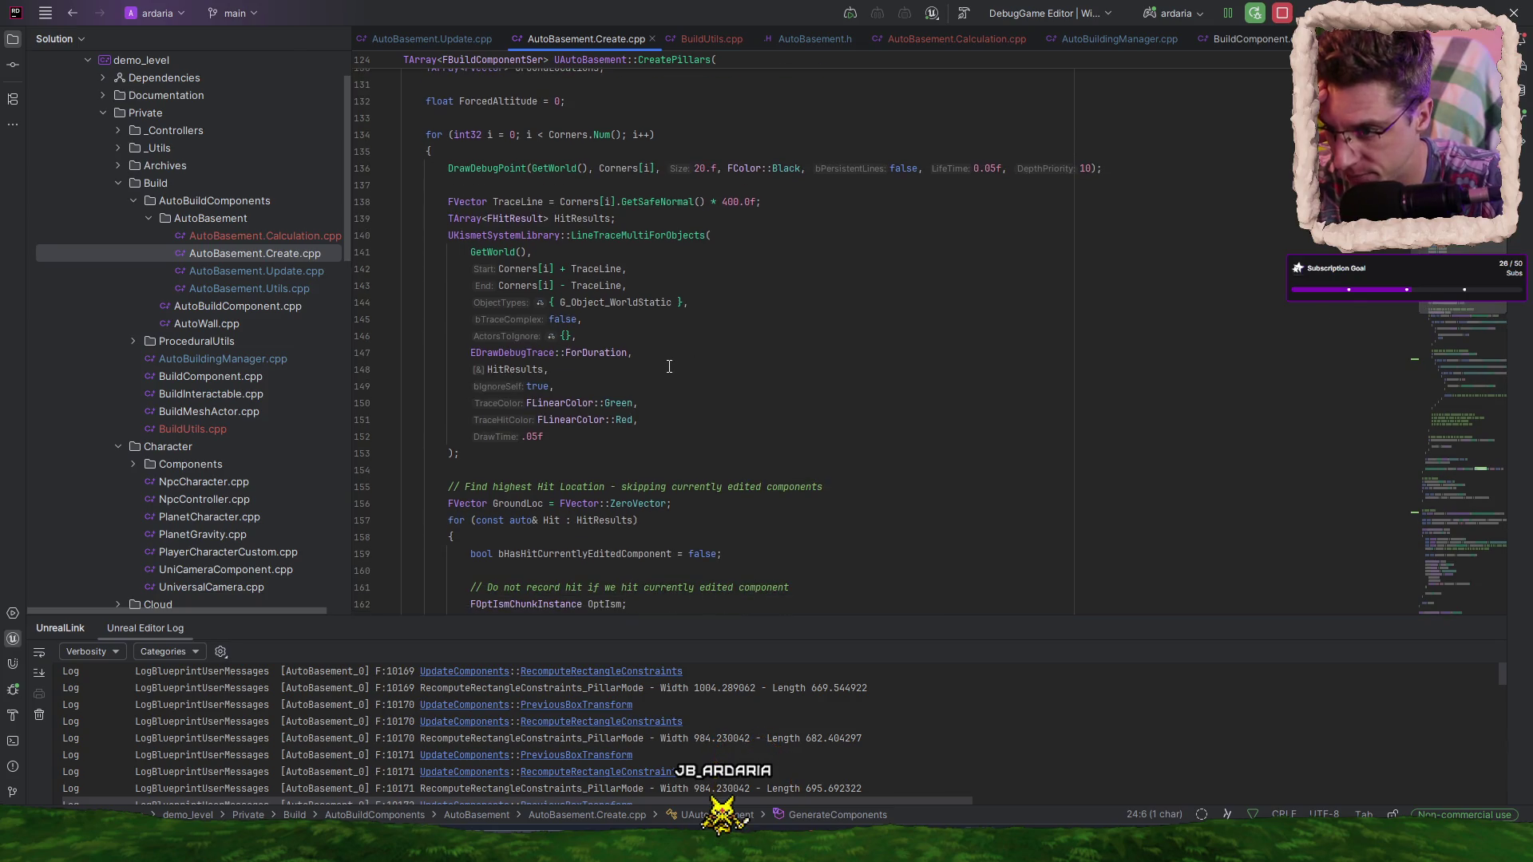
double_click(645, 302)
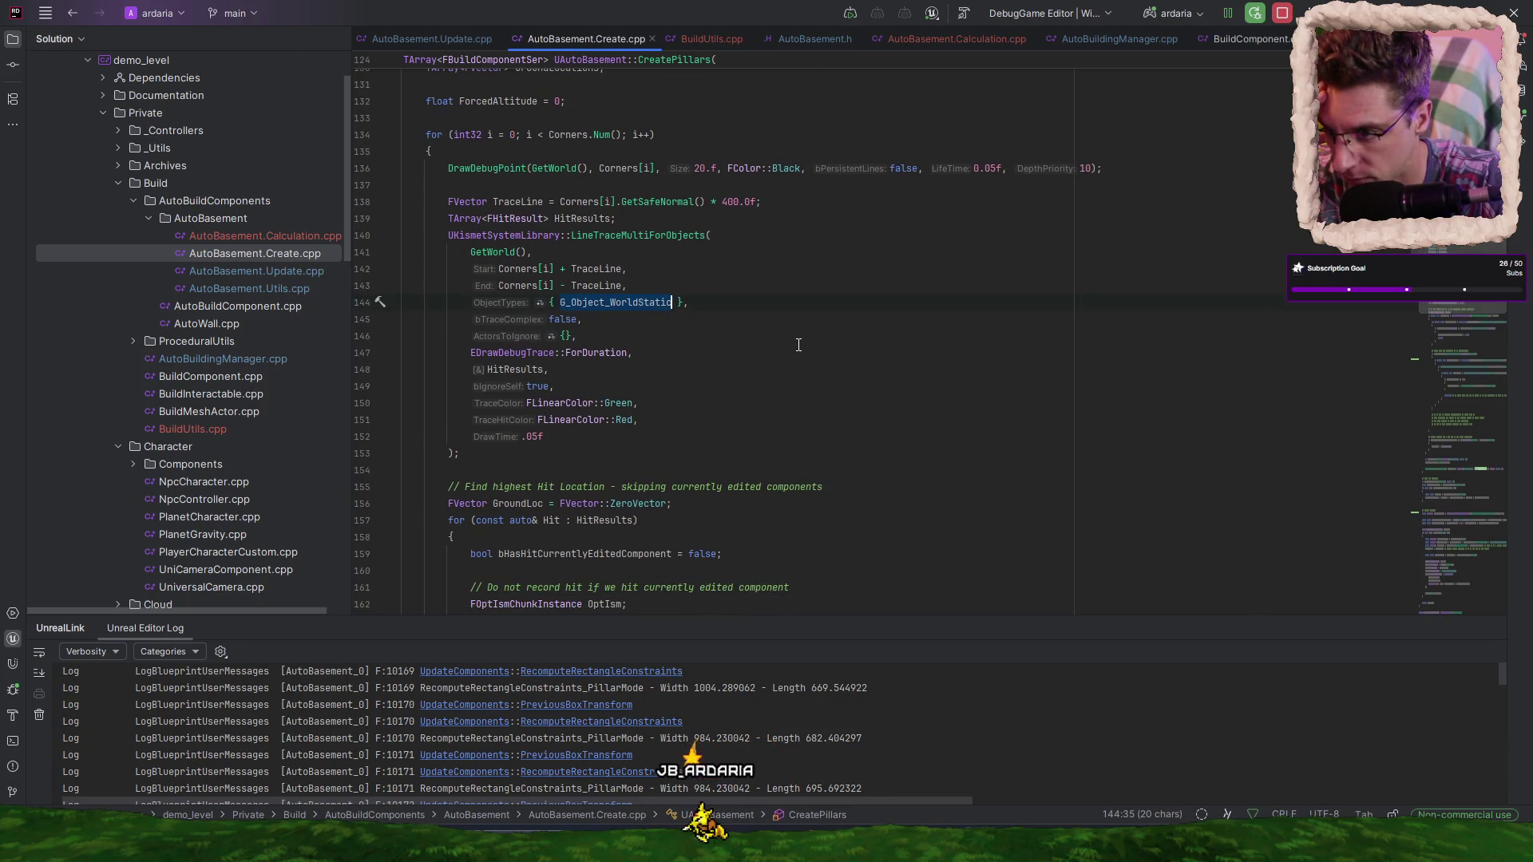
- In CreatePillars, highlight the ActiveBuildCmp loop variable and AutoBuildingManager on line 165
scroll(799, 345, "down", 6)
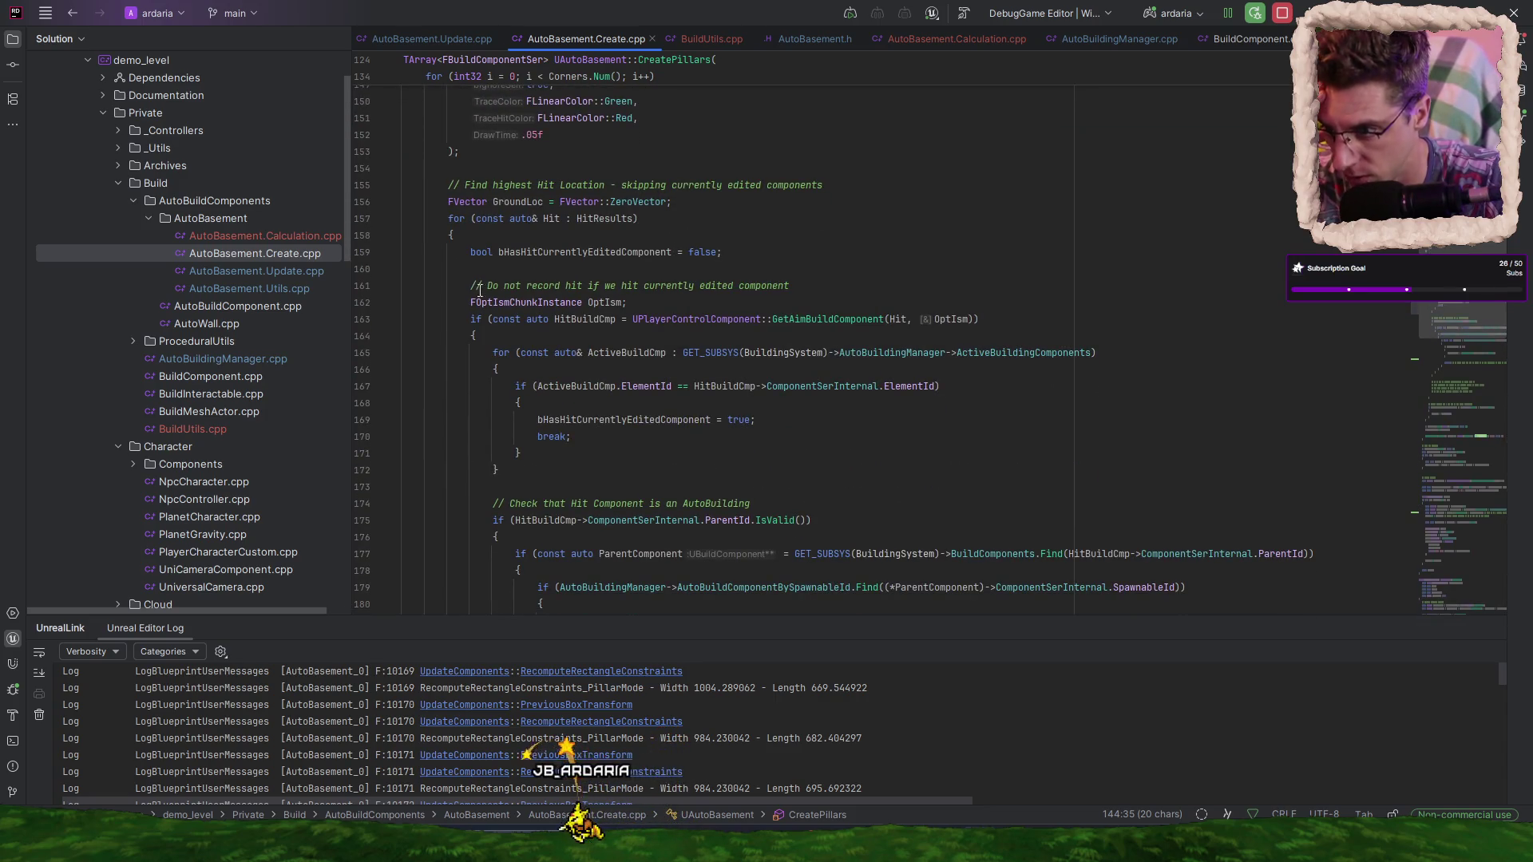
scroll(765, 355, "down", 1)
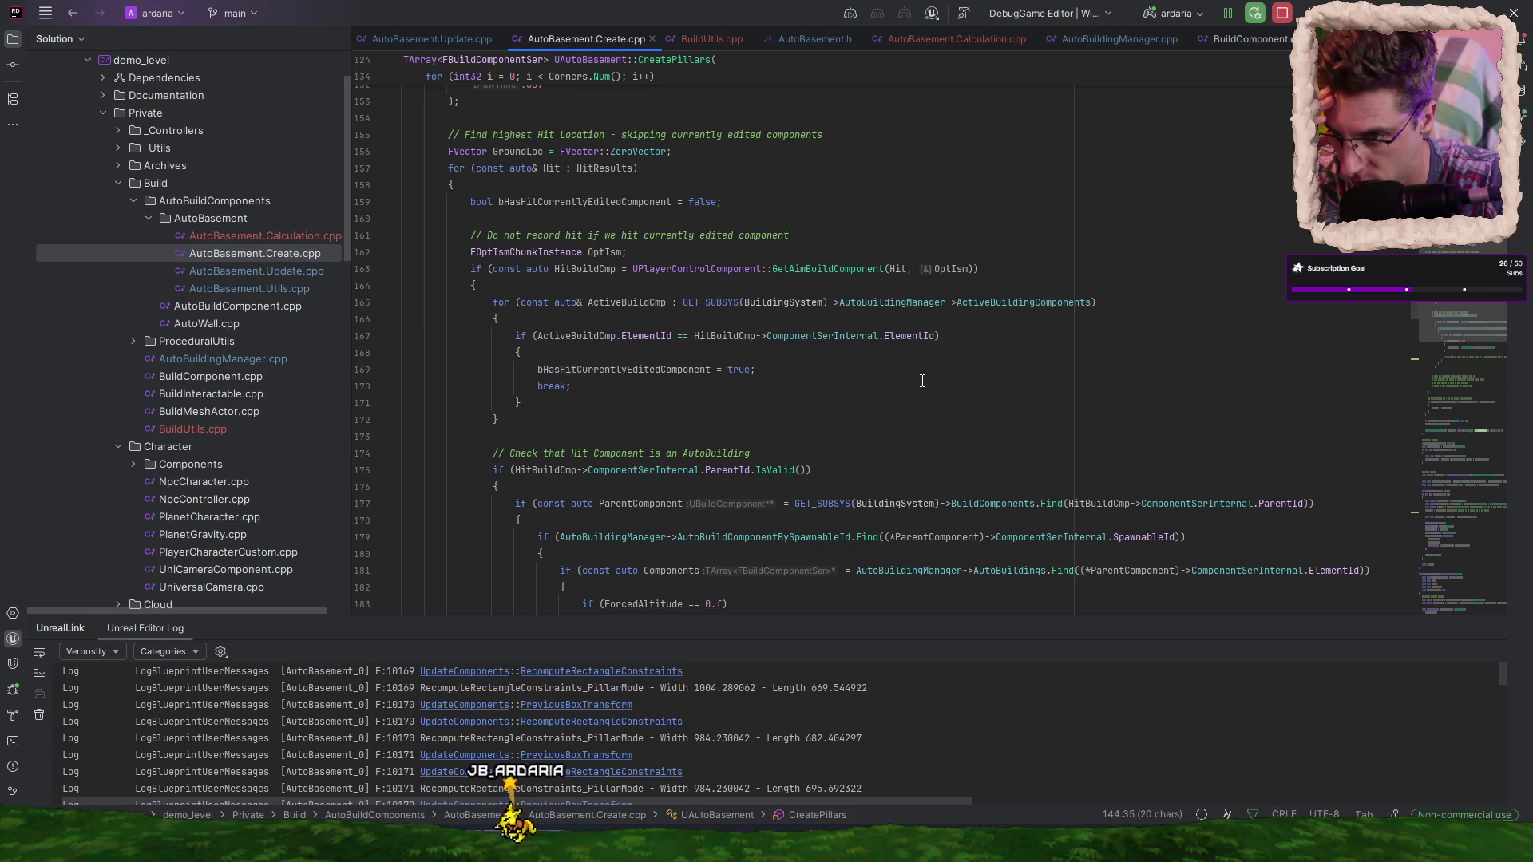
scroll(922, 381, "down", 1)
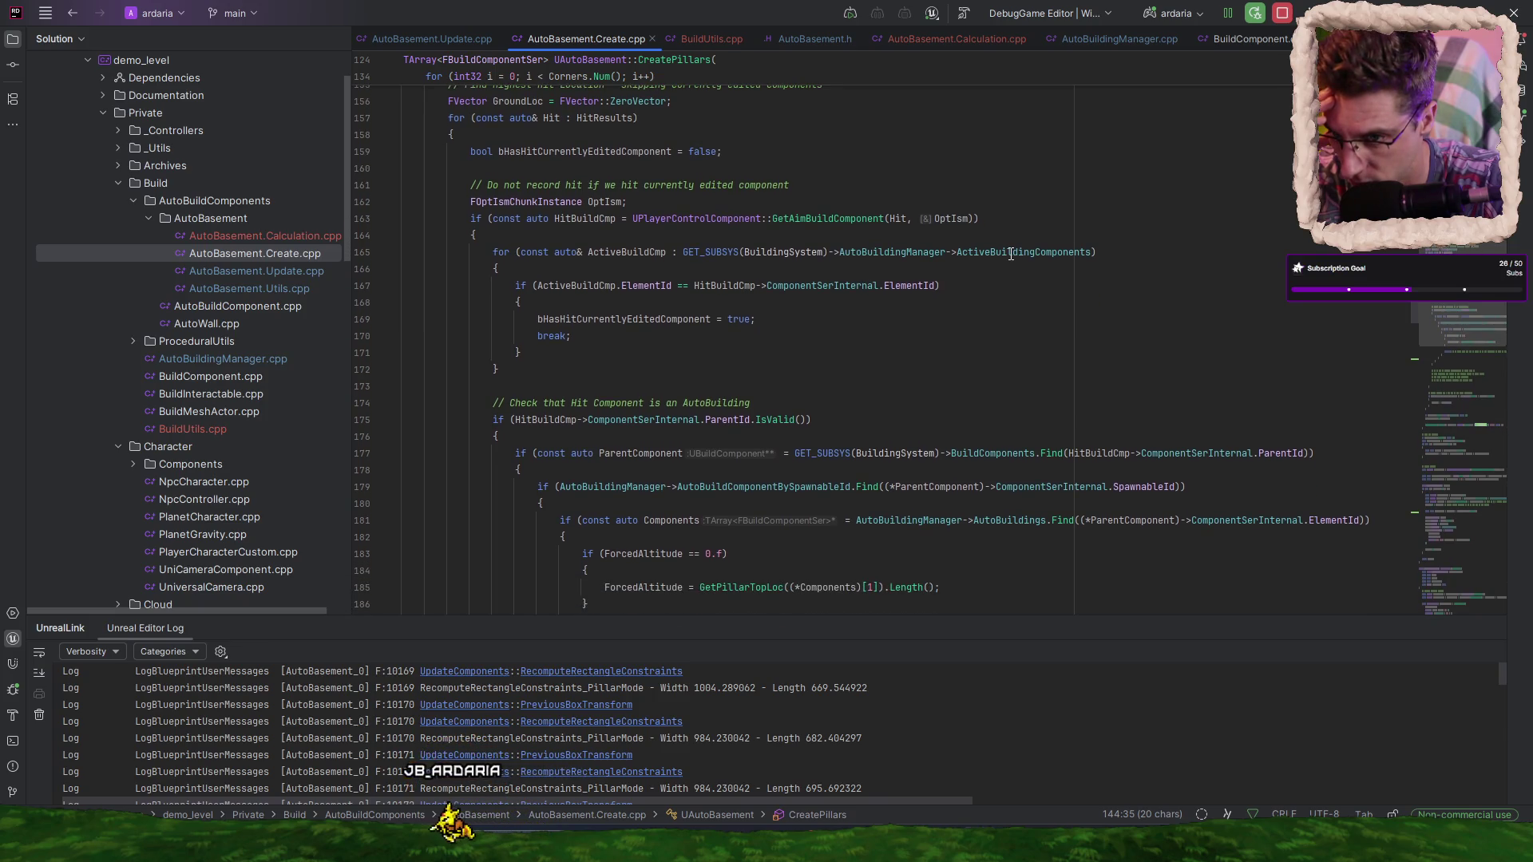
mouse_move(1011, 254)
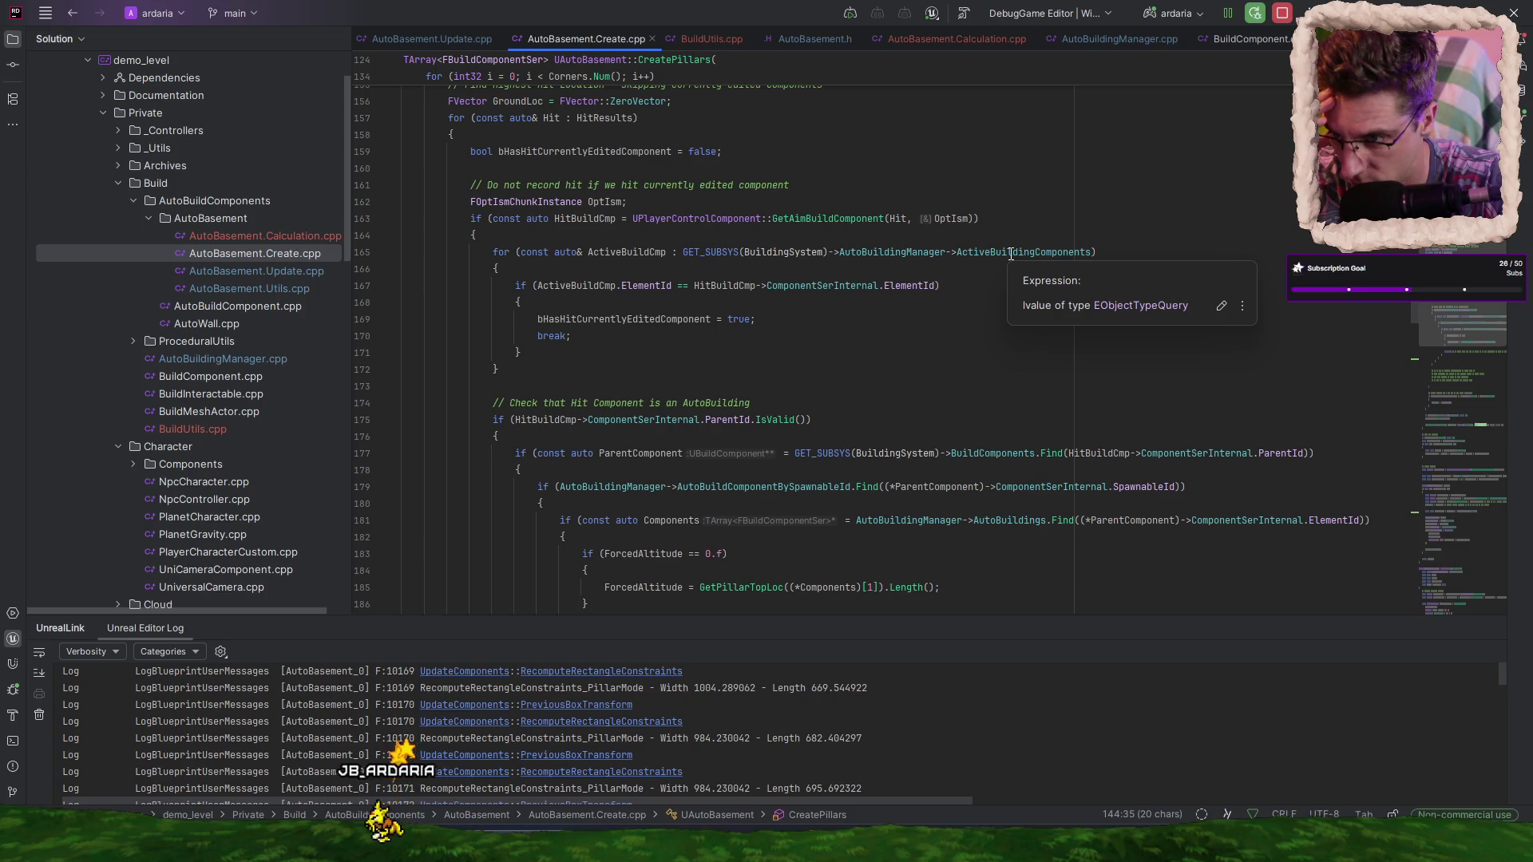
double_click(627, 252)
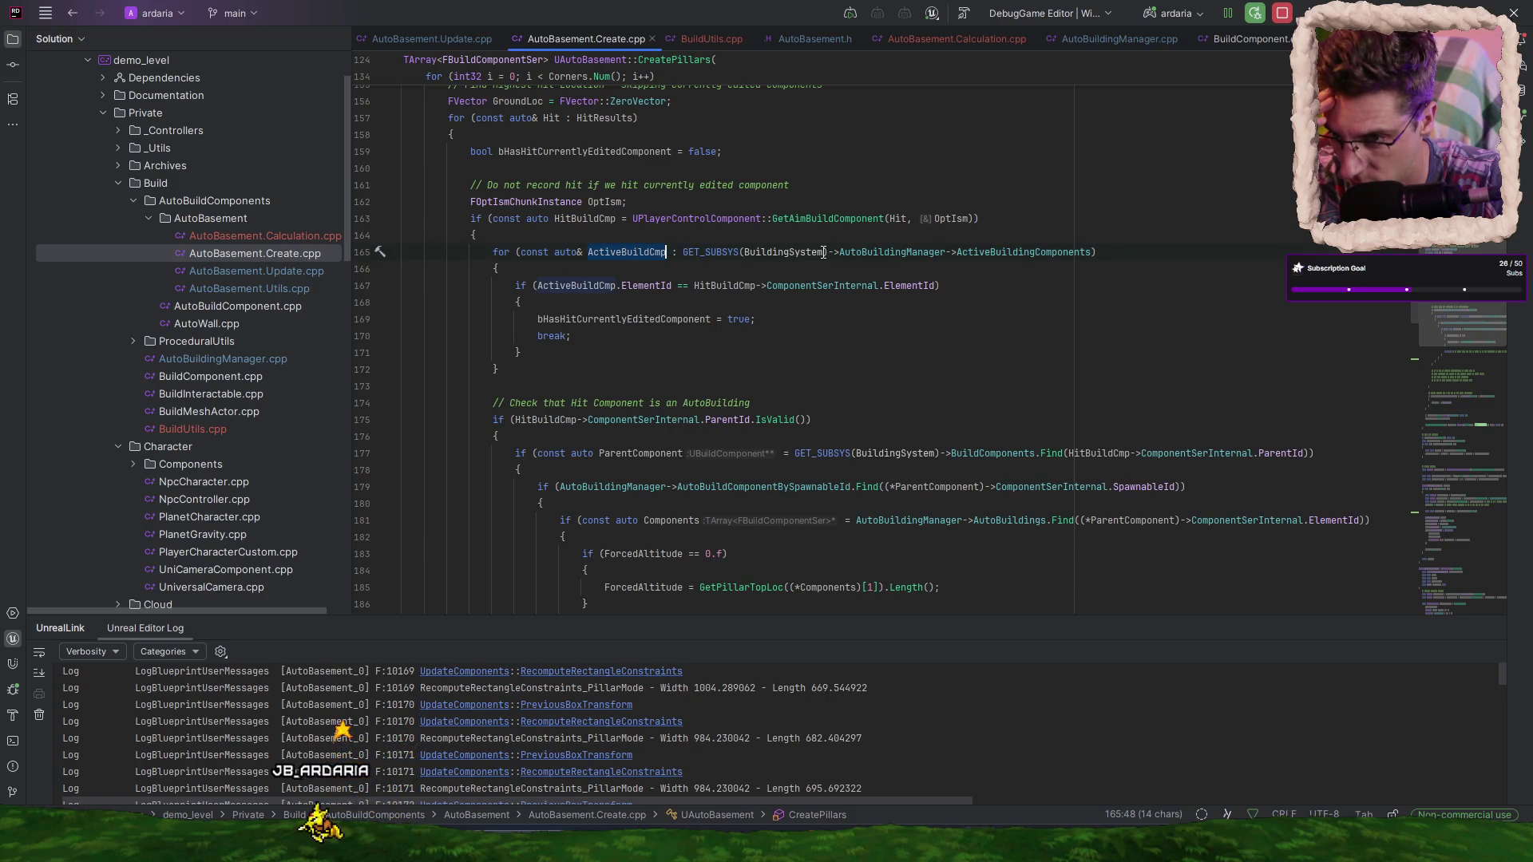
double_click(964, 252)
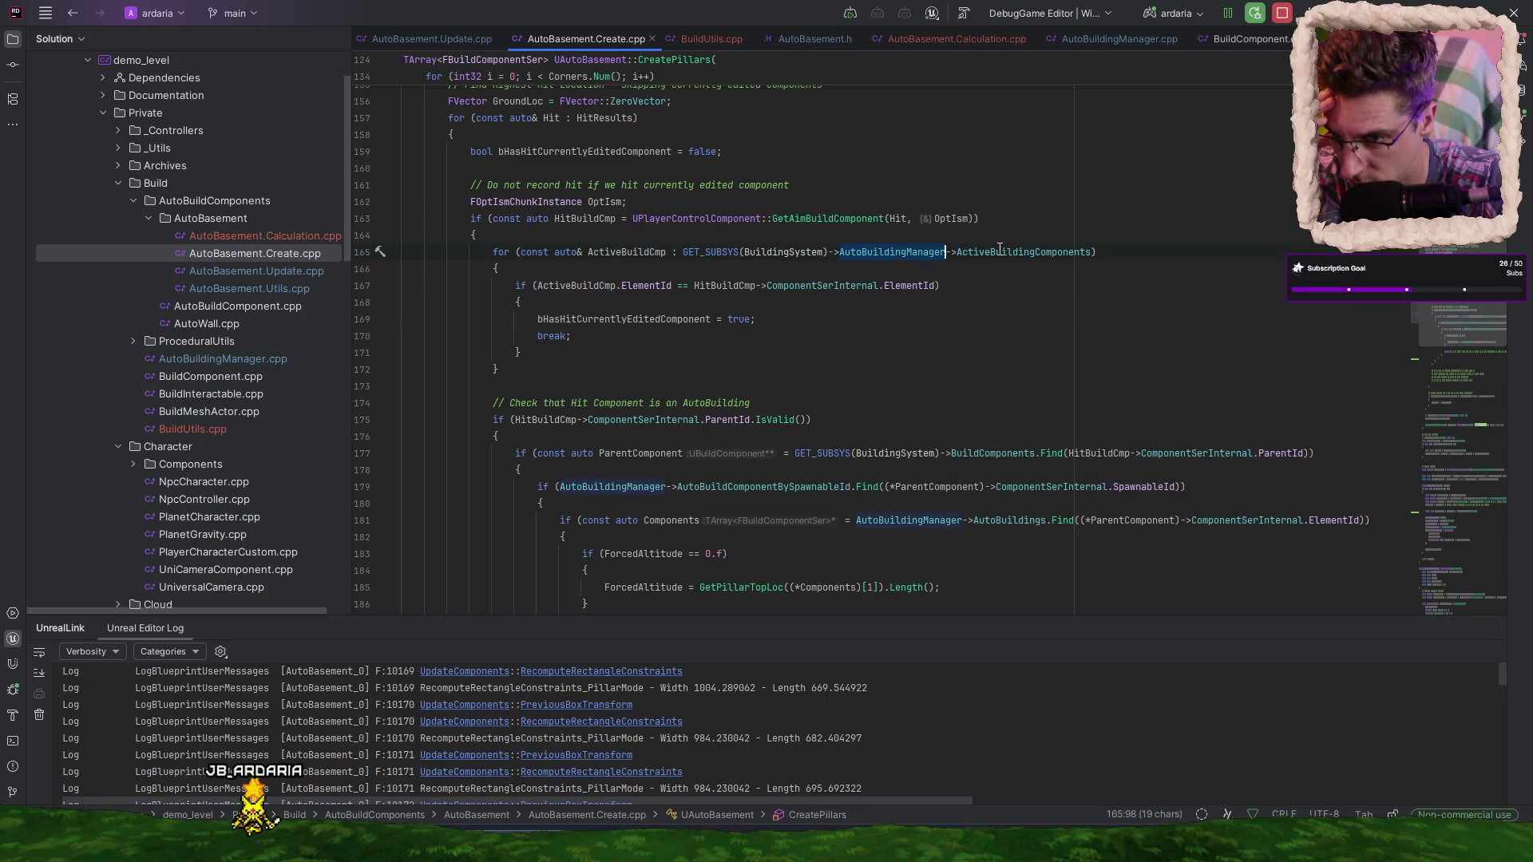
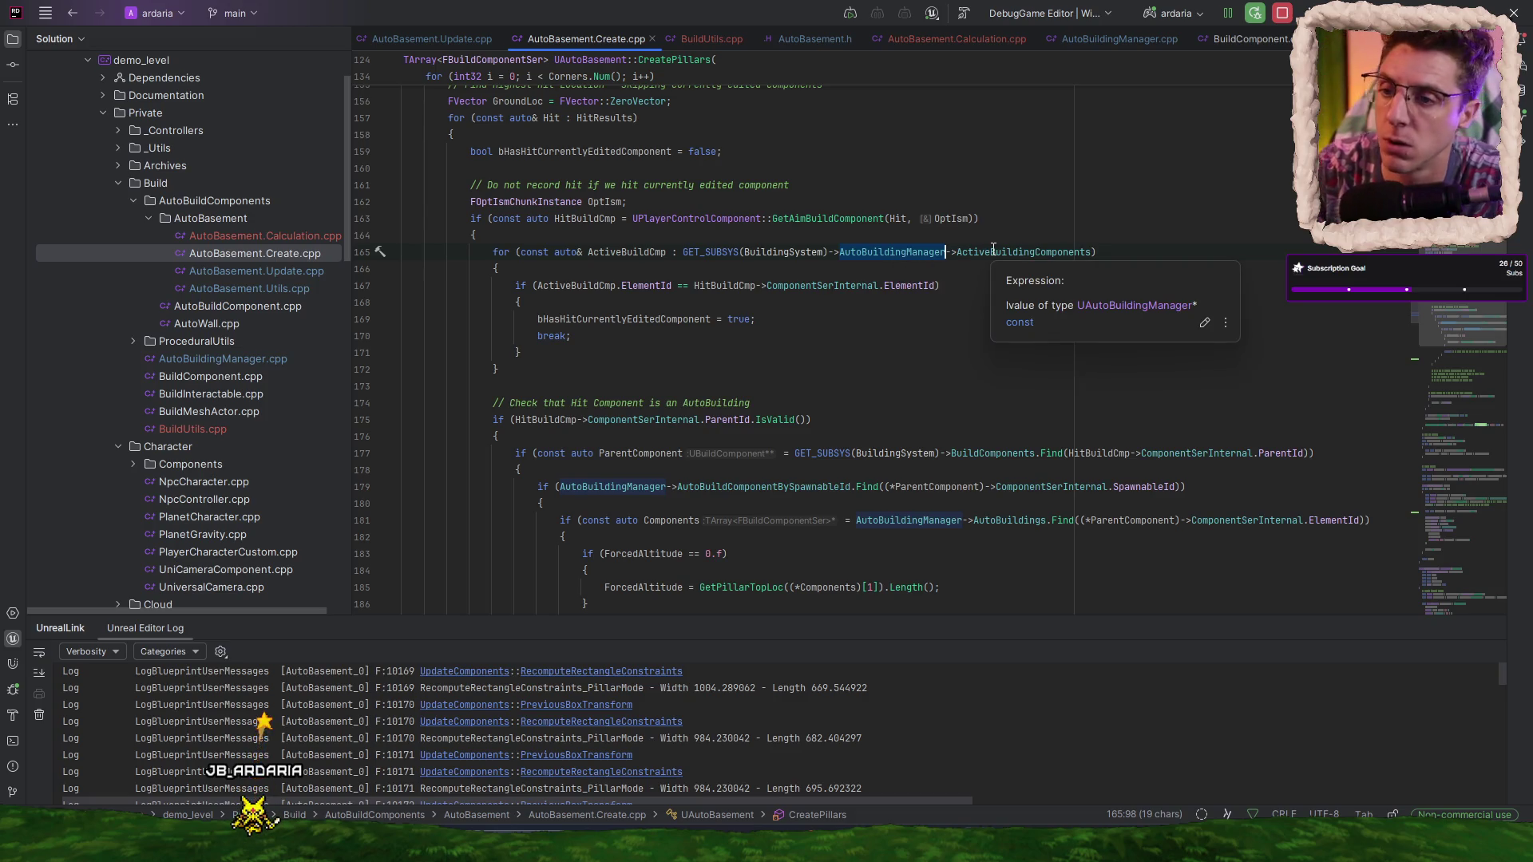
- Inspect the ActiveBuildingComponents list and the AutoBuildingManager reference on line 165 in CreatePillars
double_click(993, 252)
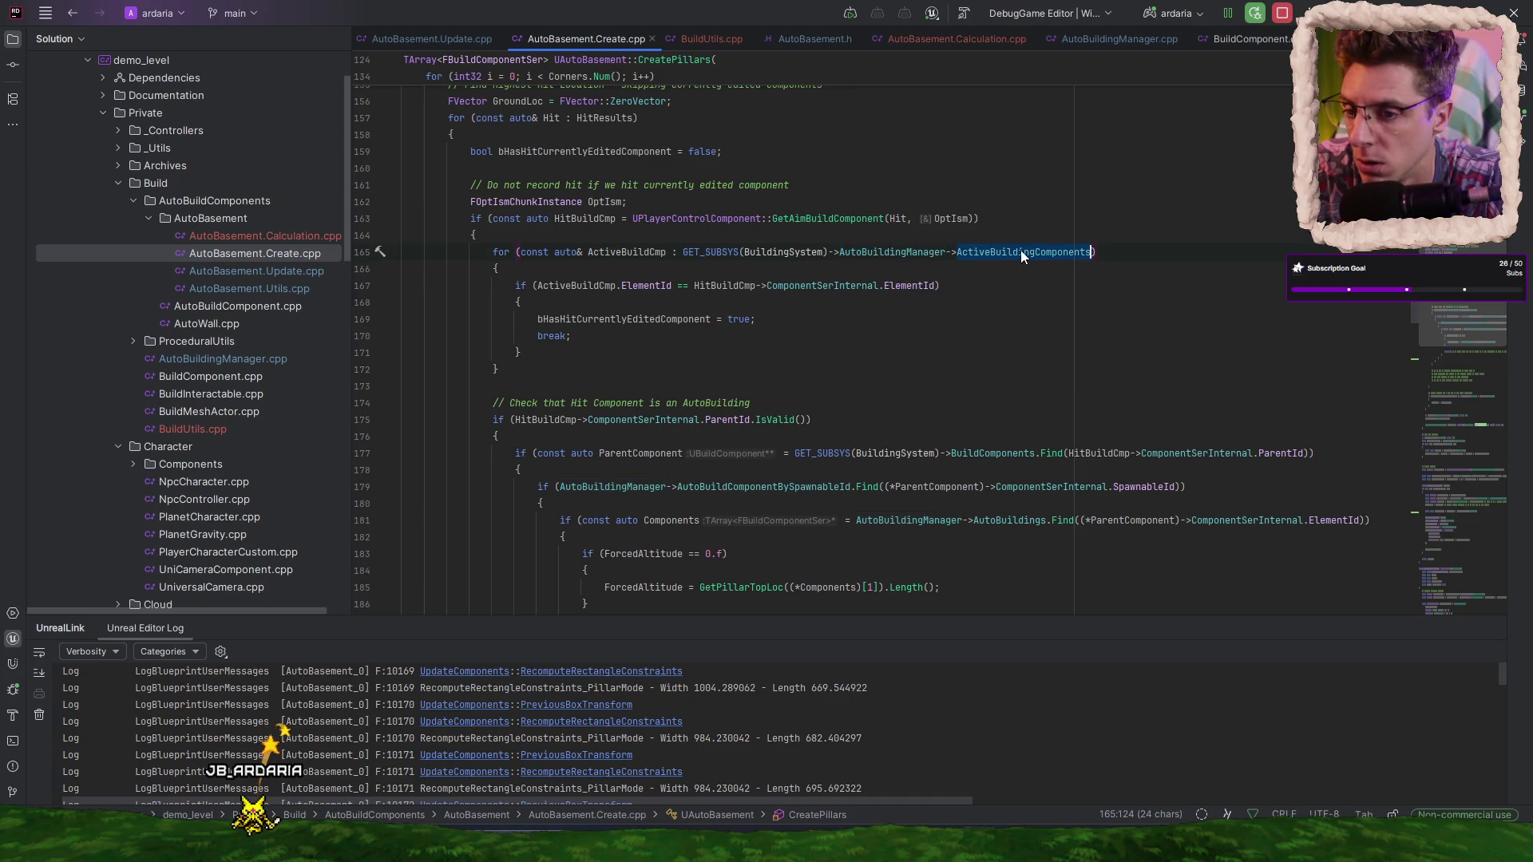
double_click(899, 248)
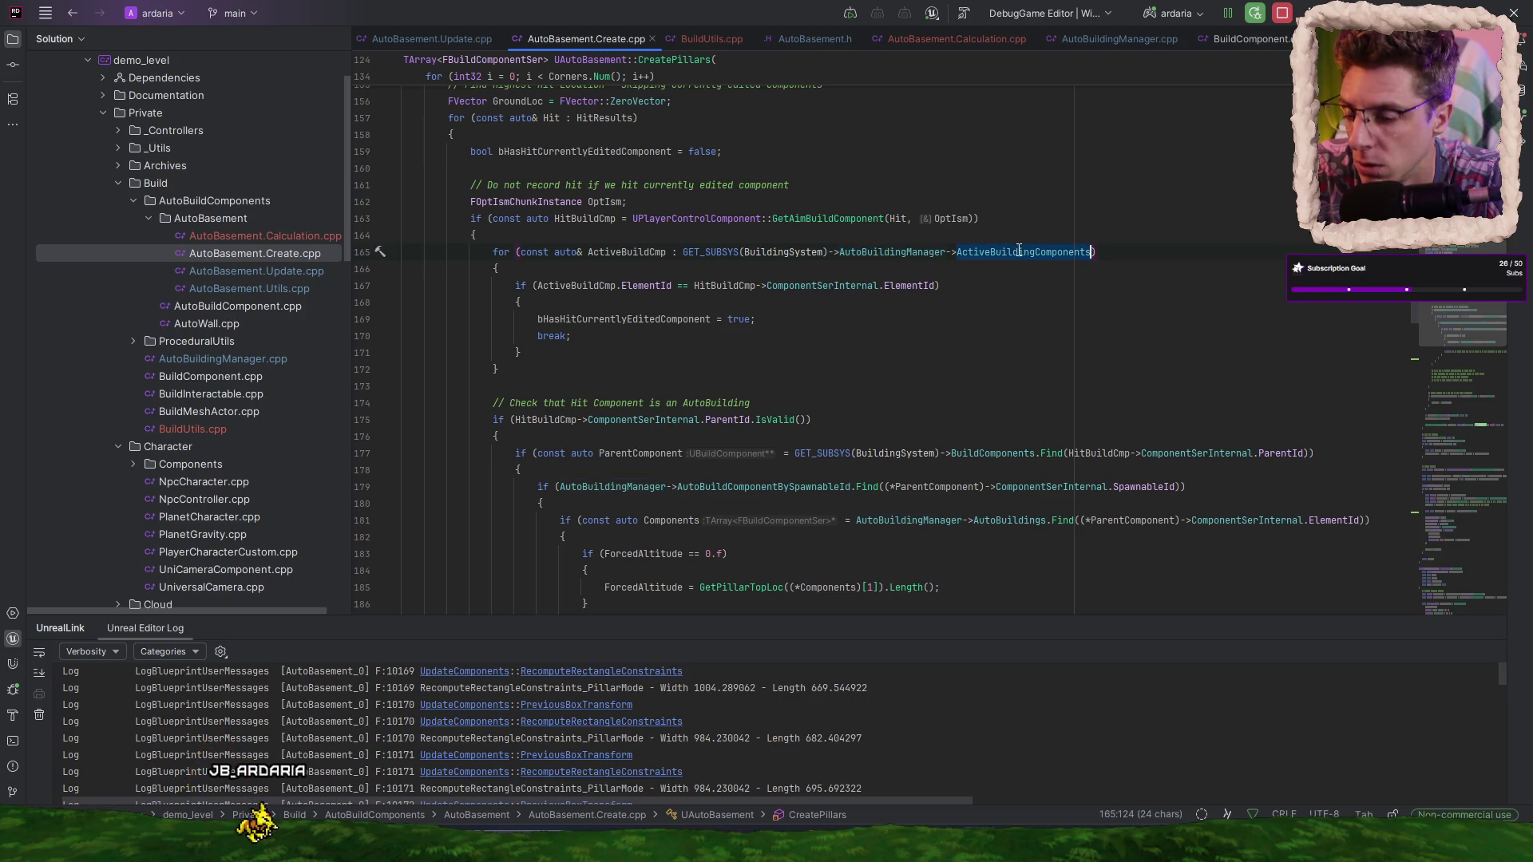
mouse_move(1013, 250)
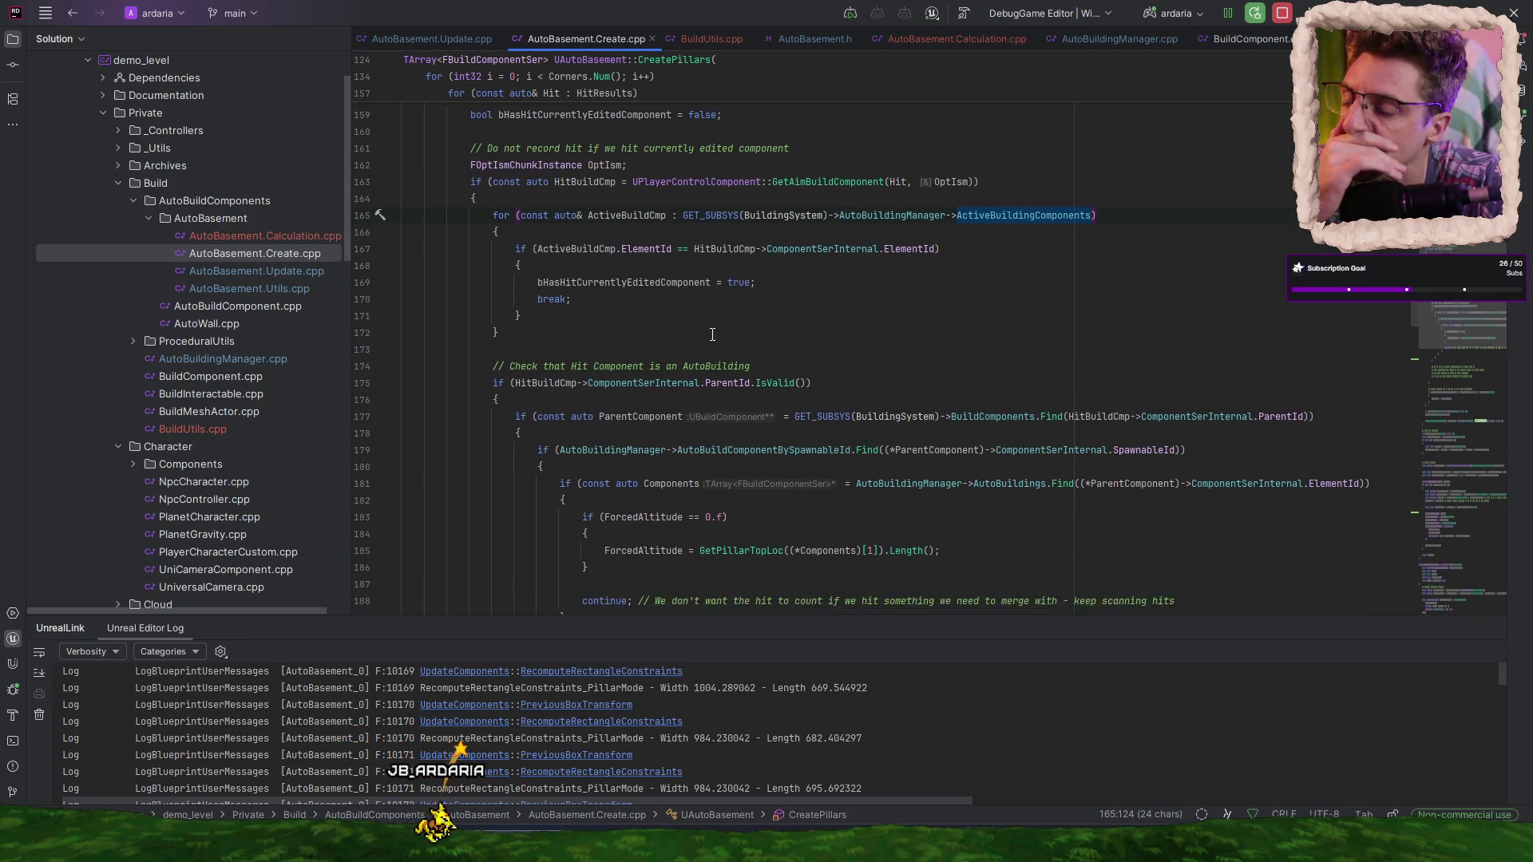
left_click(599, 436)
scroll(599, 436, "down", 2)
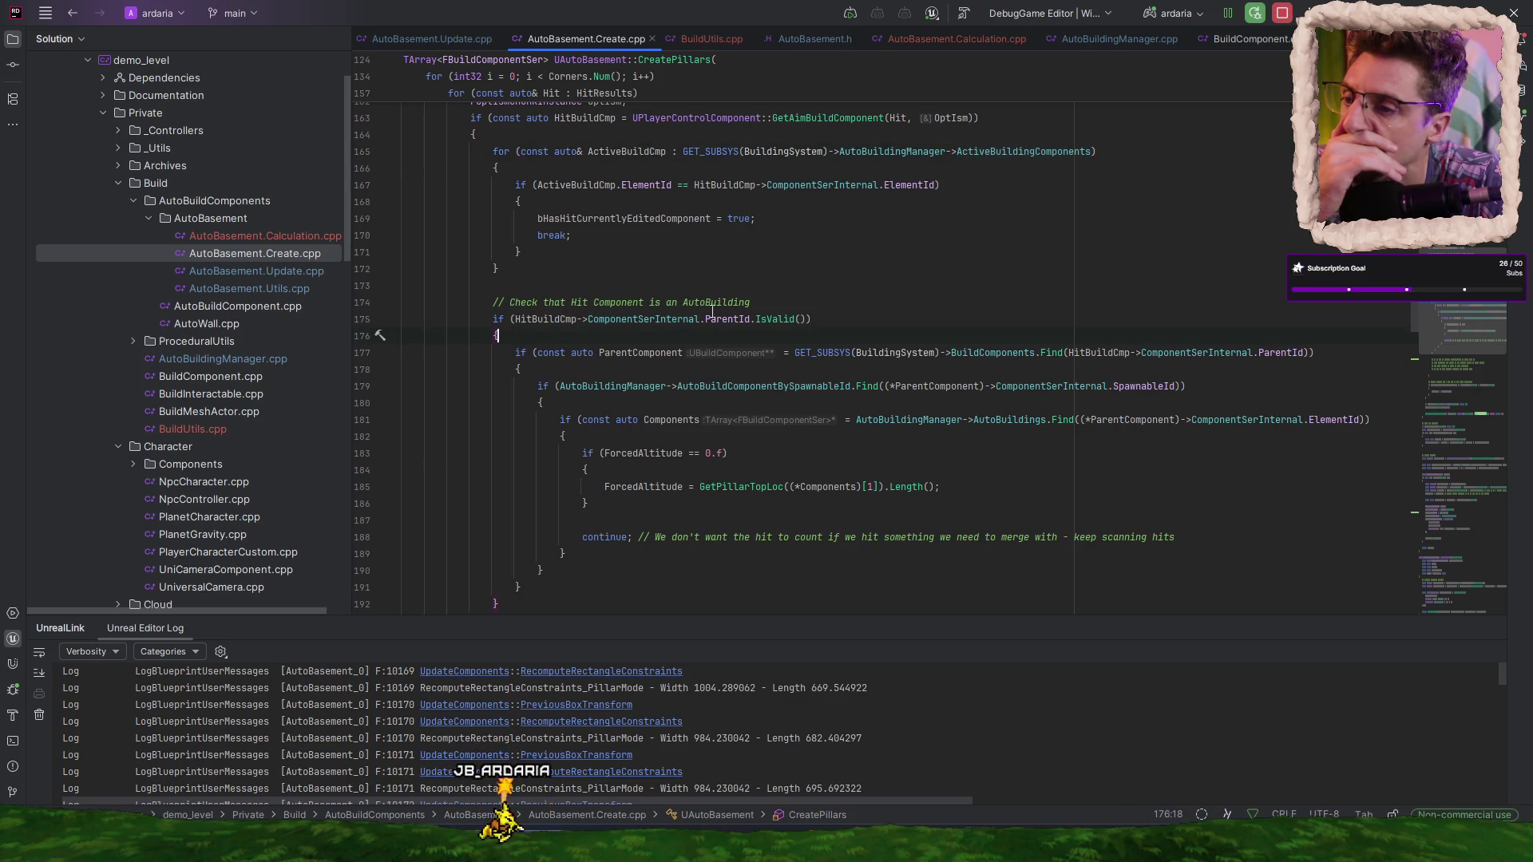
scroll(690, 325, "down", 3)
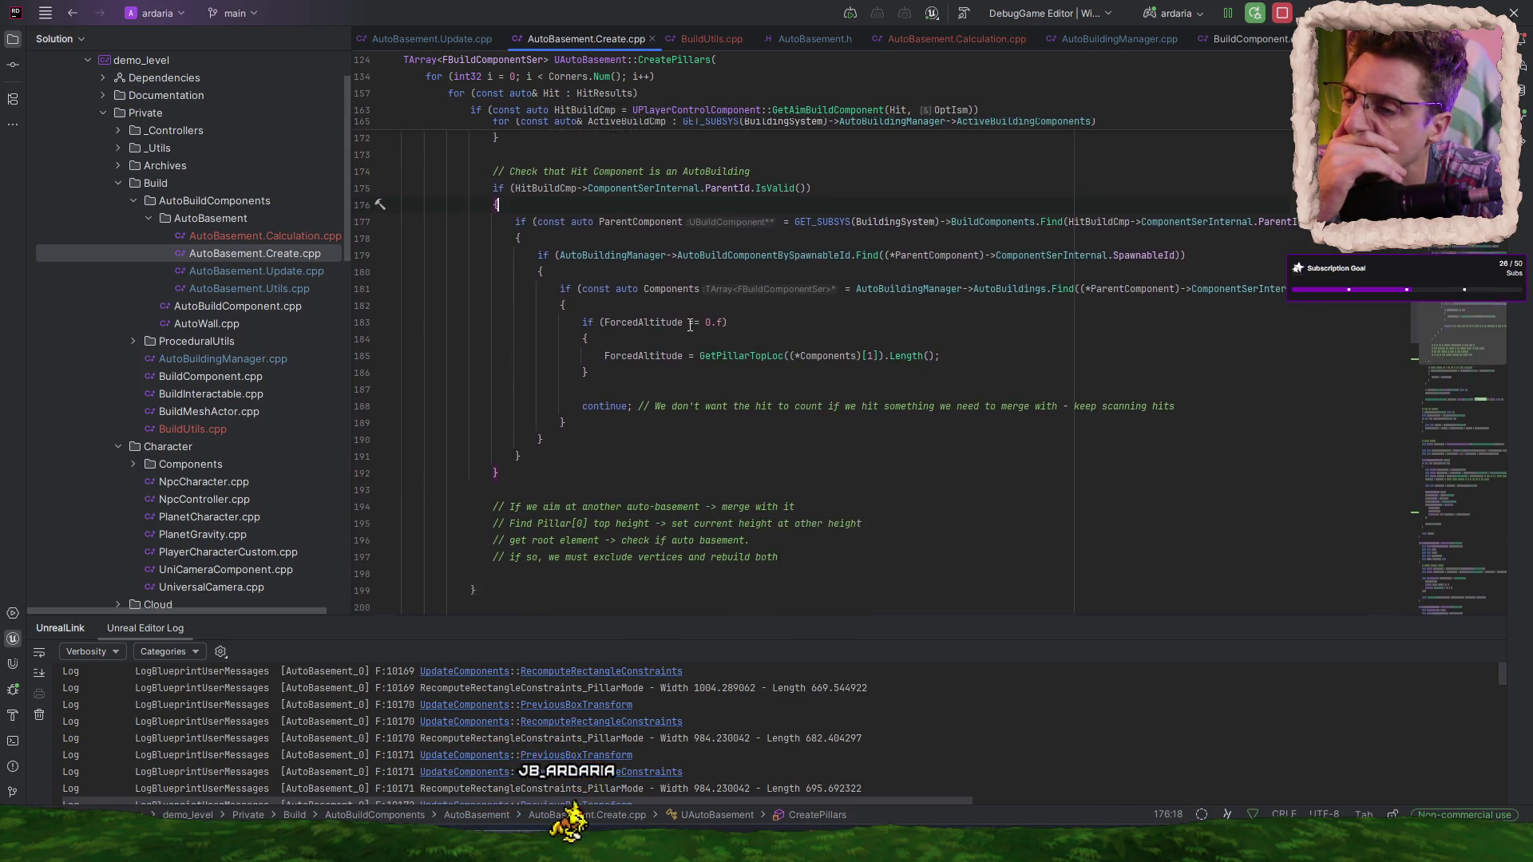
scroll(718, 390, "down", 1)
mouse_move(731, 337)
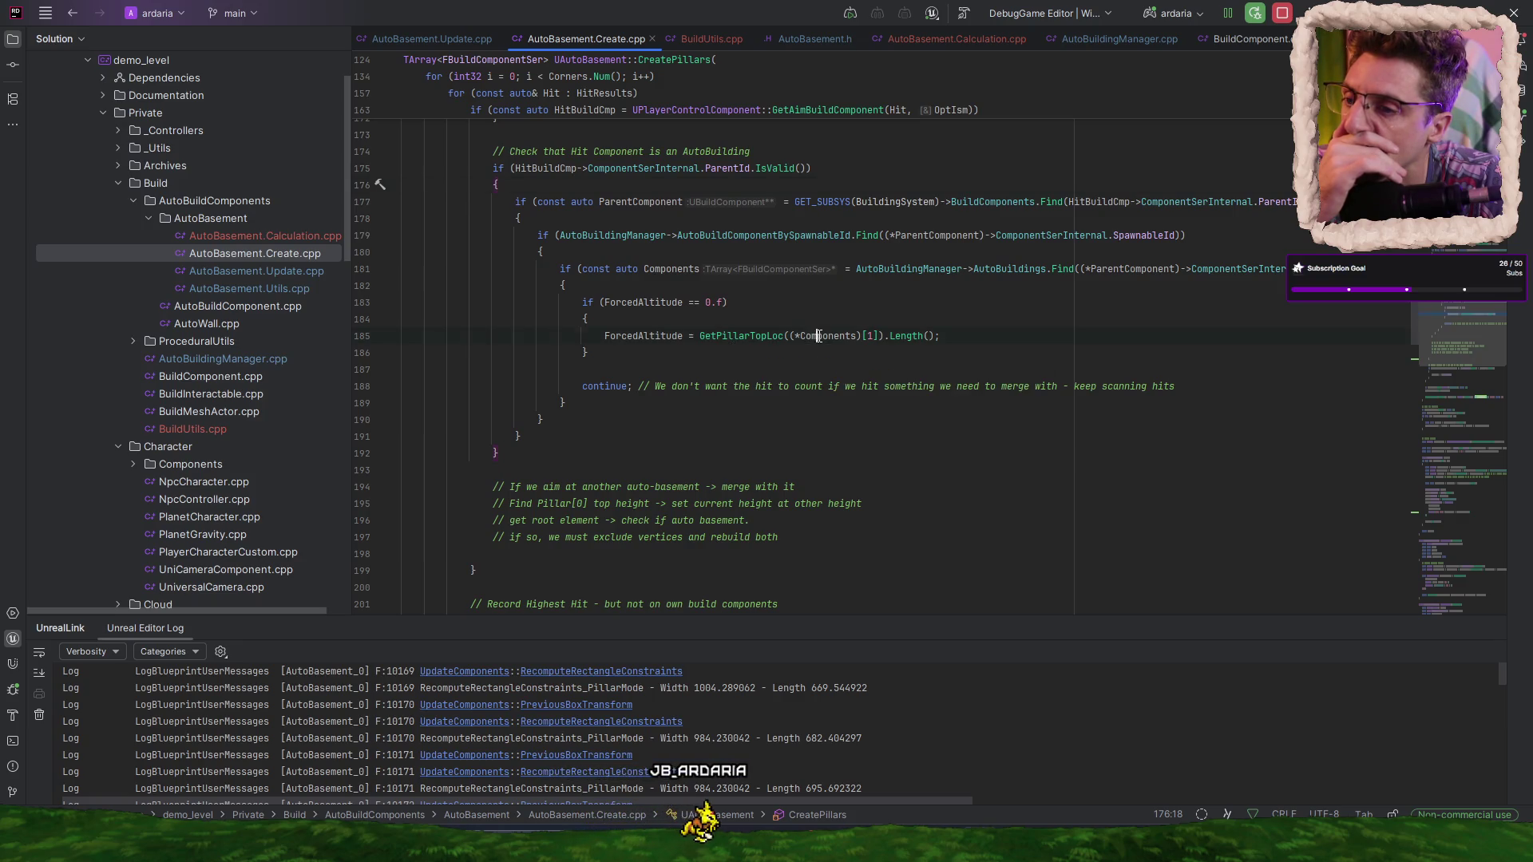
- Examine the GetPillarTopLoc(...).Length() expression, then add a blank line inside the ForcedAltitude == 0.f block
double_click(726, 336)
double_click(827, 336)
double_click(906, 336)
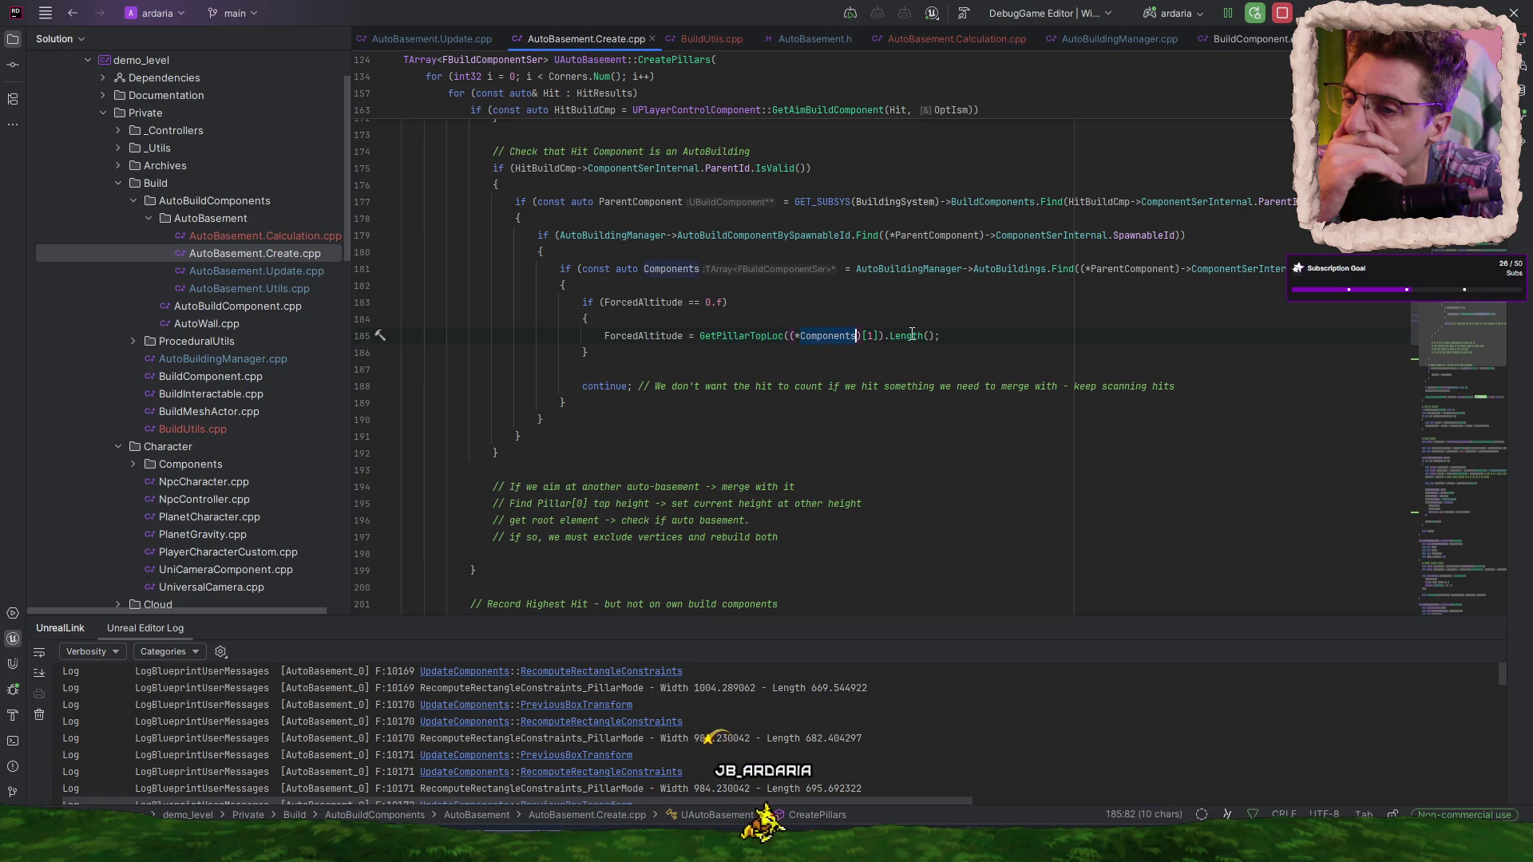
left_click(954, 334)
double_click(823, 336)
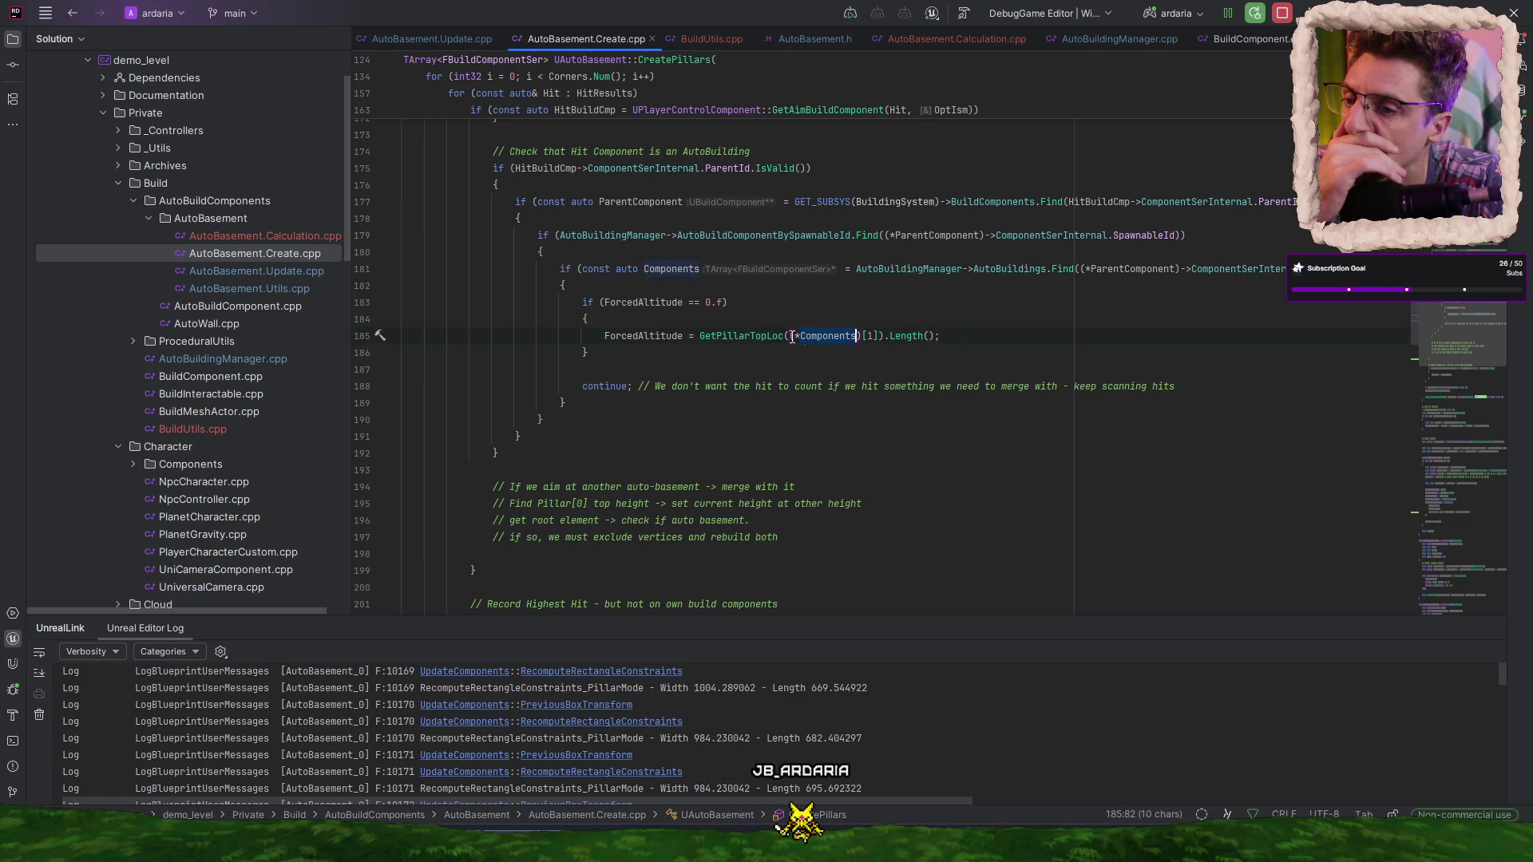
left_click(756, 337)
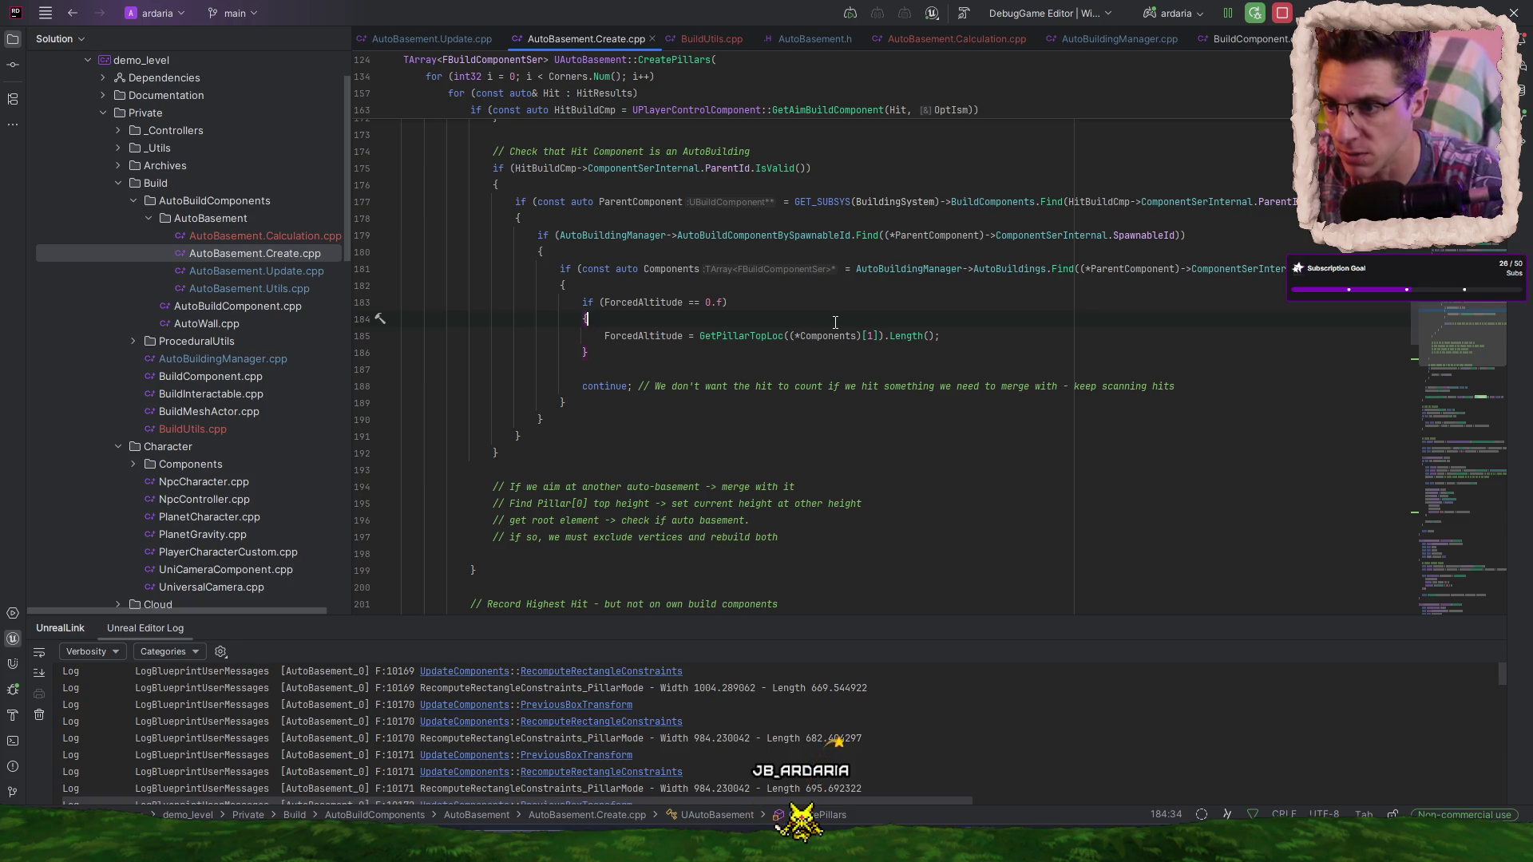
key("Return")
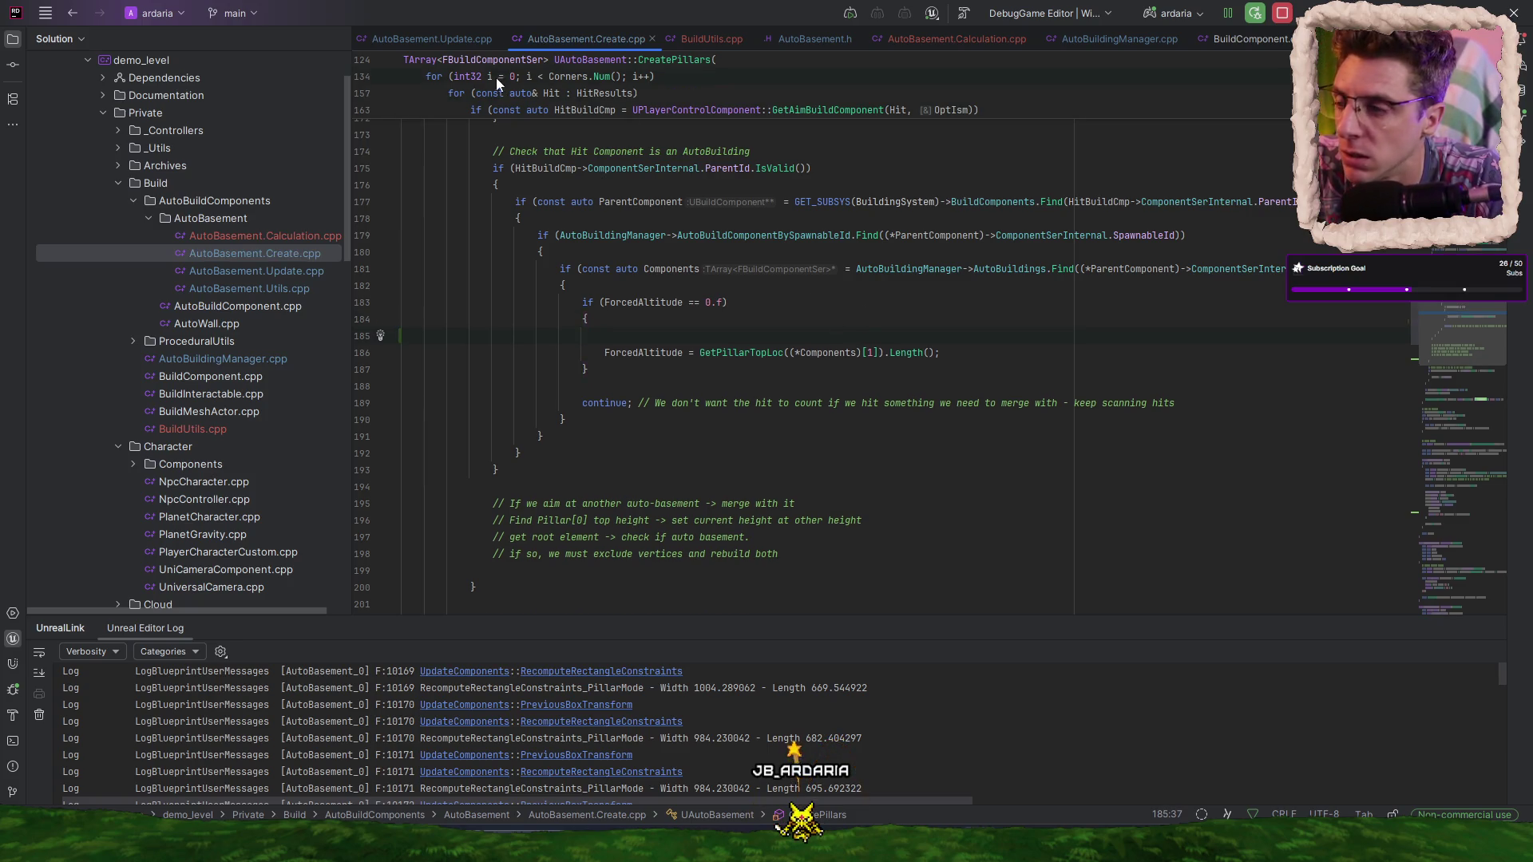
left_click(447, 38)
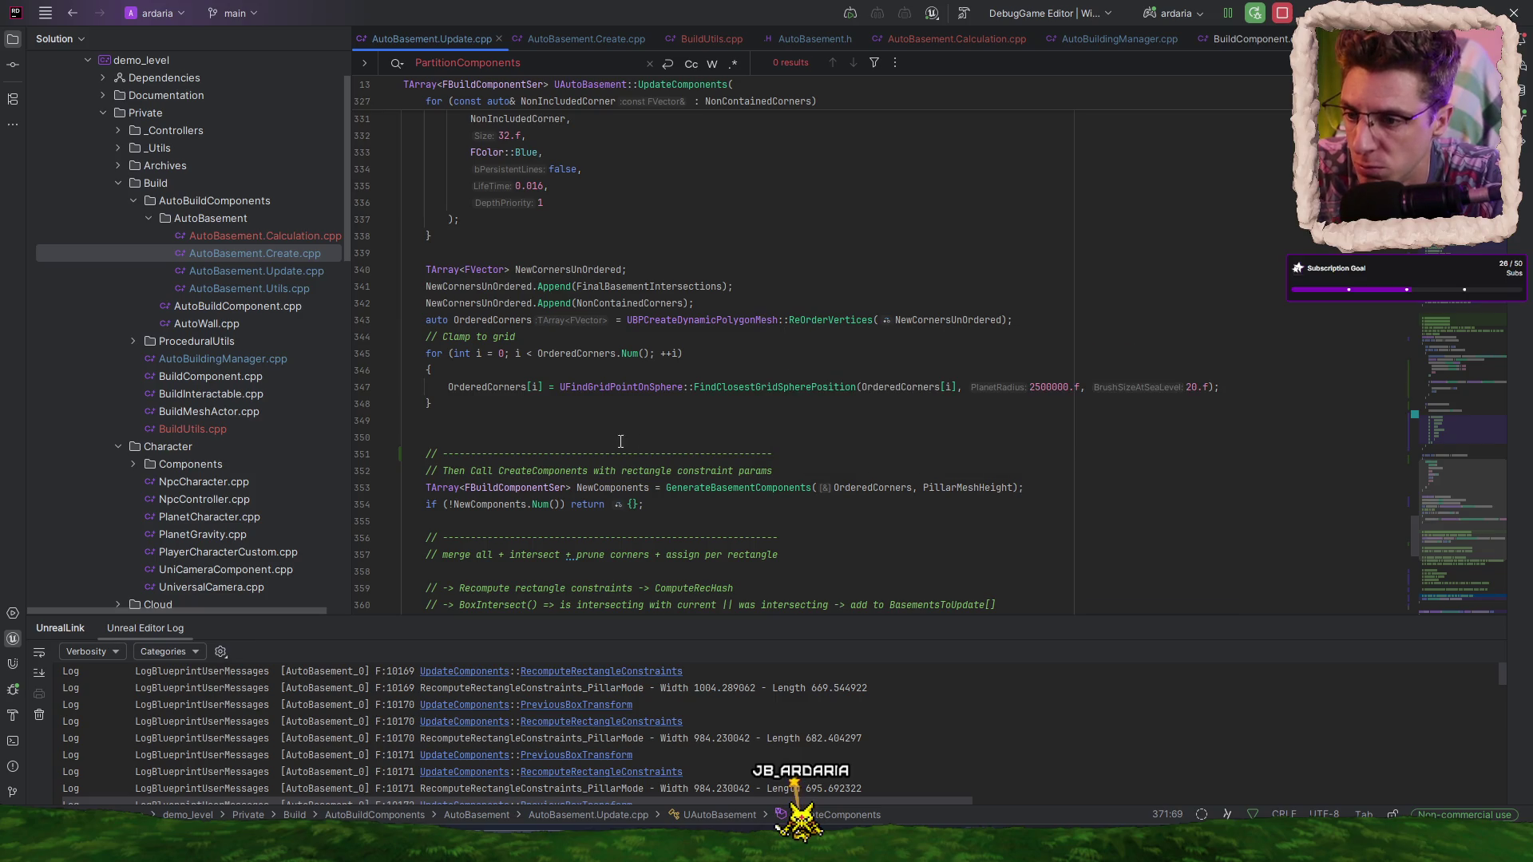
scroll(807, 360, "down", 5)
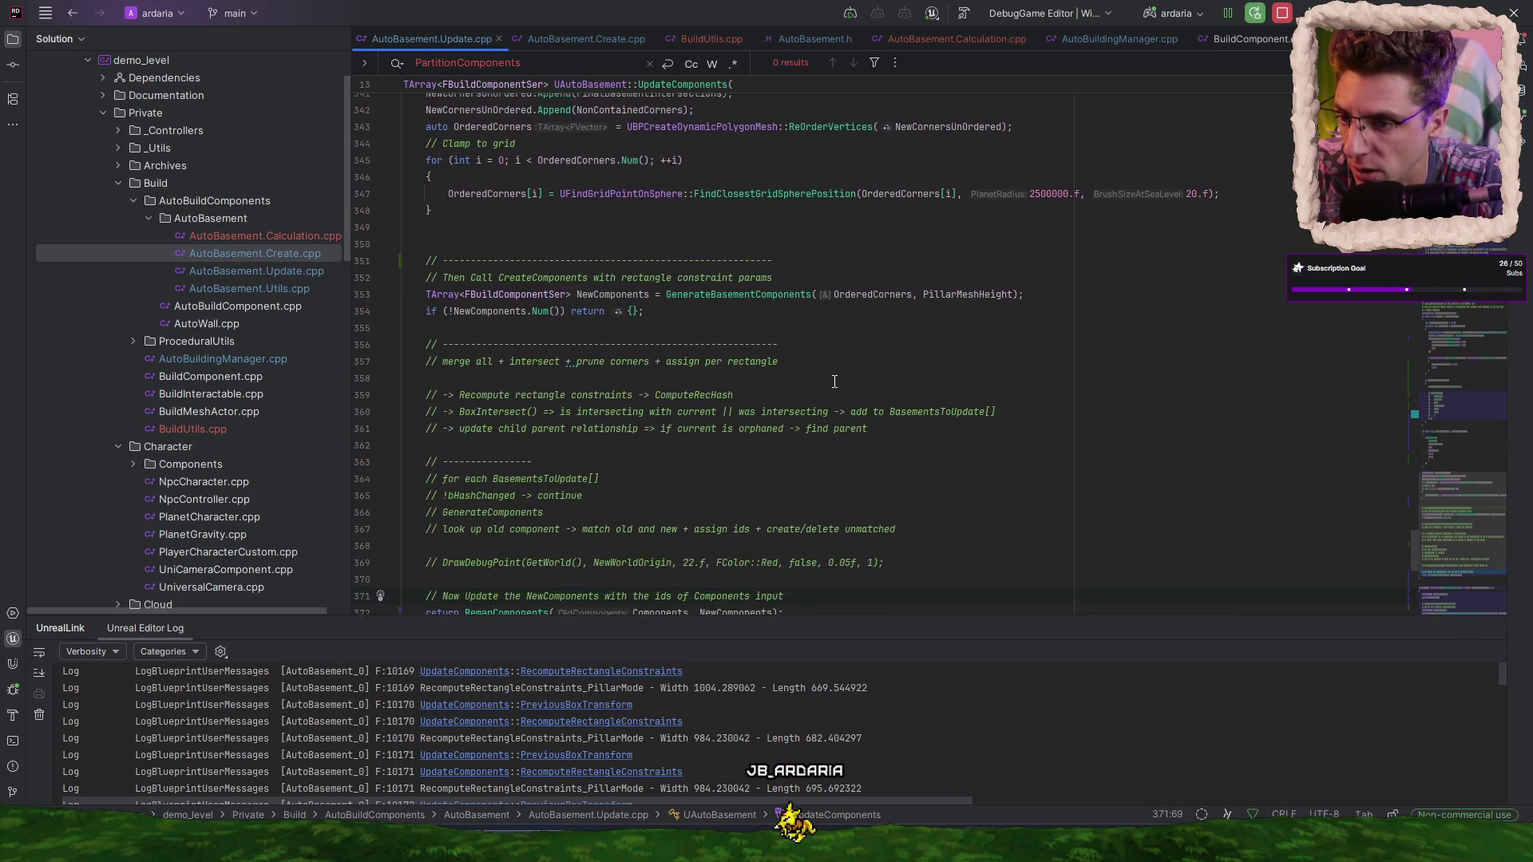
scroll(751, 248, "down", 10)
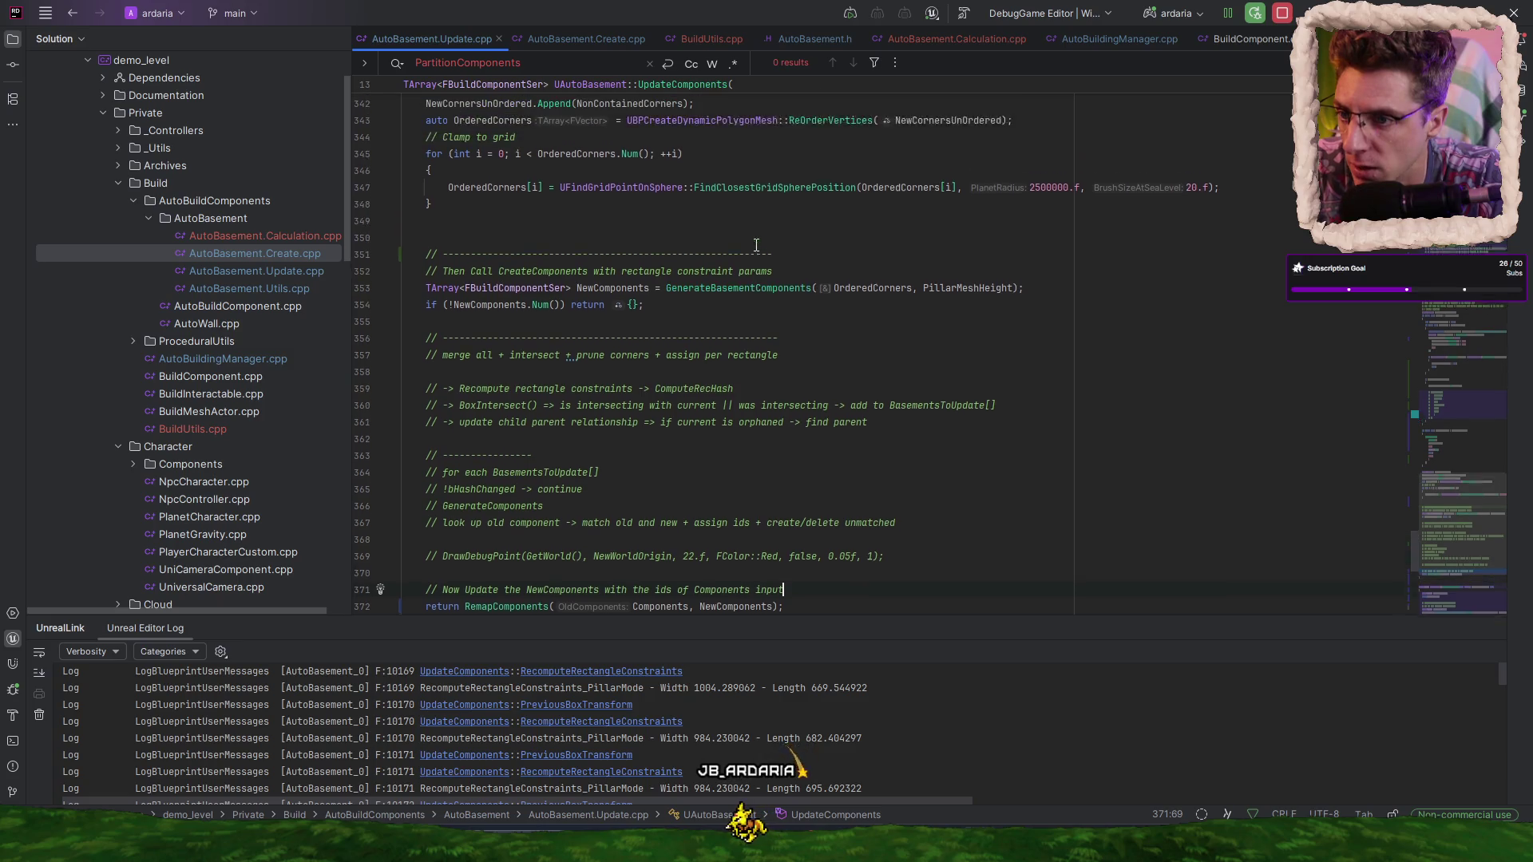
scroll(792, 297, "up", 15)
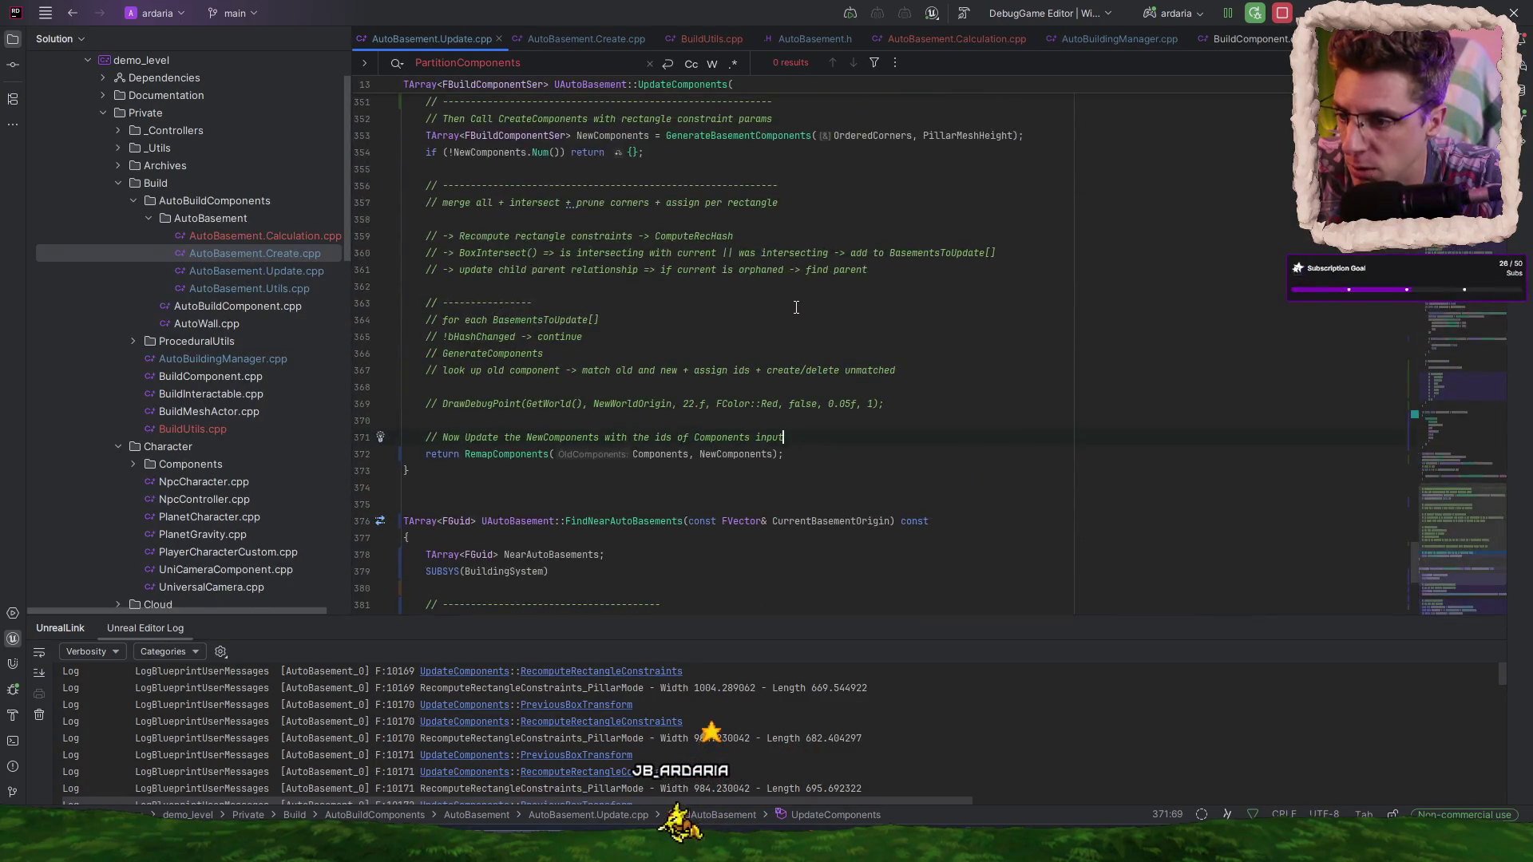
scroll(497, 517, "down", 6)
scroll(702, 351, "up", 17)
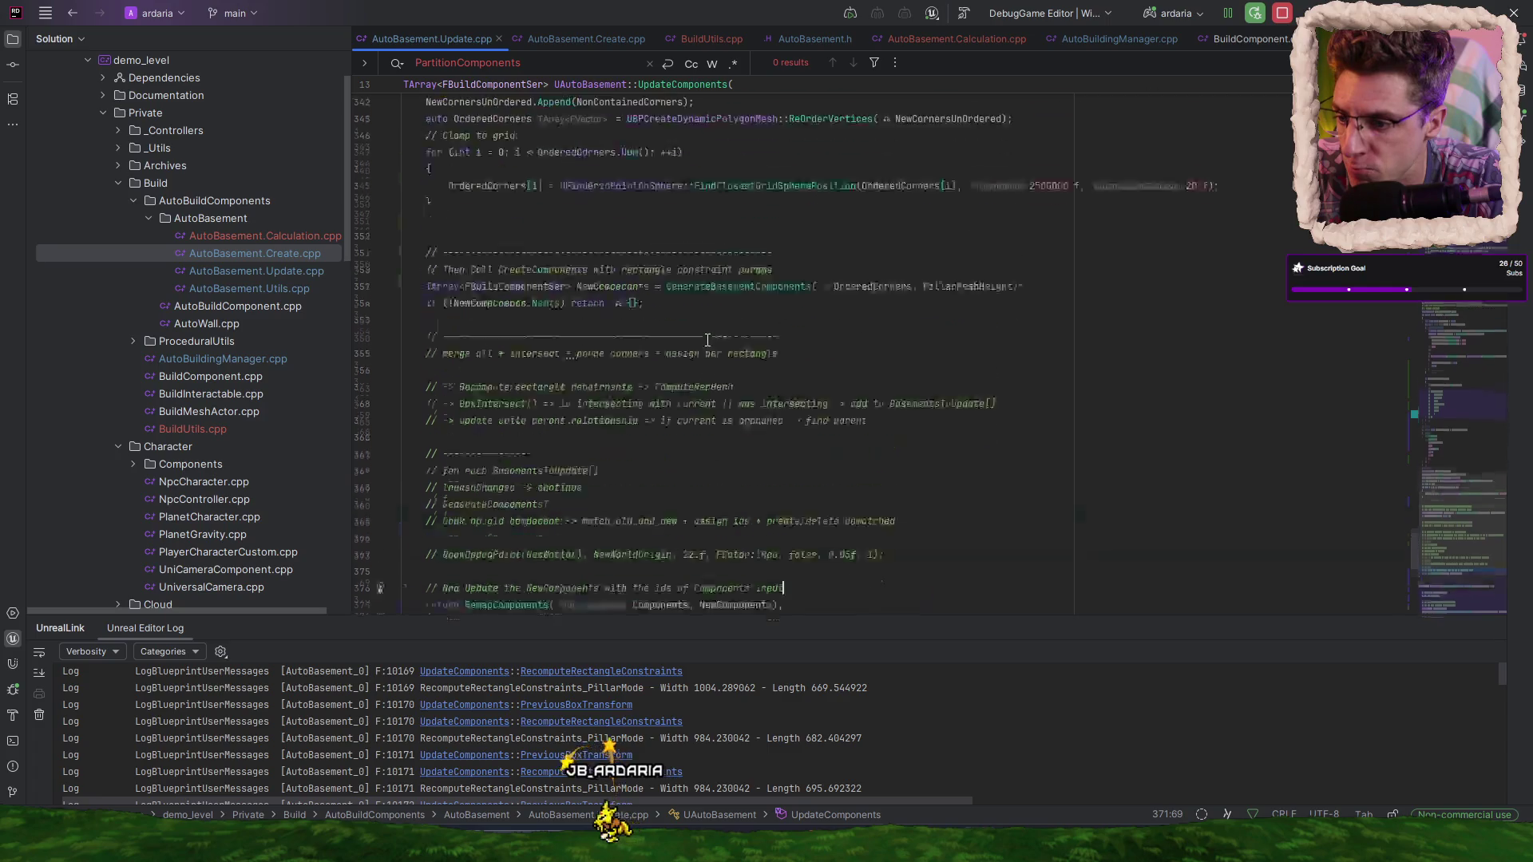
scroll(662, 373, "up", 6)
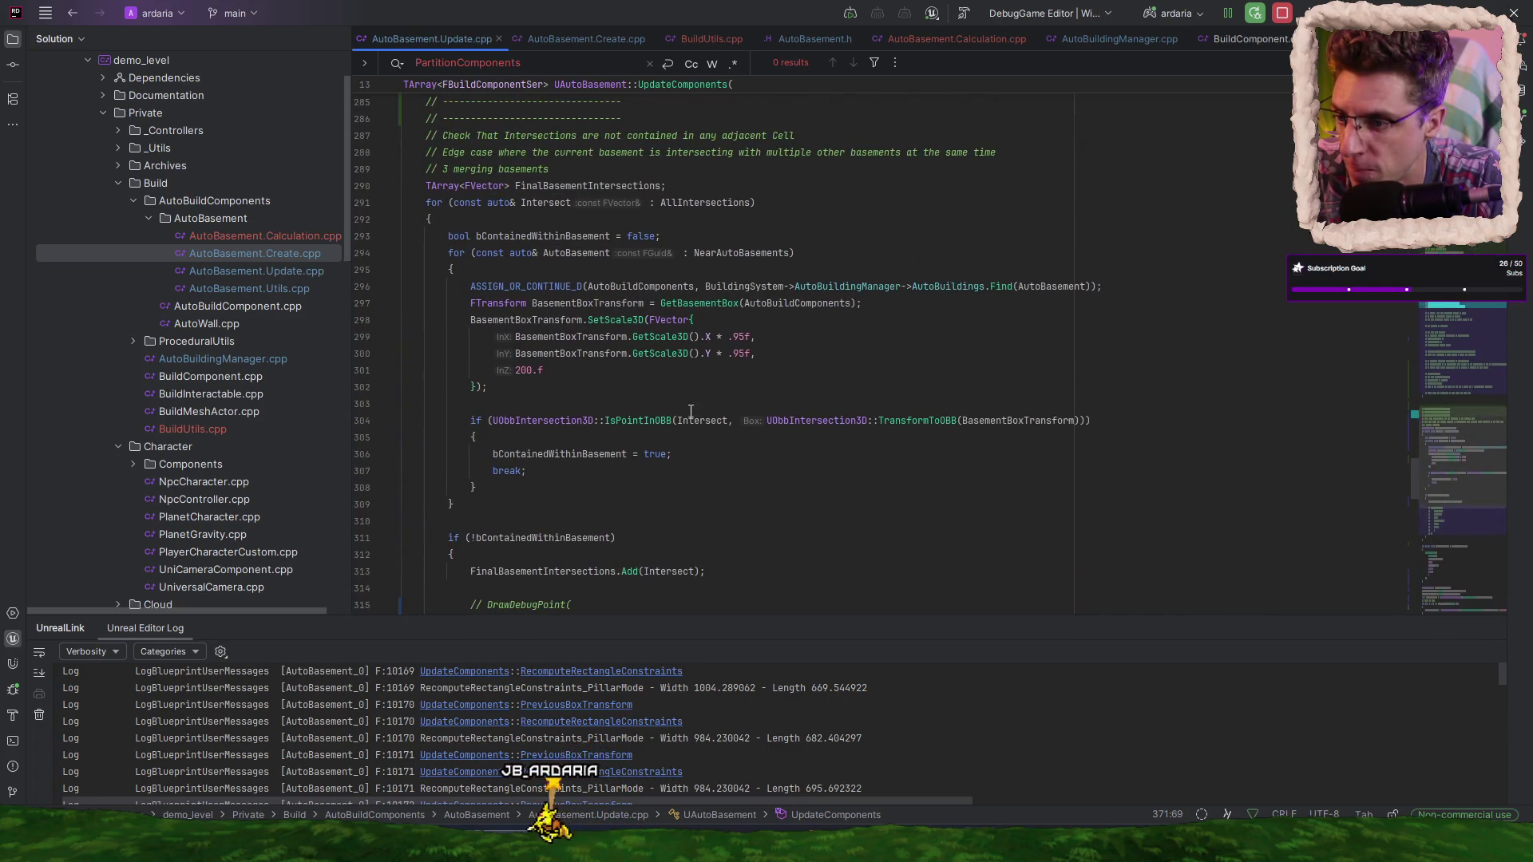
scroll(764, 470, "up", 18)
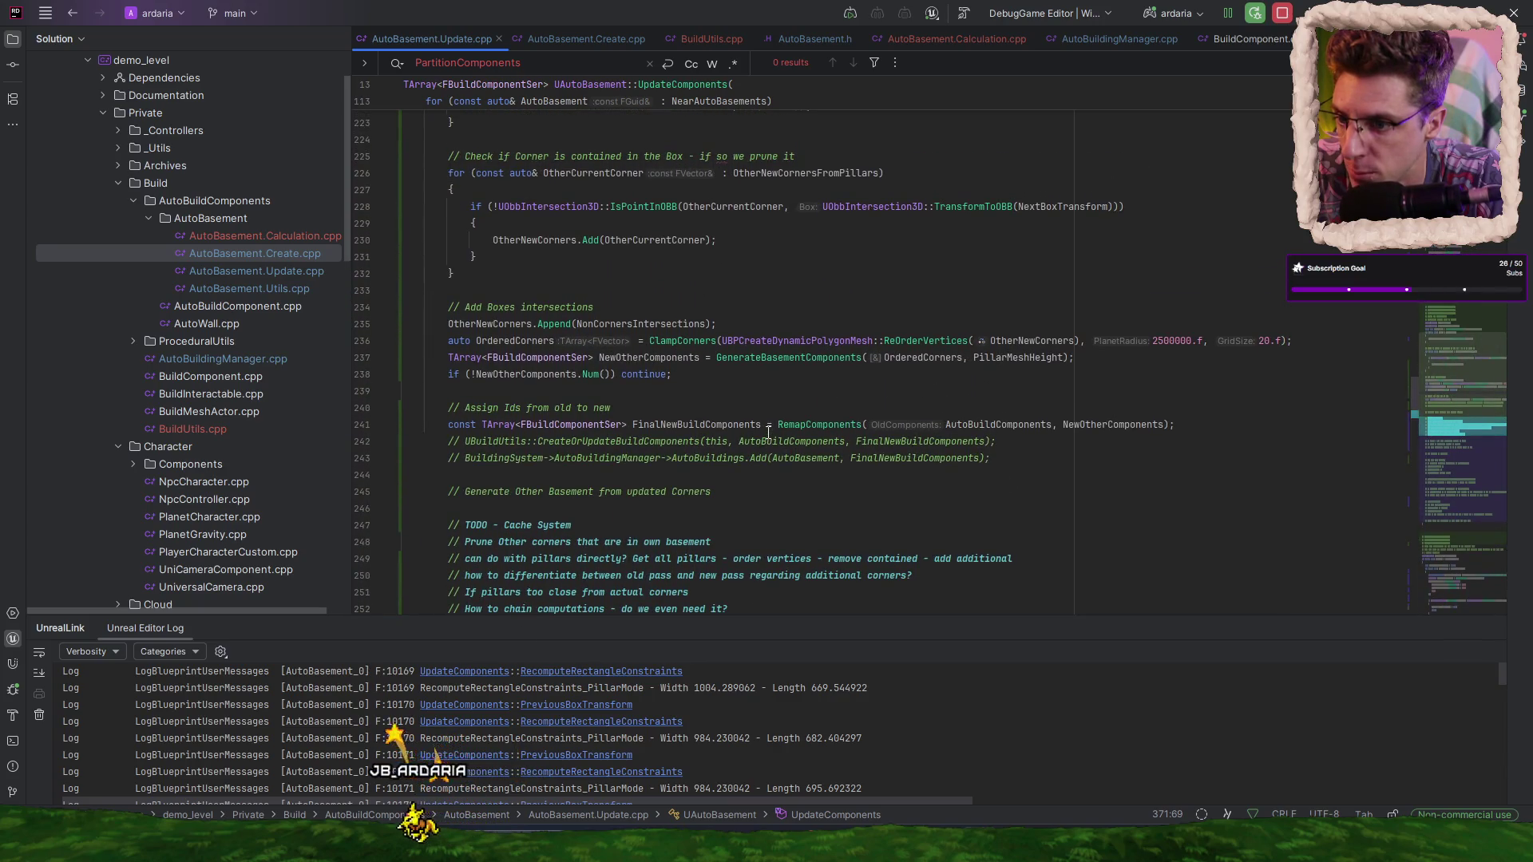
scroll(765, 434, "up", 1)
scroll(760, 435, "up", 3)
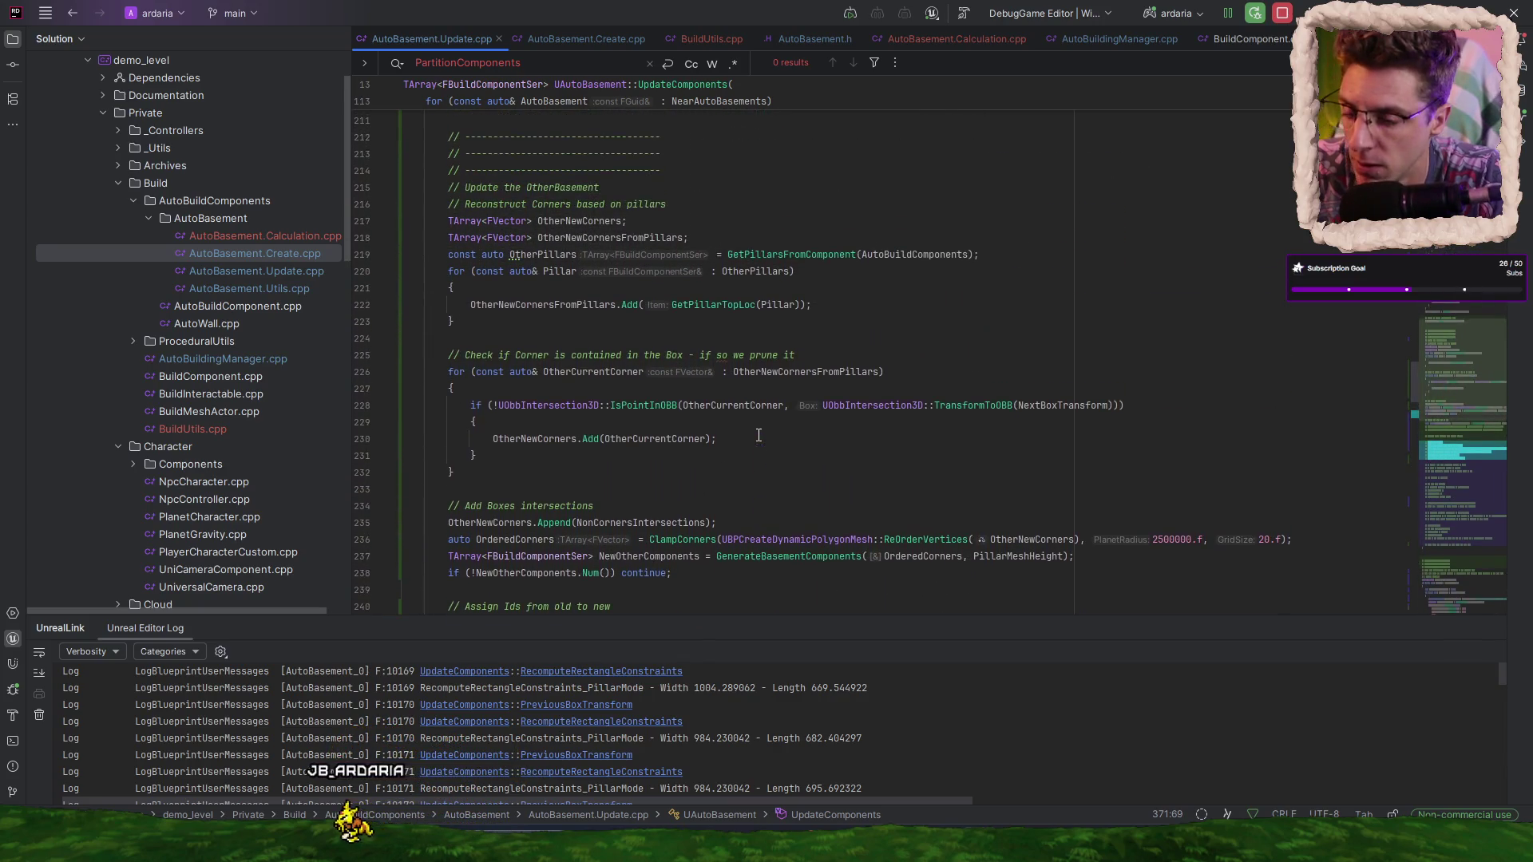
scroll(754, 429, "up", 1)
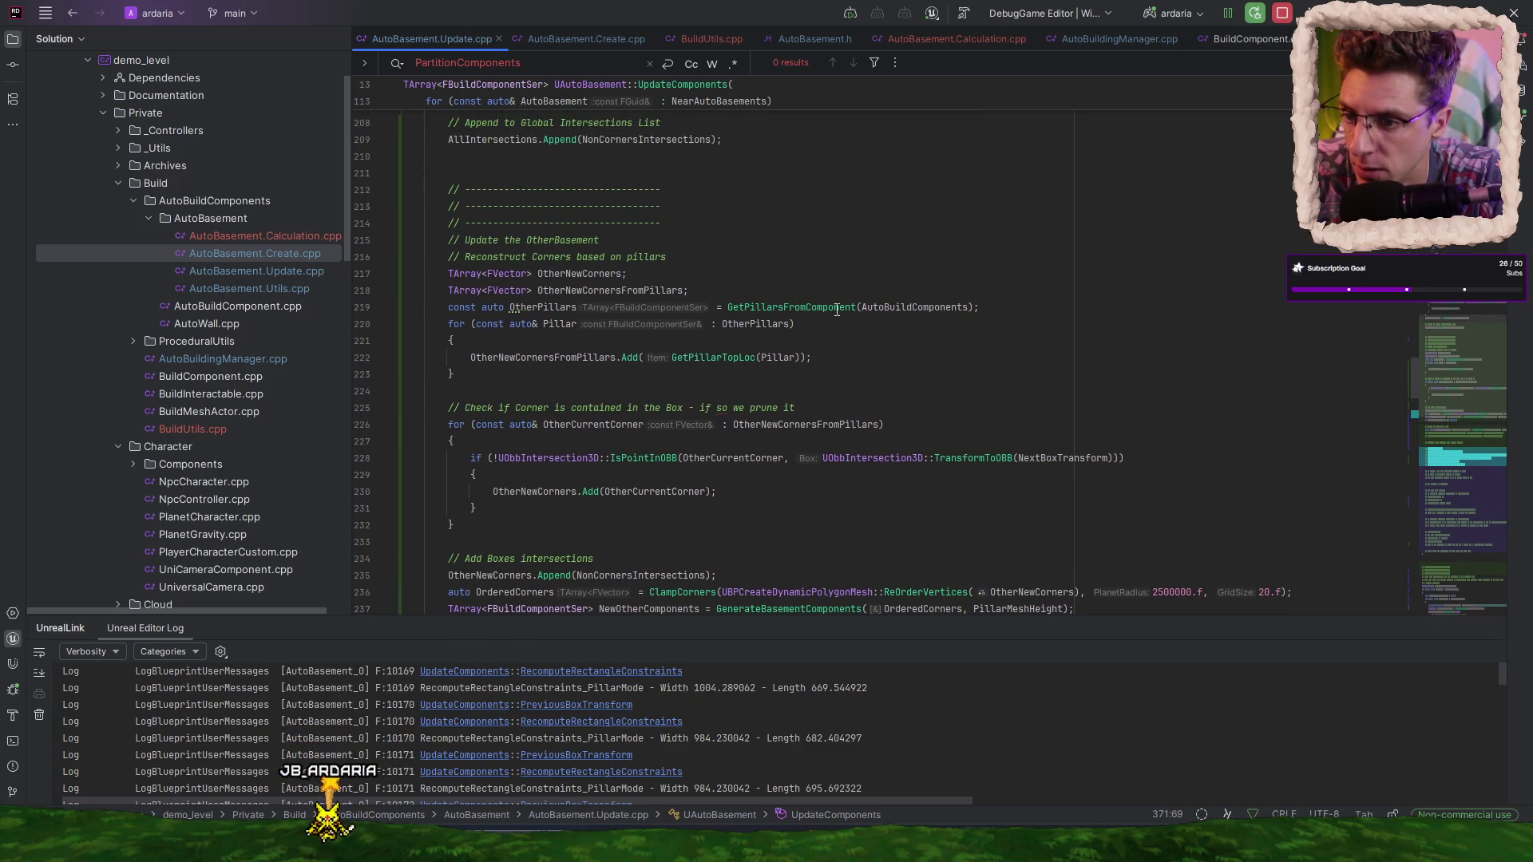
key("ctrl+Tab")
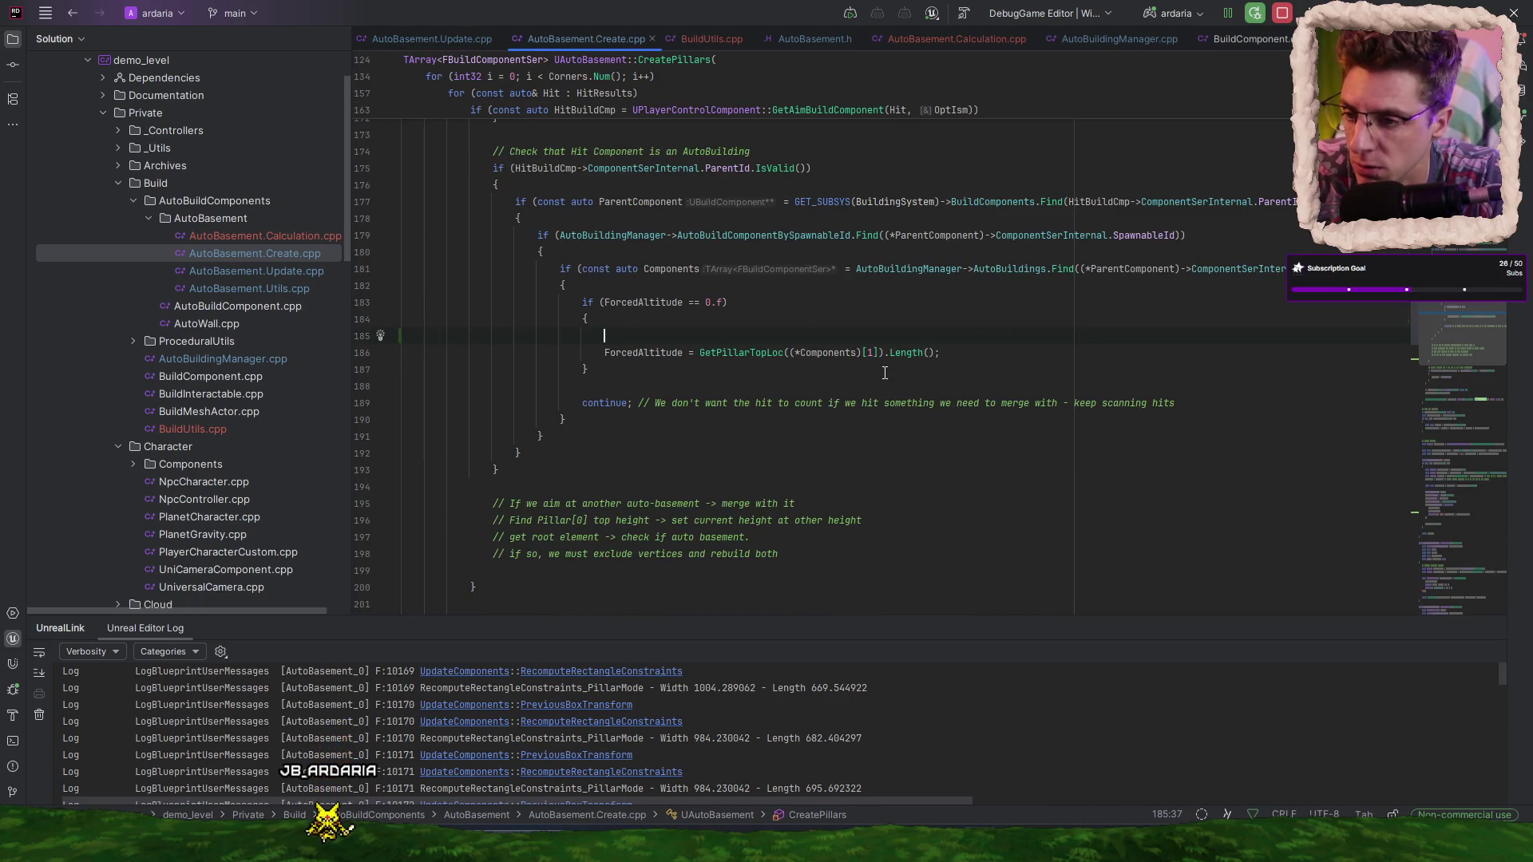
- Paste the GetPillarsFromComponent(*Components) line, rename it to Pillars, and remove GetPillarTopLoc's *Components argument
type("const auto OtherPillars = GetPillarsFromComponent(AutoBuildComponents);")
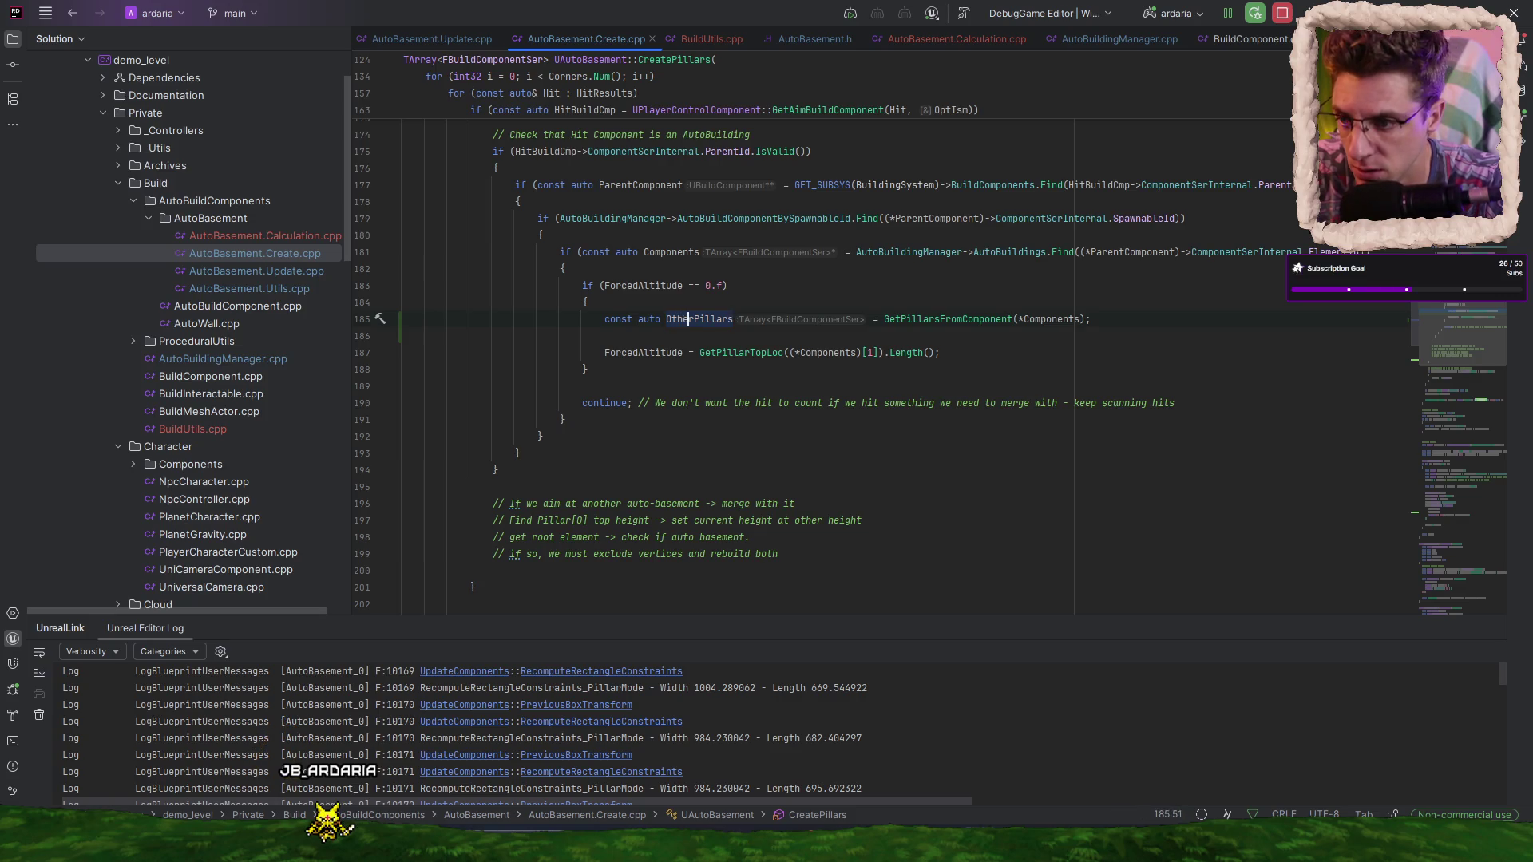
key("Delete")
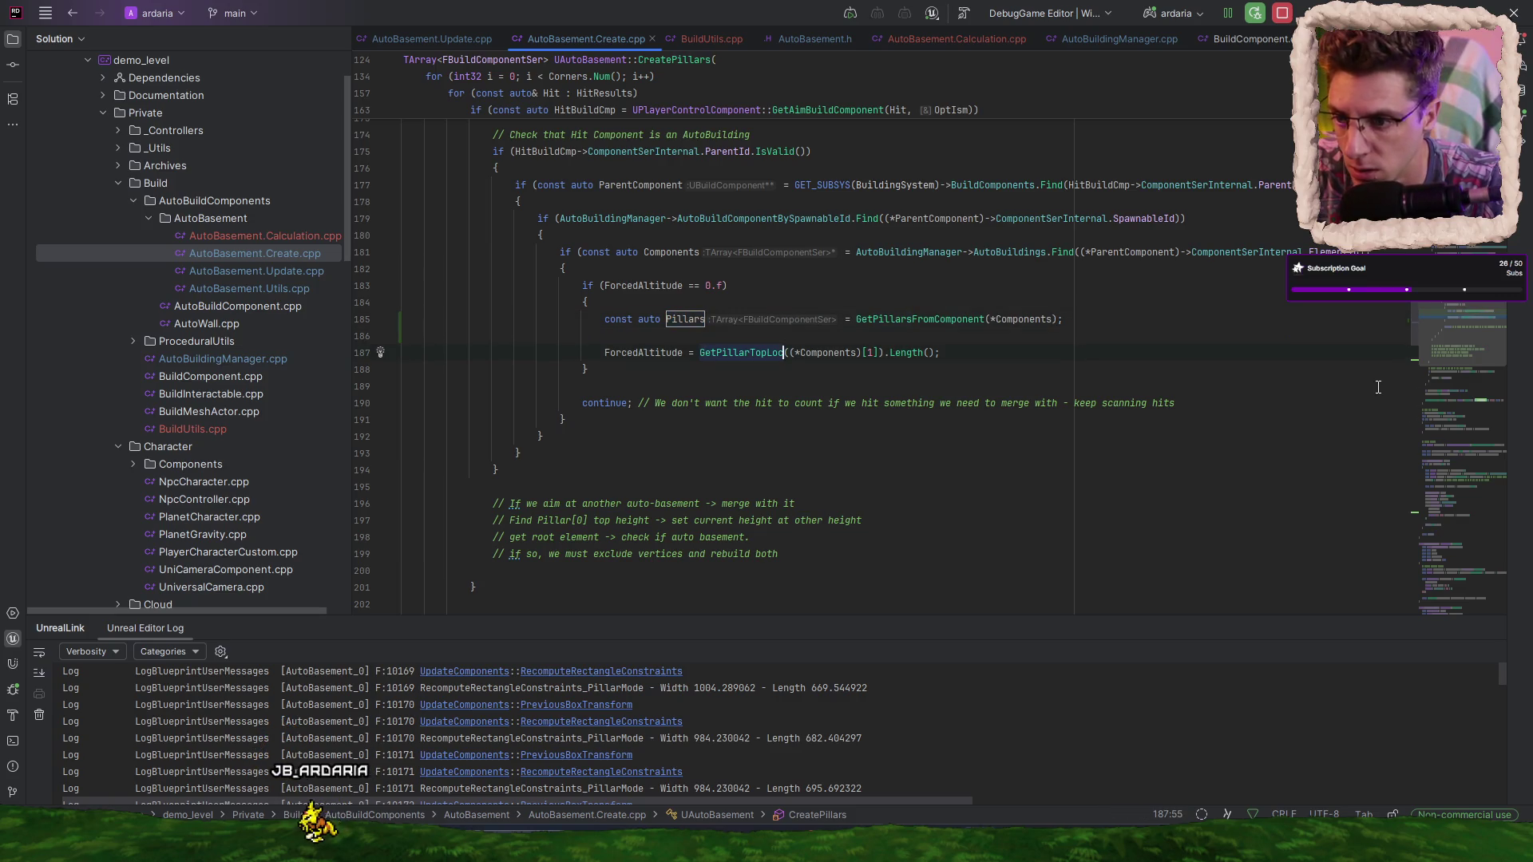
left_click_drag(796, 352, 862, 352)
key("Delete")
key("BackSpace")
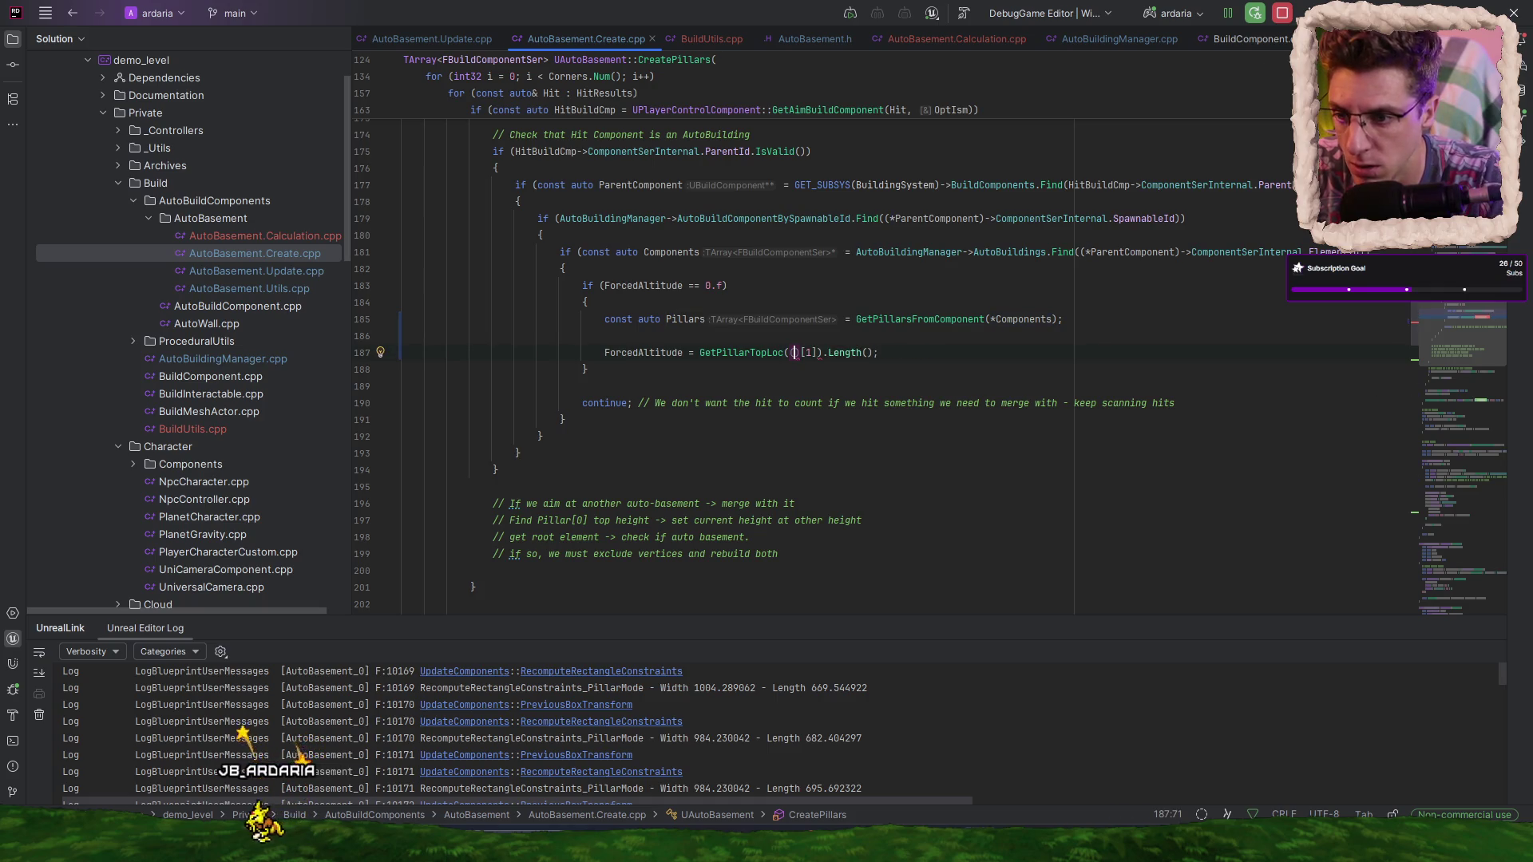
- Pass Pillars[0] to GetPillarTopLoc, delete the blank line, and trigger a Live Coding recompile
type("Pillars")
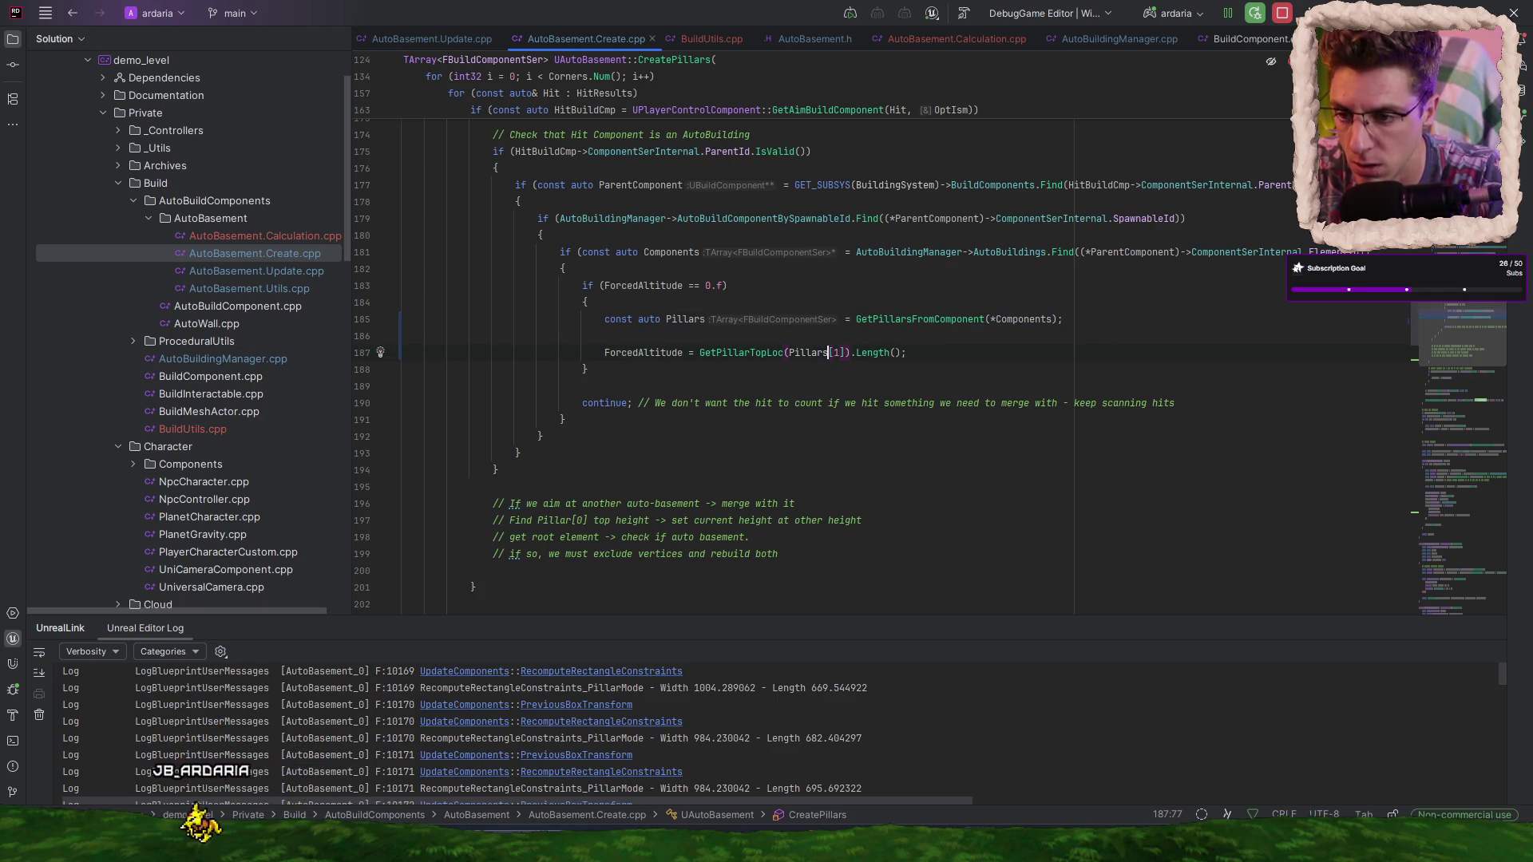
key("BackSpace")
type("0")
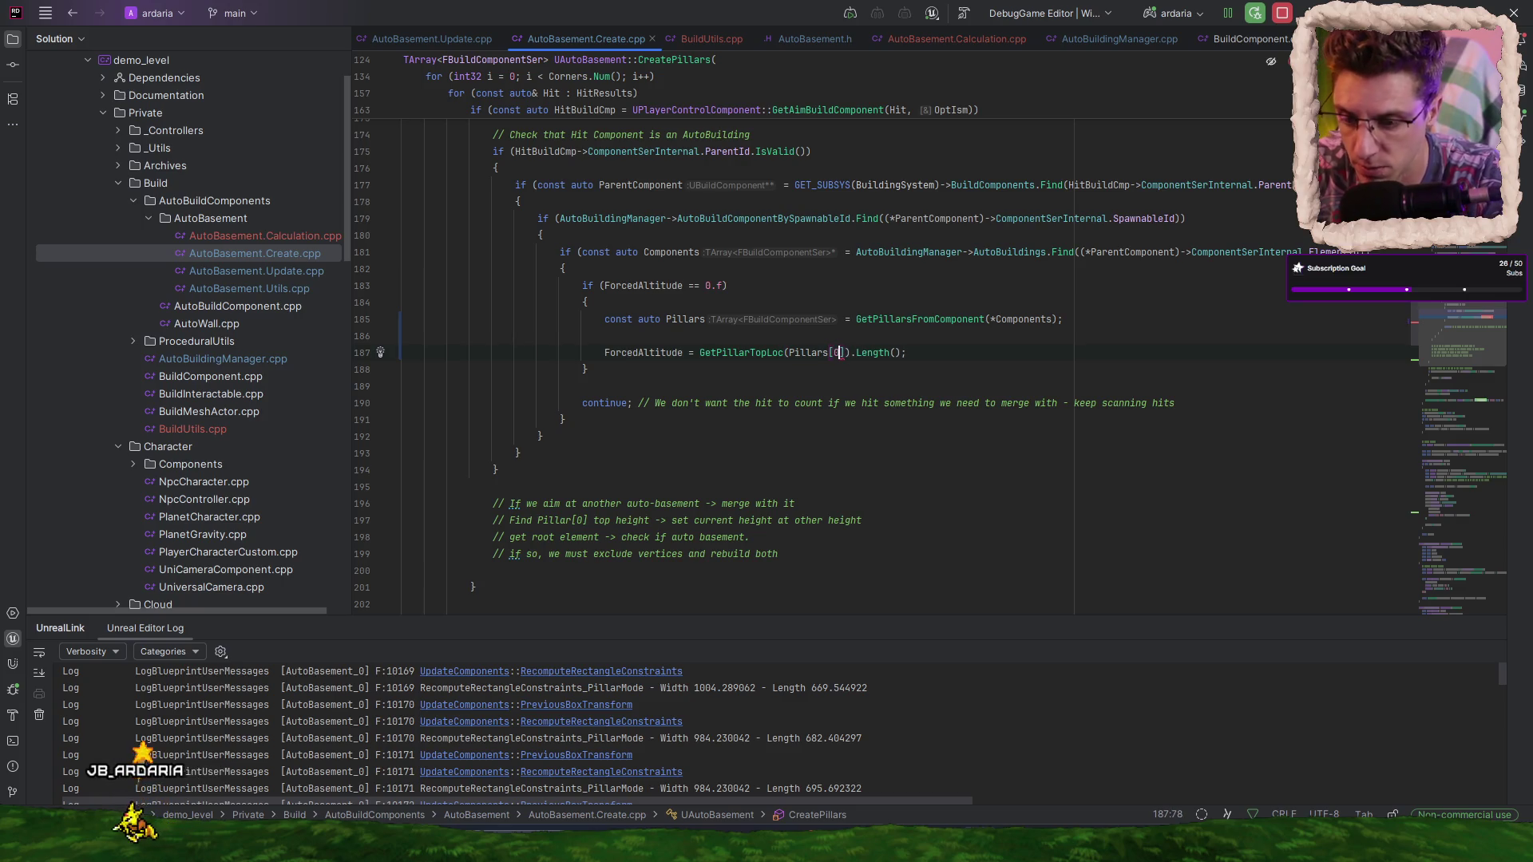
left_click(404, 336)
key("Delete")
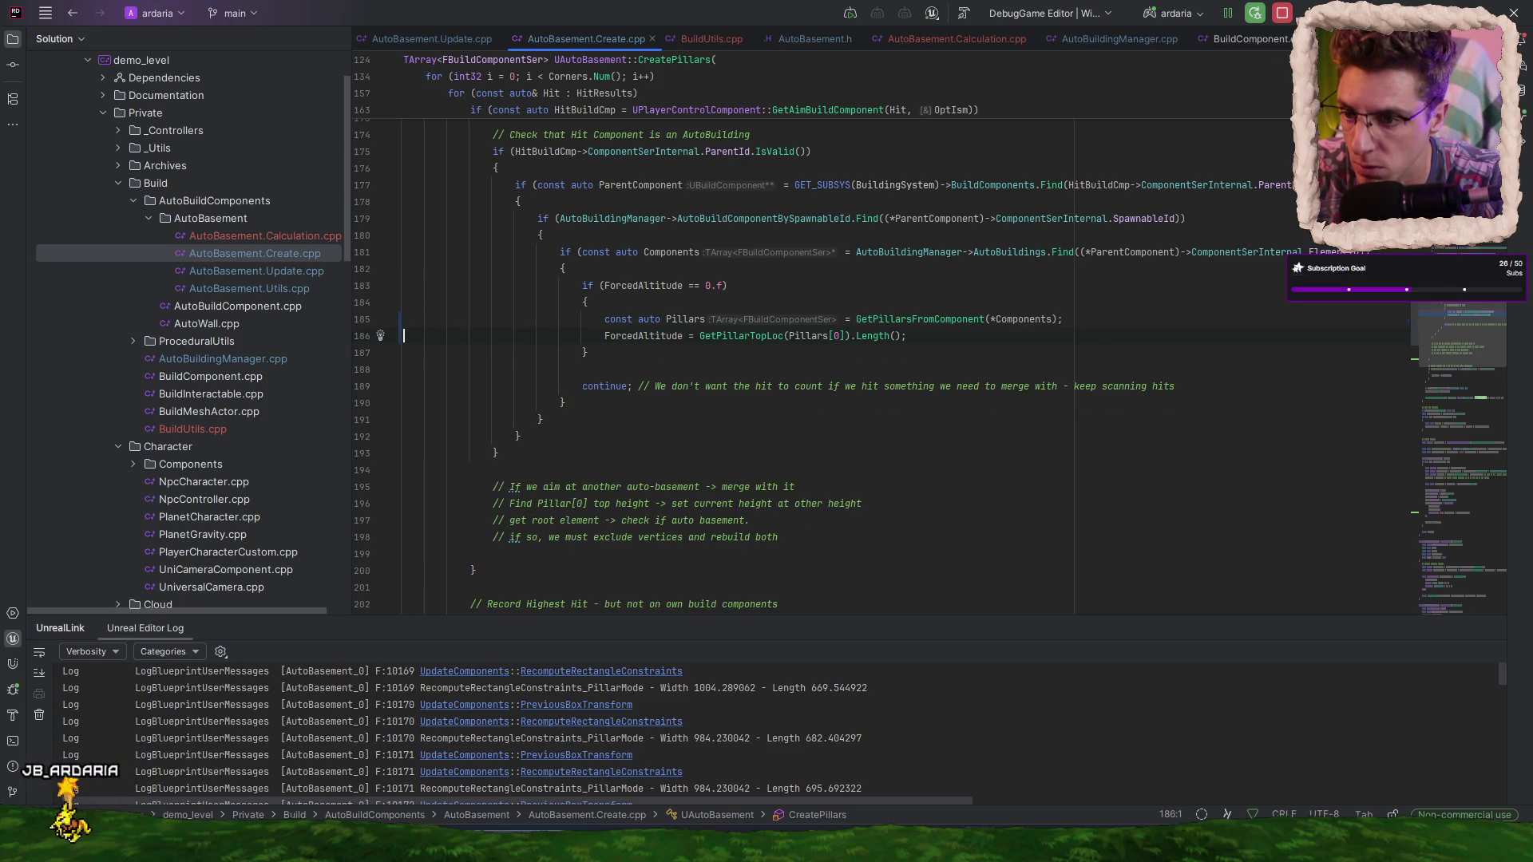
key("ctrl+alt+F11")
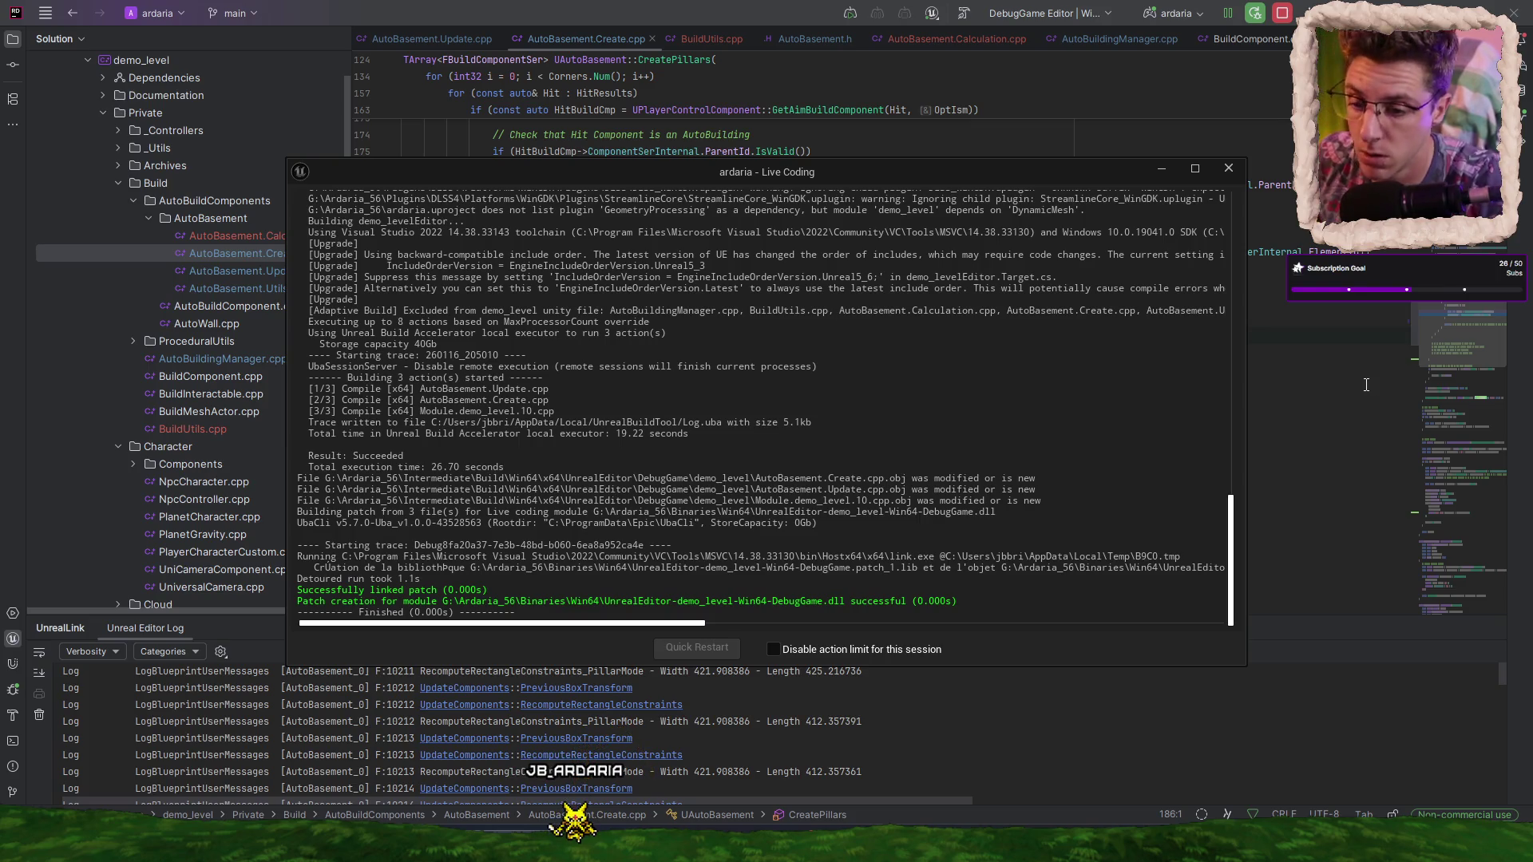
- Wait for Live Coding to compile the AutoBasement files and create the patch, then switch to Unreal Editor
key("alt+Tab")
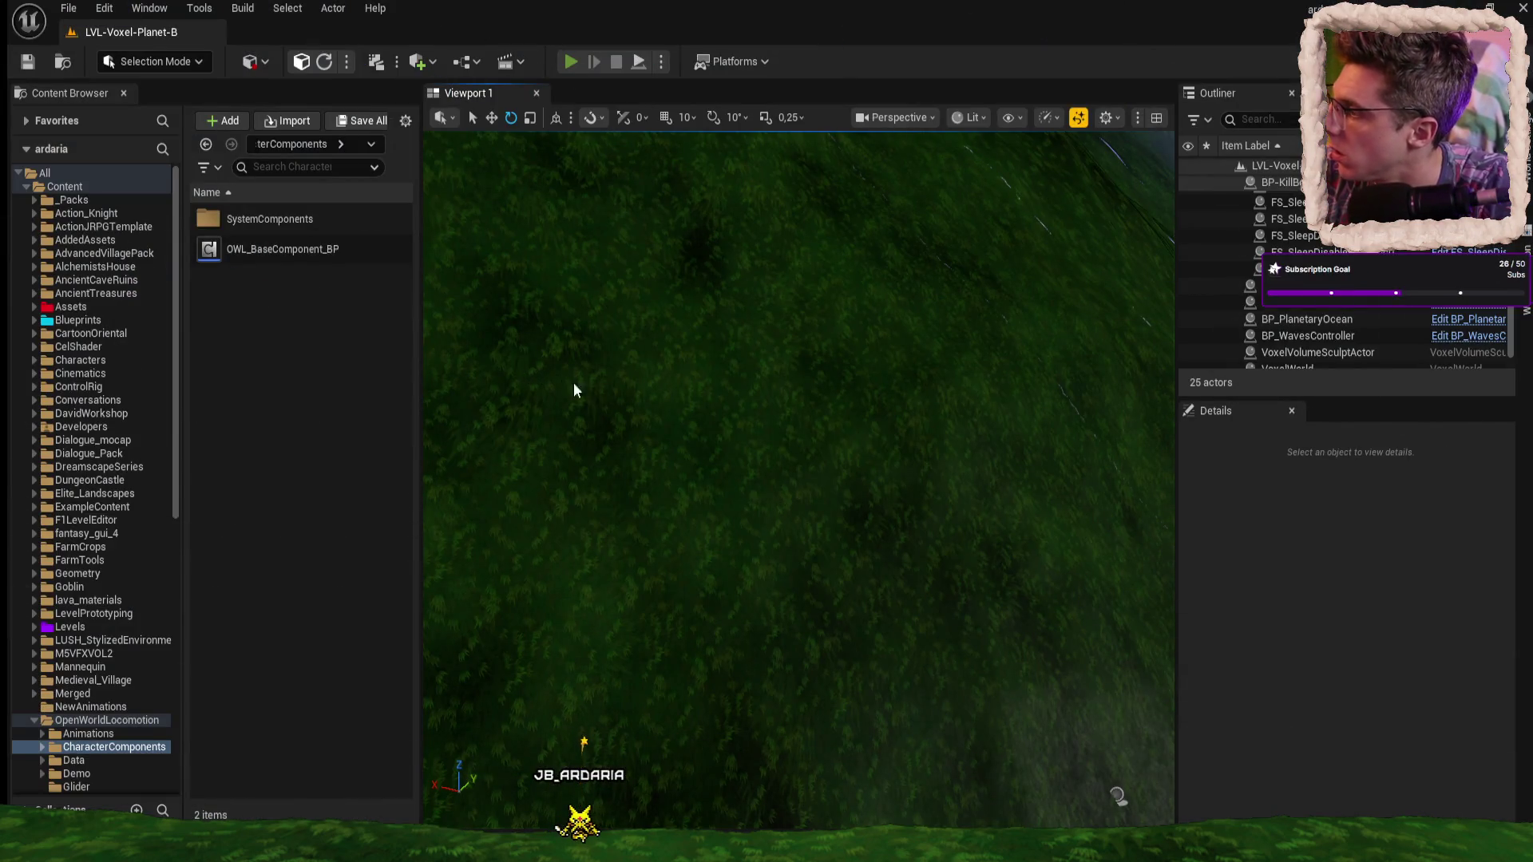
- Start a Play-in-Editor session and place a new auto basement where the camera aims
key("alt+p")
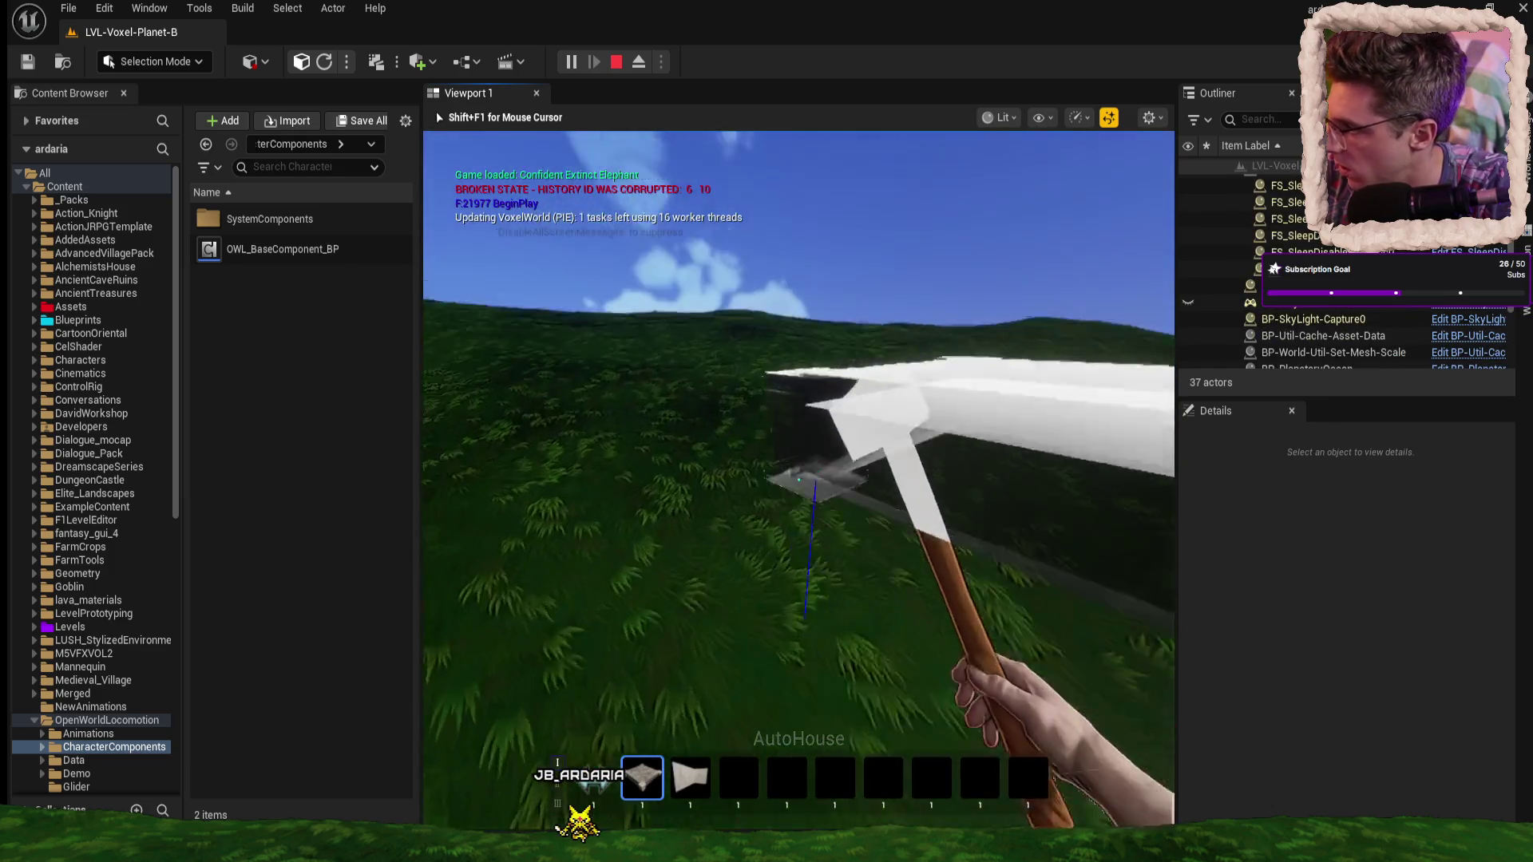
left_click(798, 479)
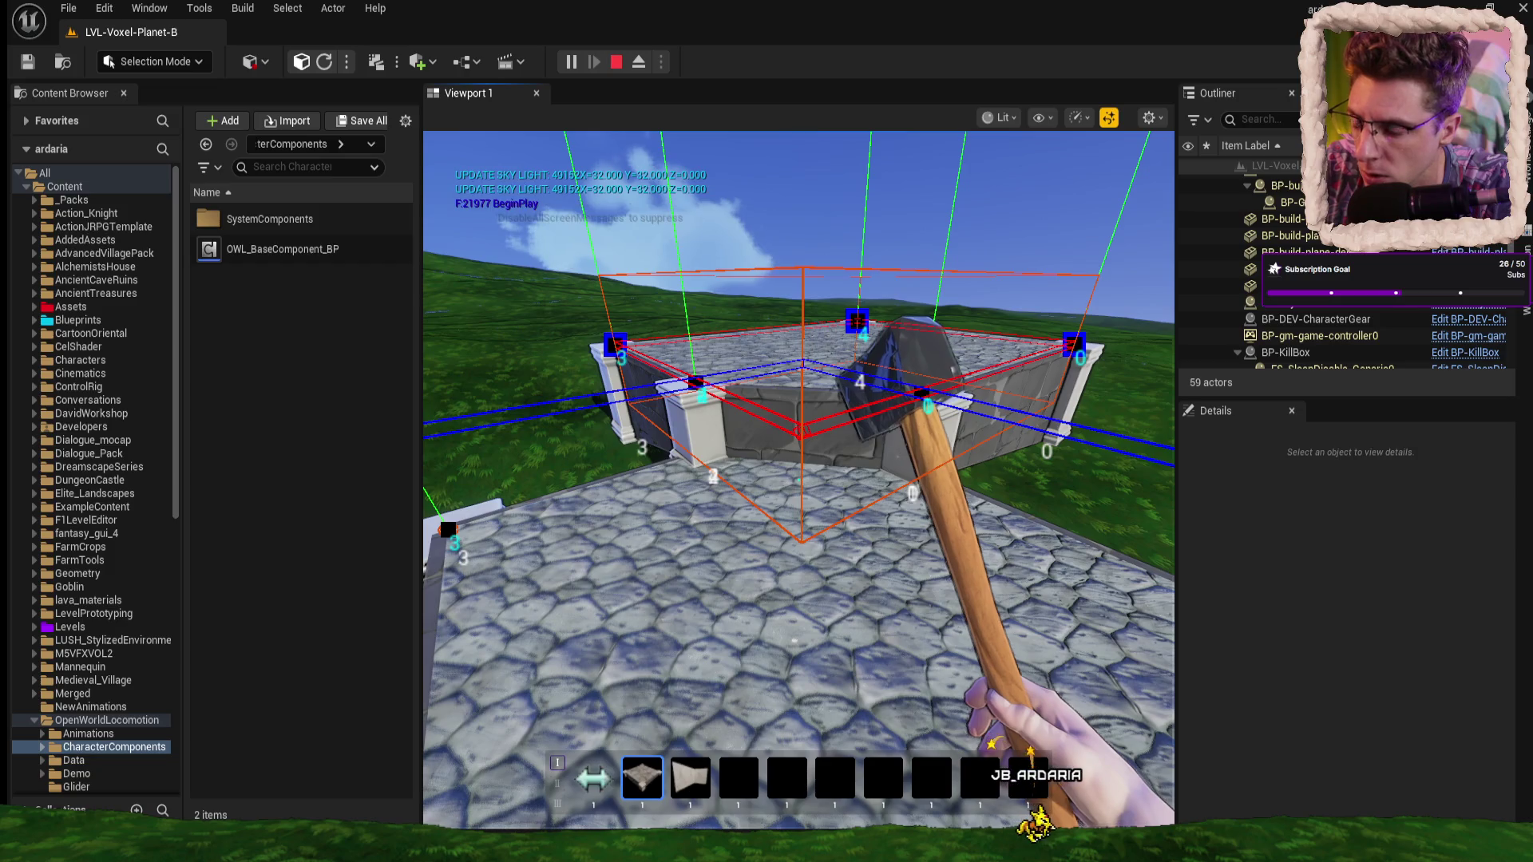
key("alt+Tab")
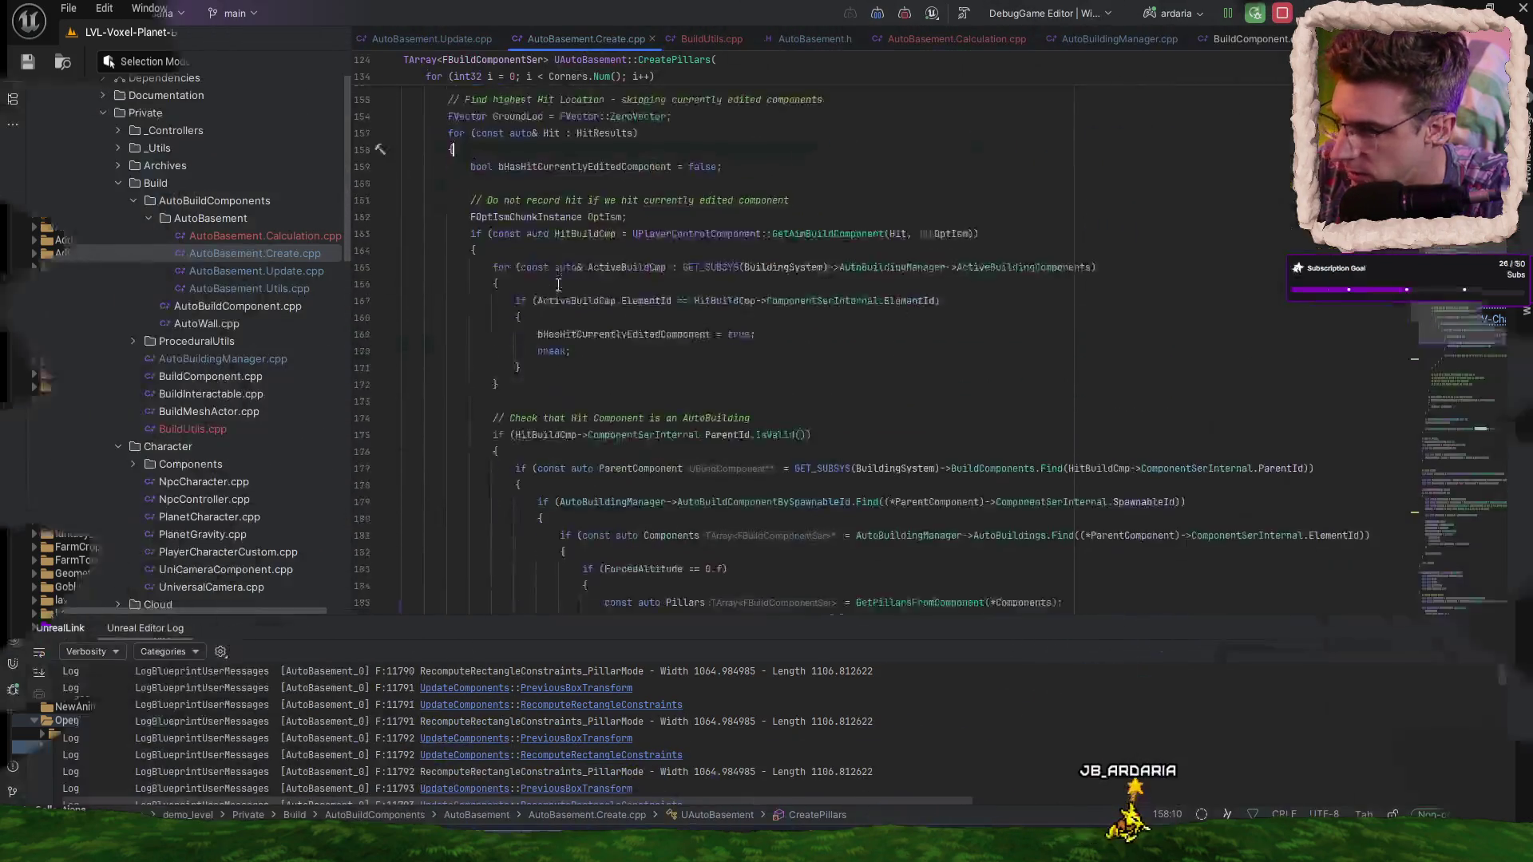
- Scroll to the line 218 breakpoint where the debugger paused in CreatePillars
scroll(560, 284, "down", 5)
scroll(560, 283, "down", 4)
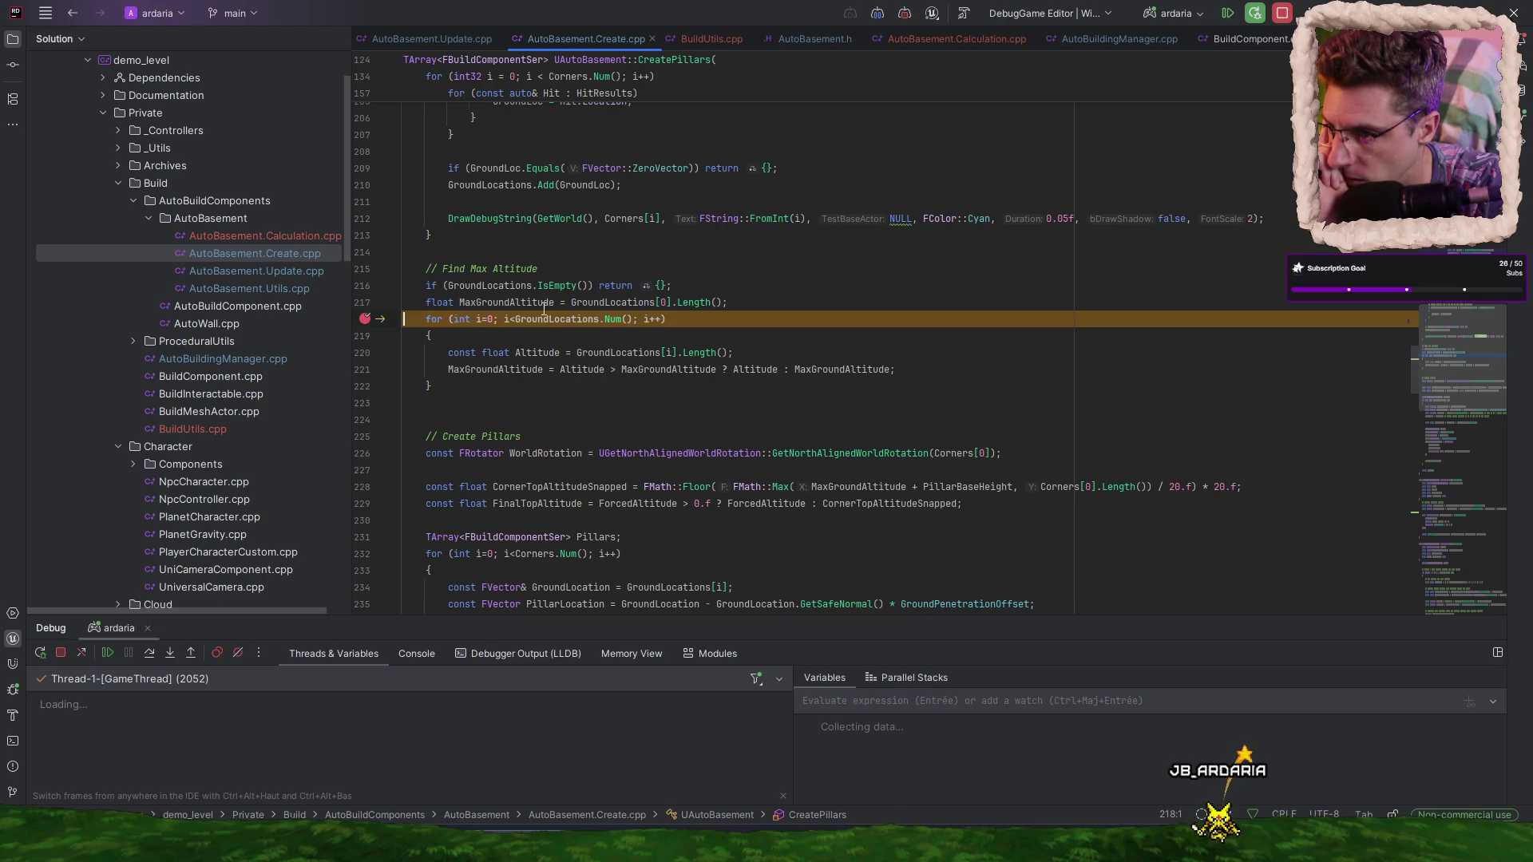
mouse_move(520, 301)
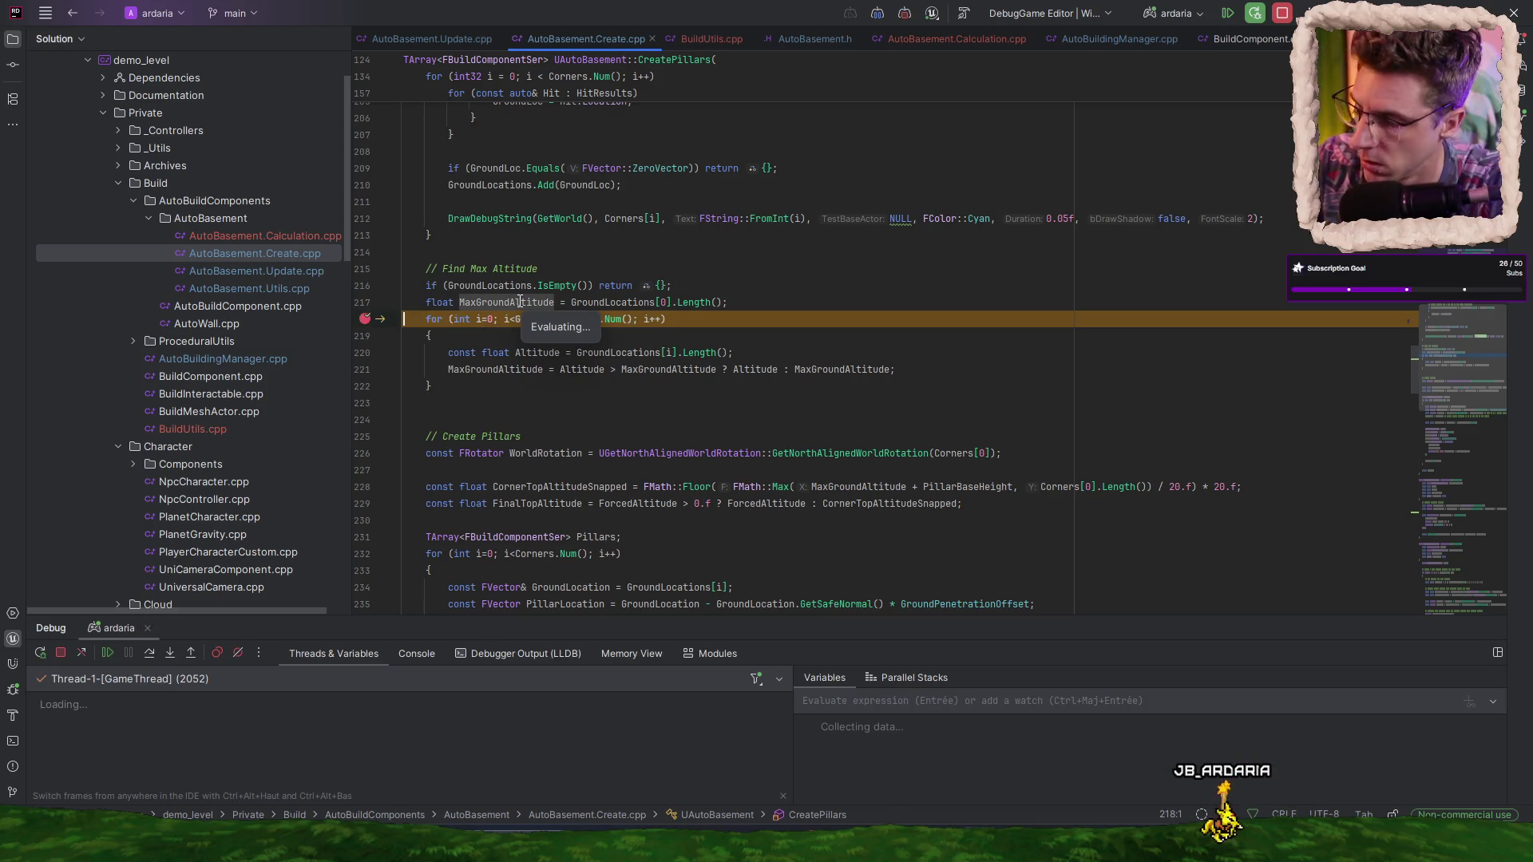
- Start the paused music track on SoundCloud in the browser, then return to Rider
key("alt+Tab")
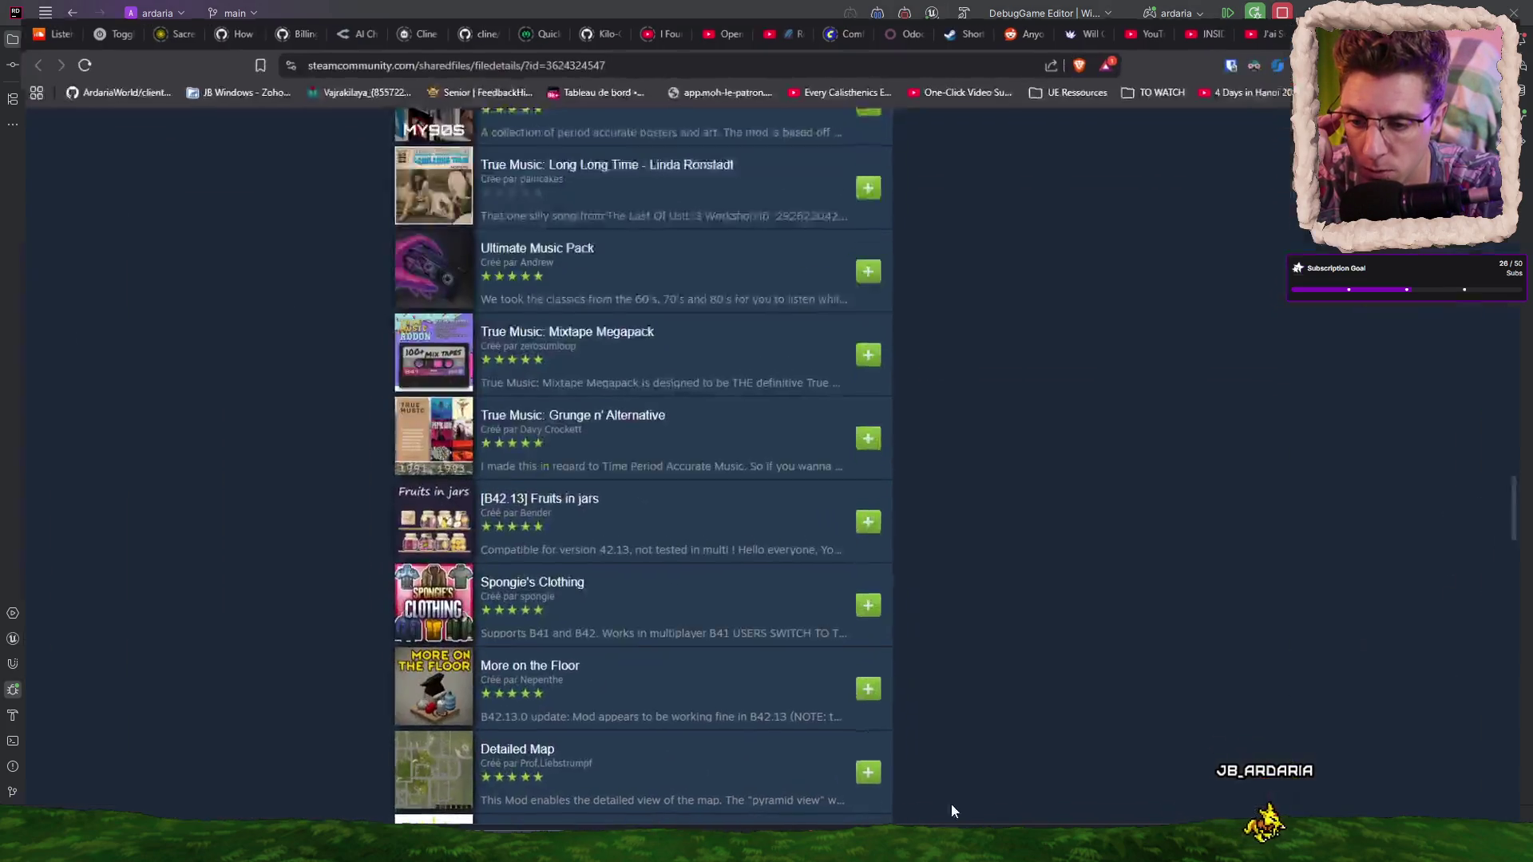
left_click(32, 15)
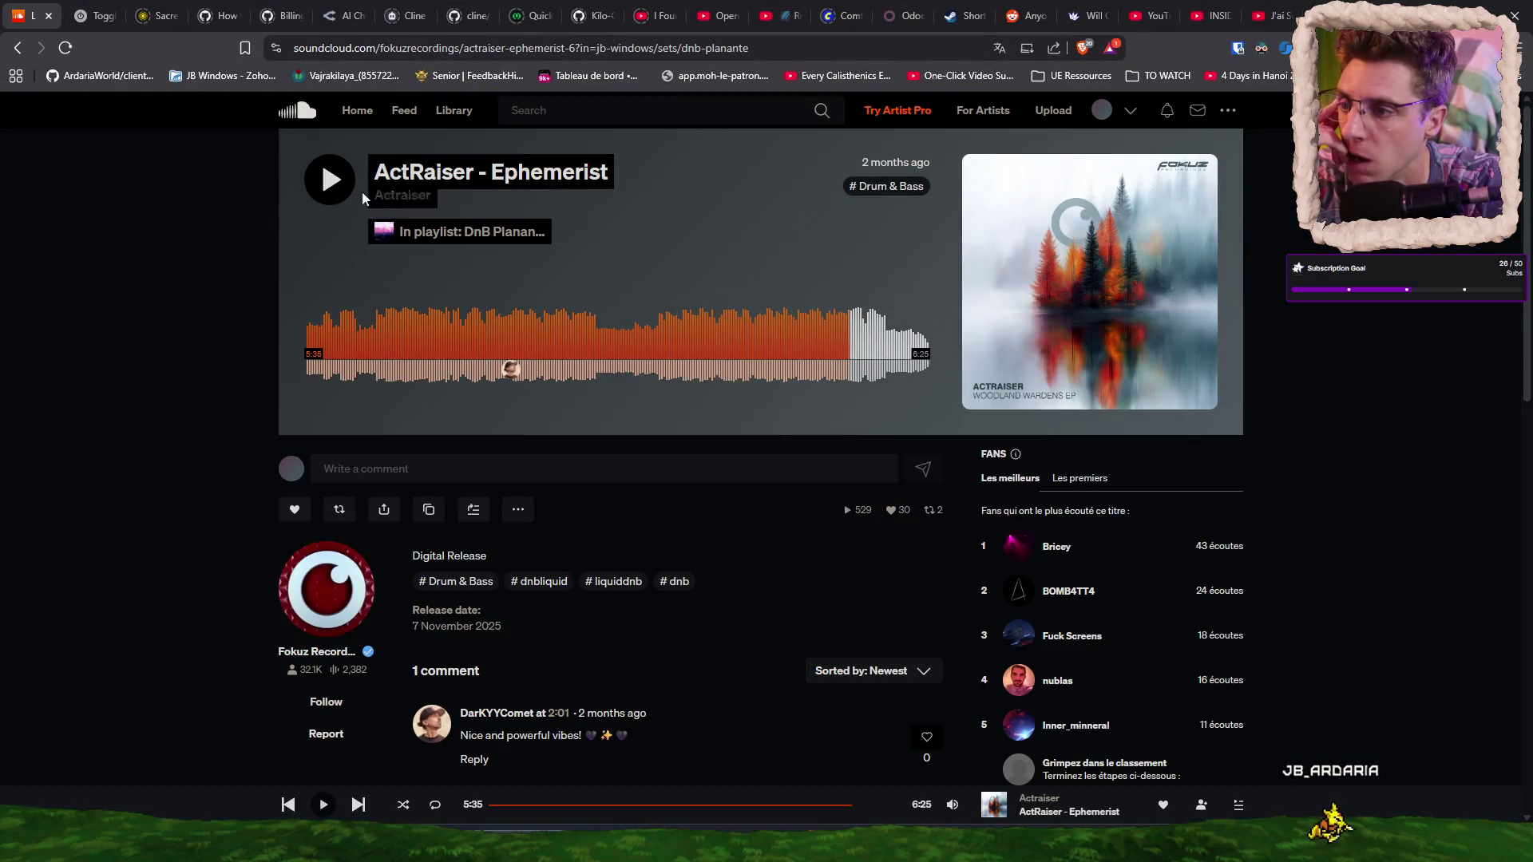
left_click(326, 354)
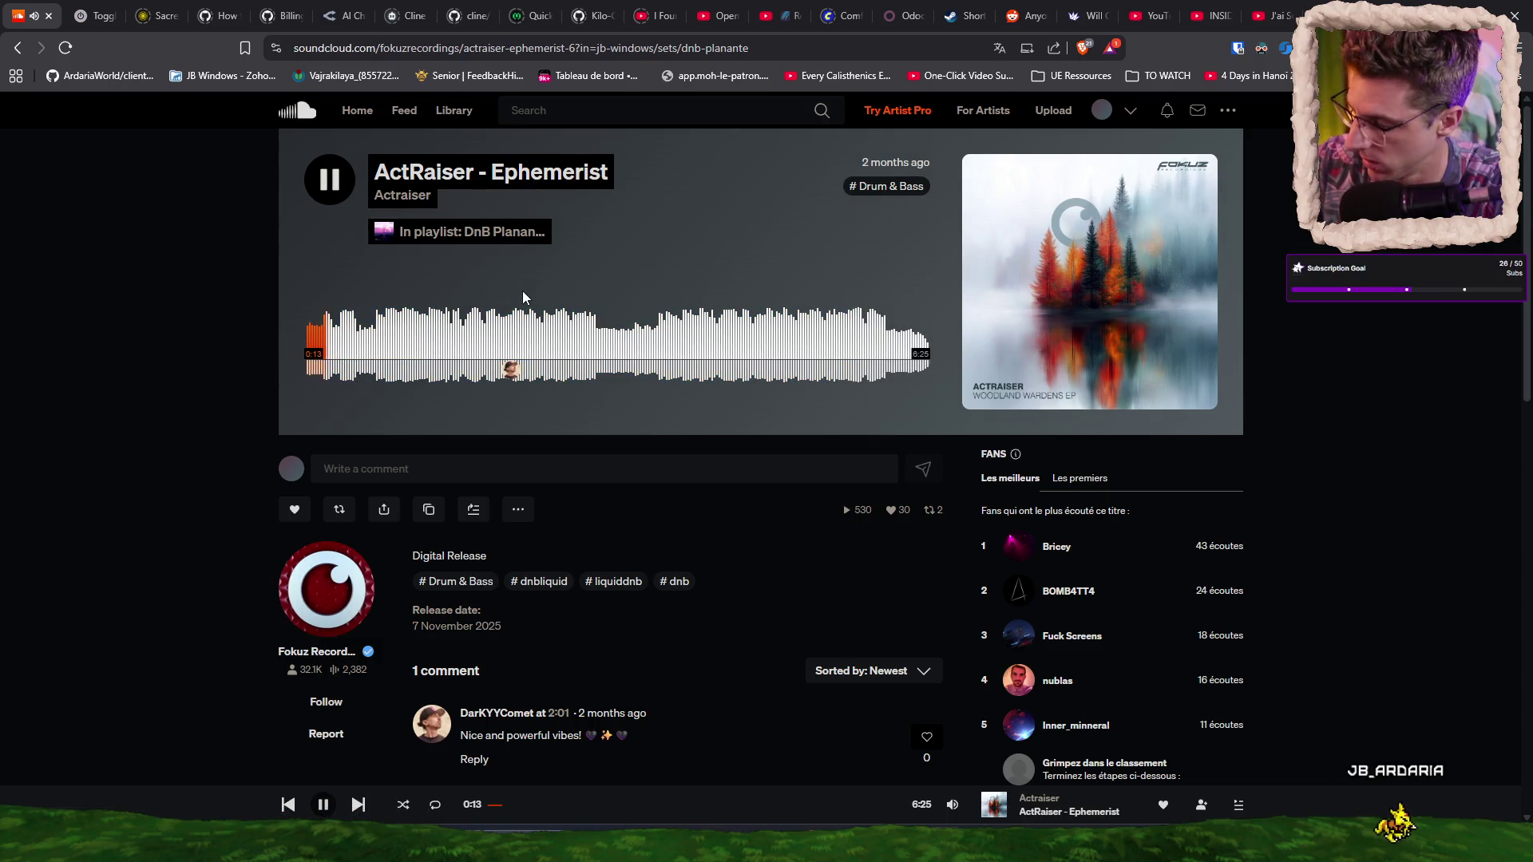
key("alt+Tab")
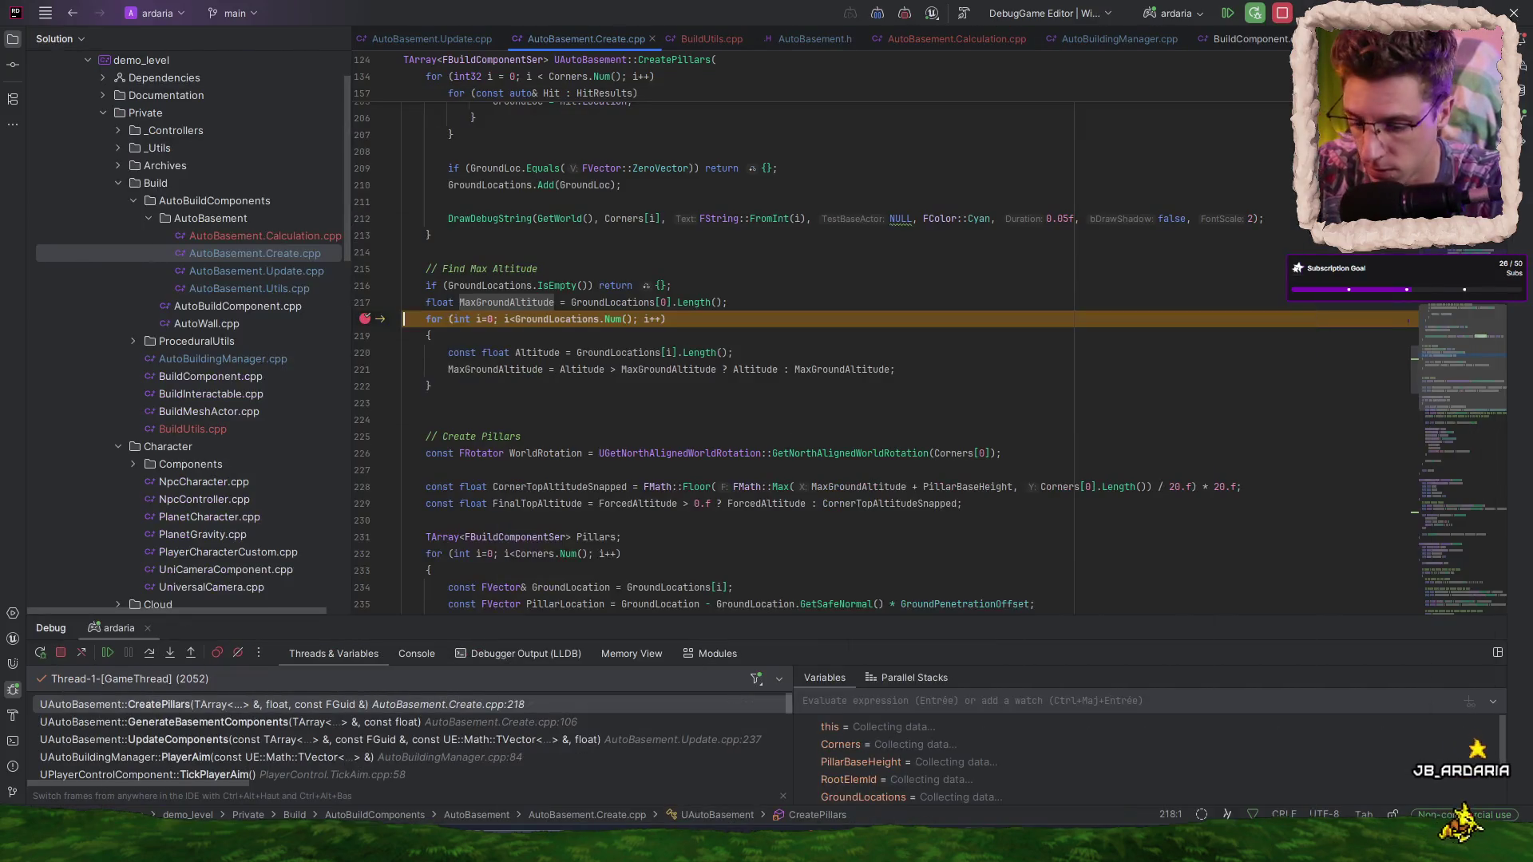
- Lower the system volume and inspect MaxGroundAltitude, which reads 2510540
key("XF86AudioLowerVolume")
key("XF86AudioLowerVolume")
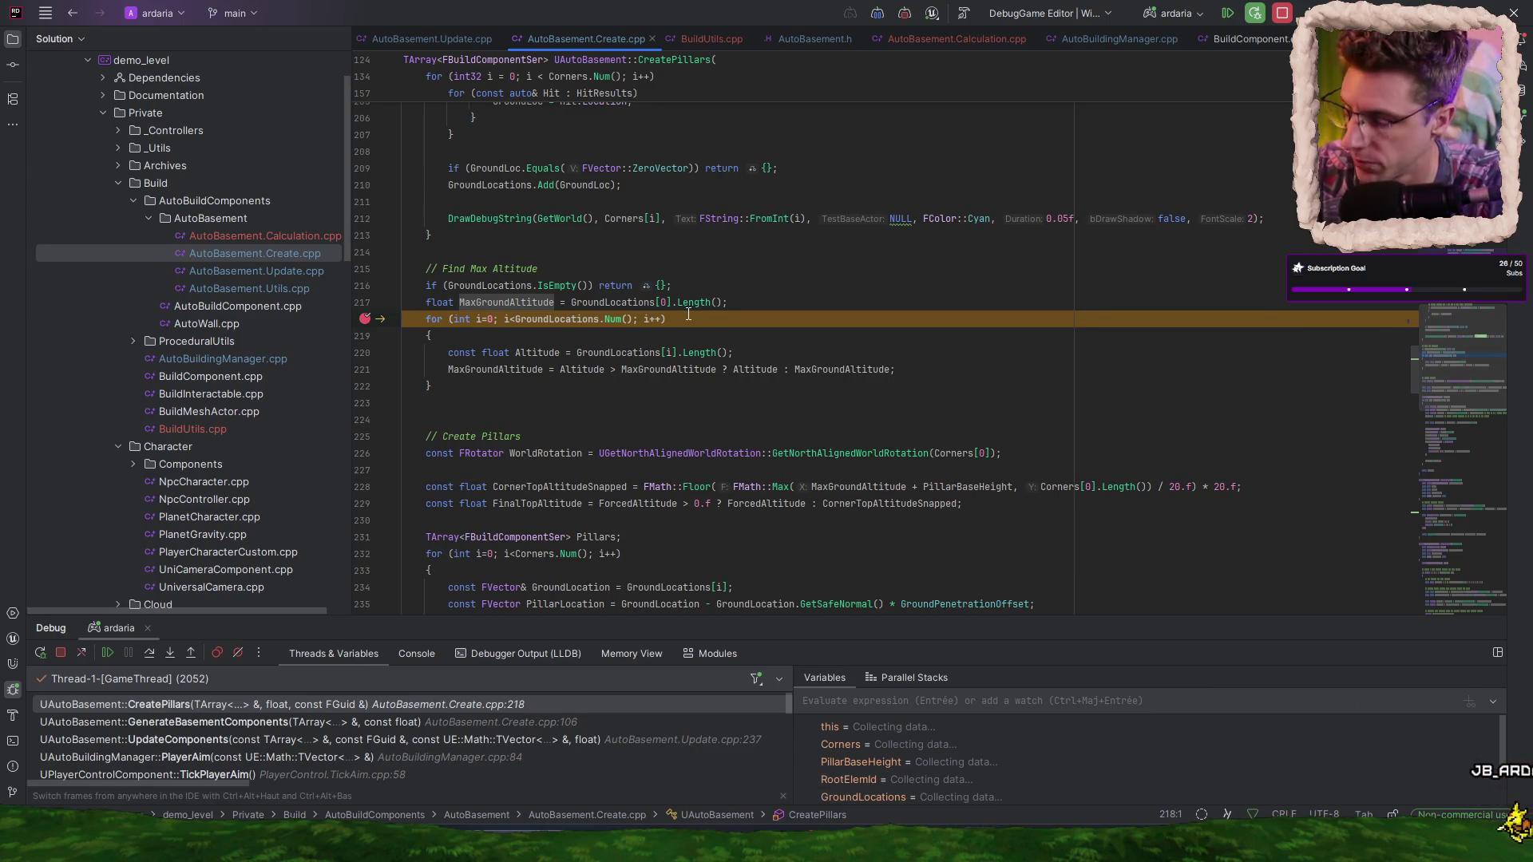
left_click(508, 301)
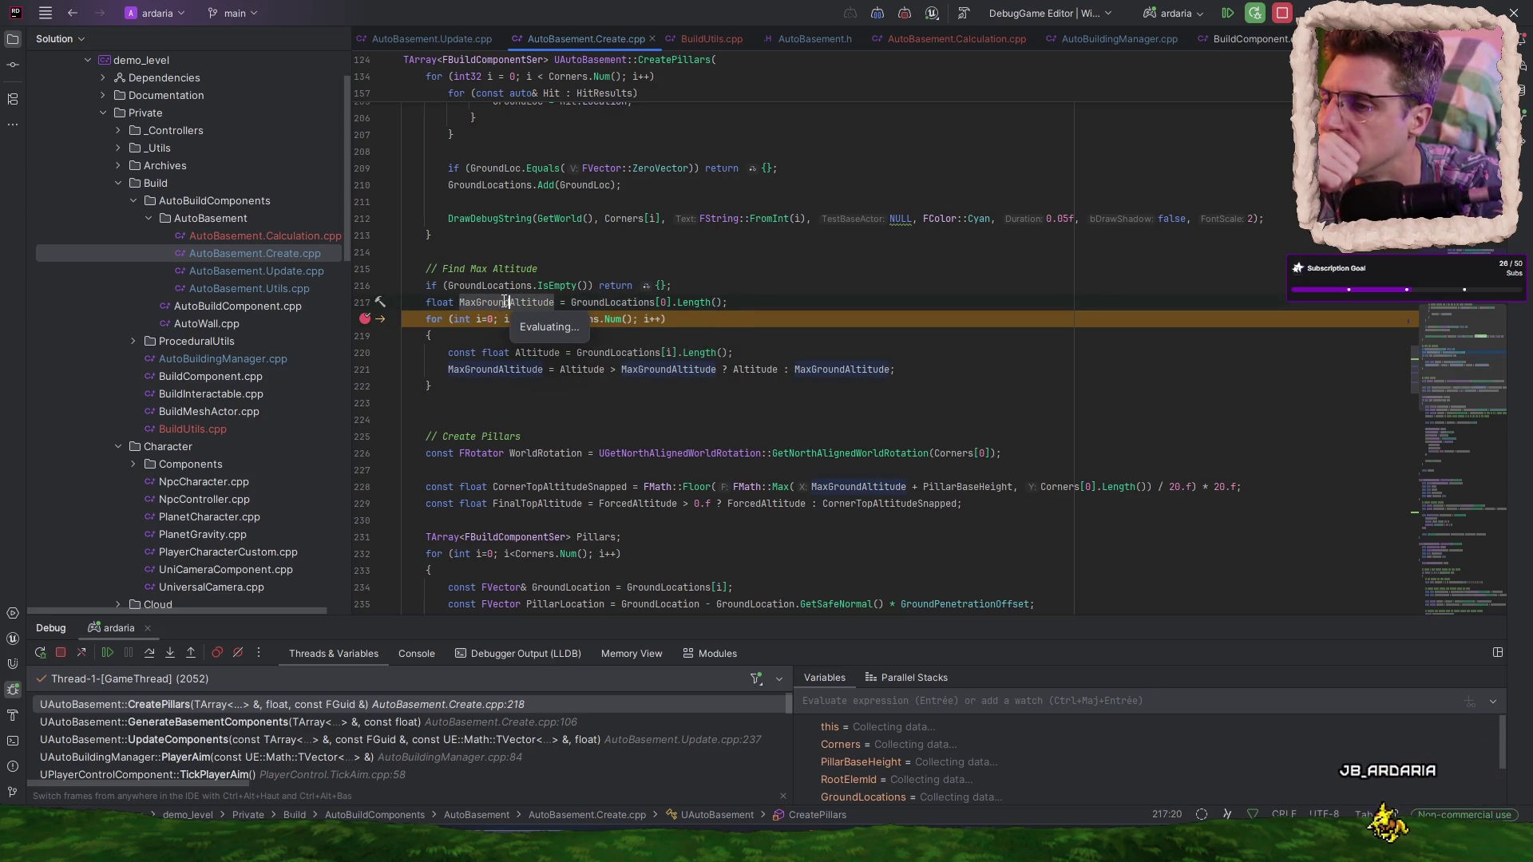
left_click(503, 301)
mouse_move(502, 301)
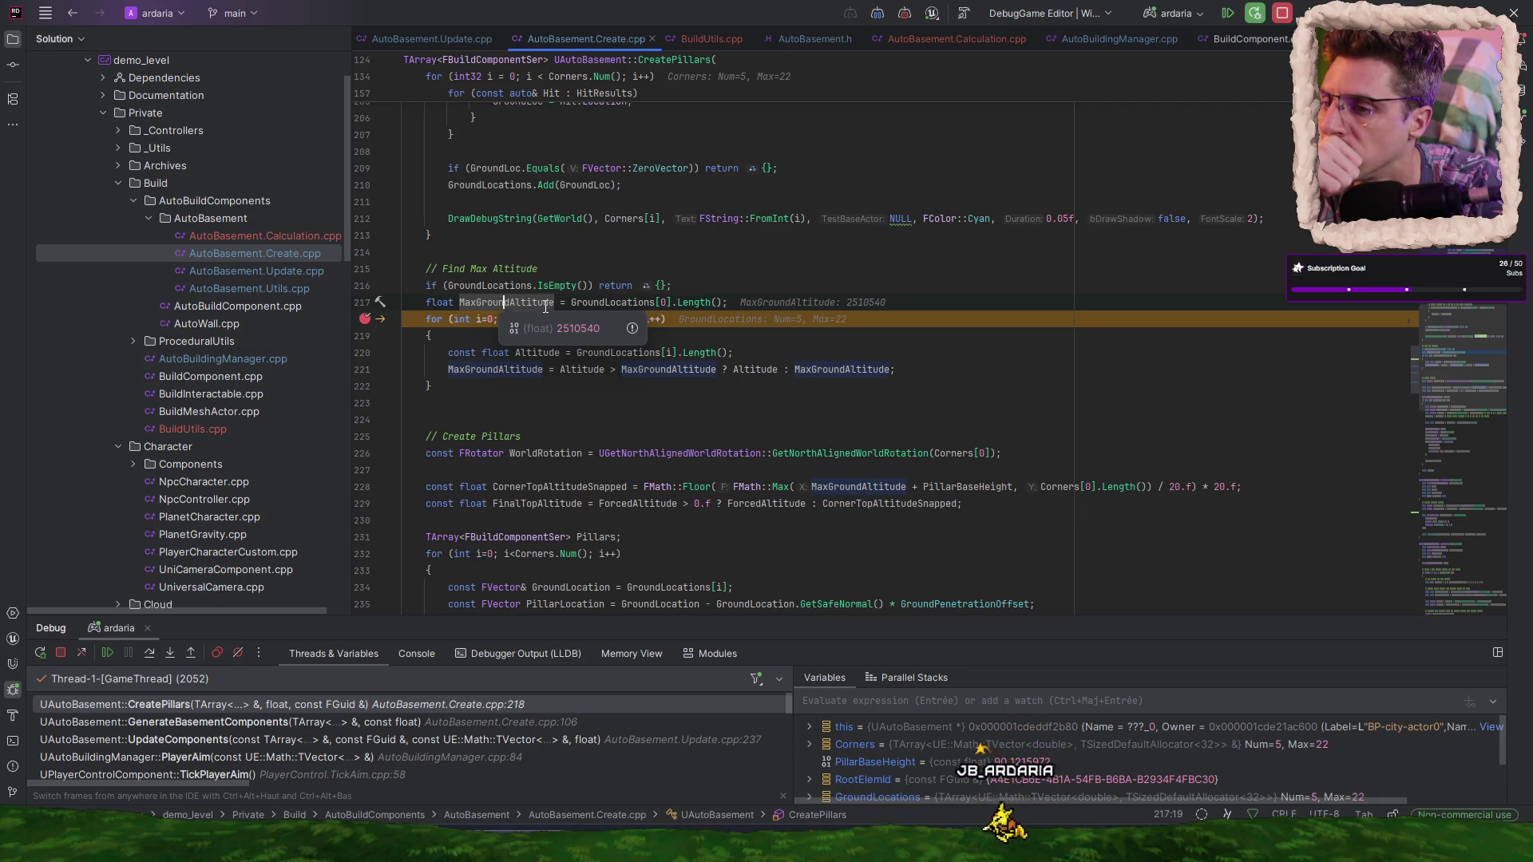
- Inspect GroundLocations (5 entries) and highlight every use of GroundLoc through the hit loop
double_click(611, 303)
scroll(631, 422, "up", 3)
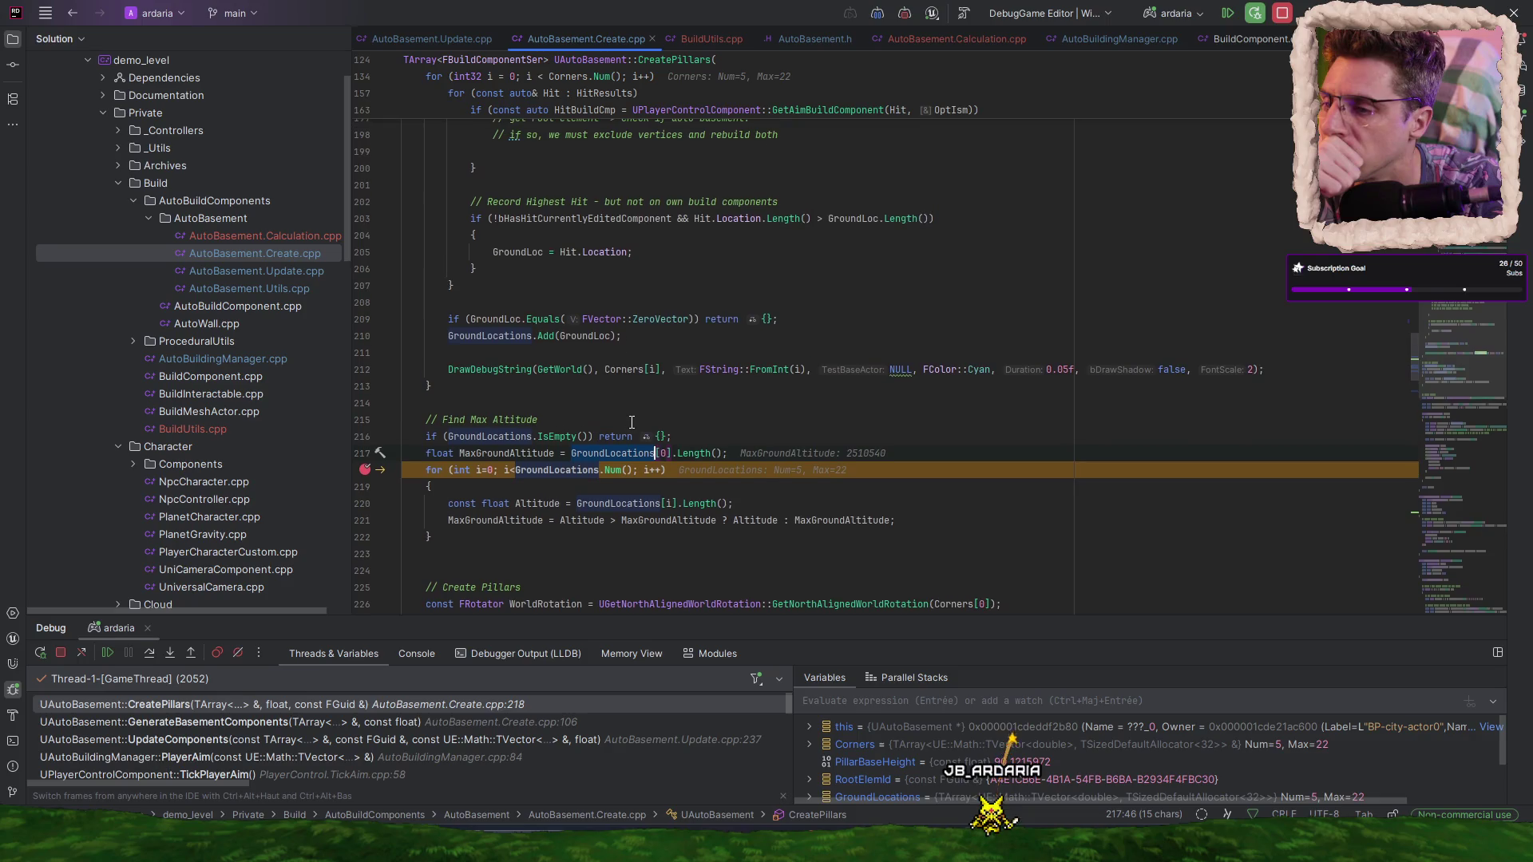
scroll(602, 393, "up", 2)
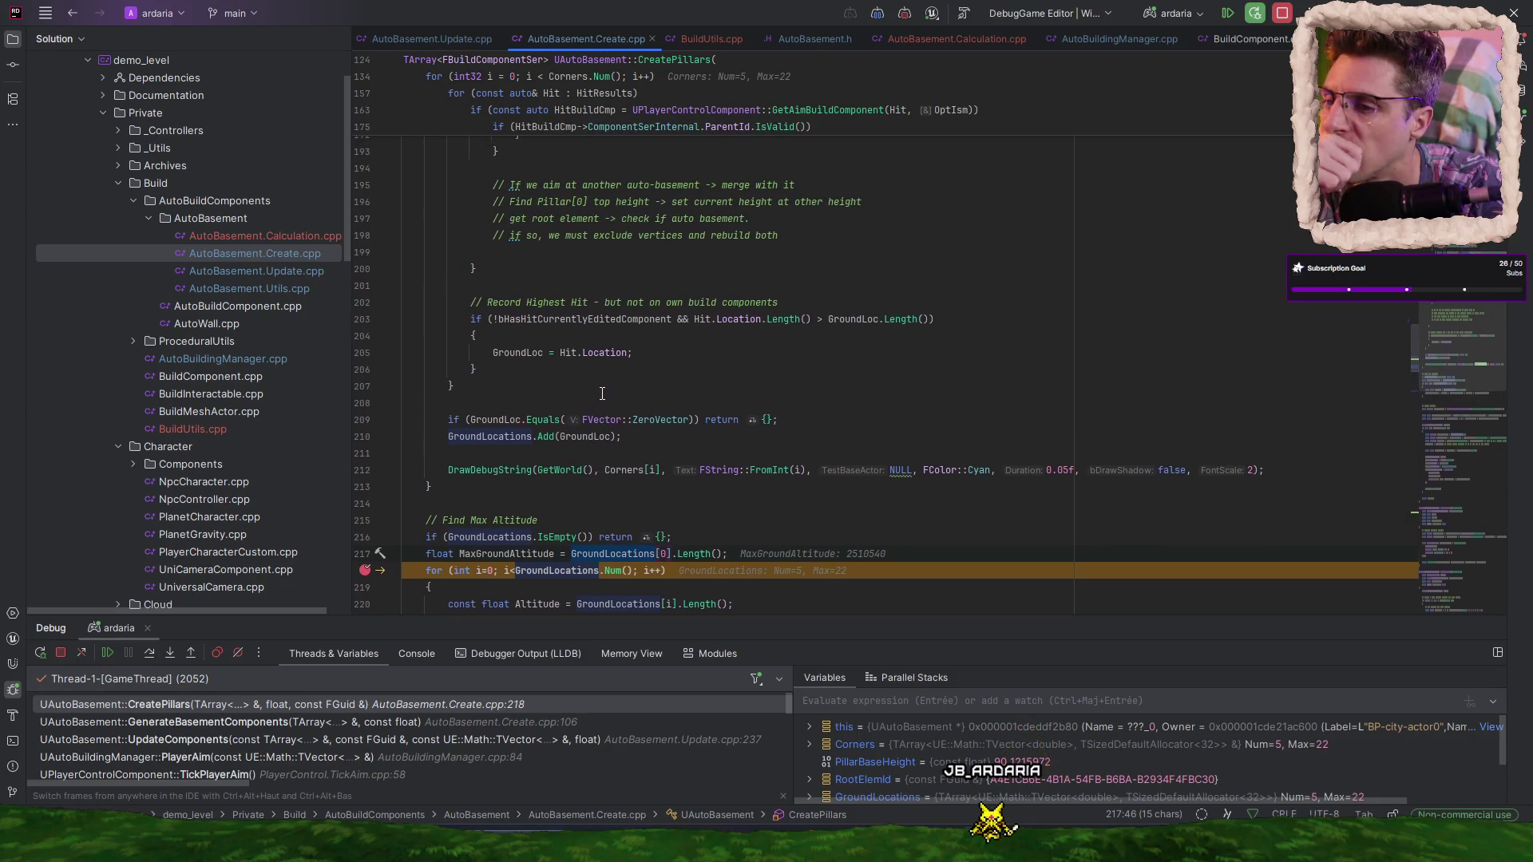
left_click(586, 435)
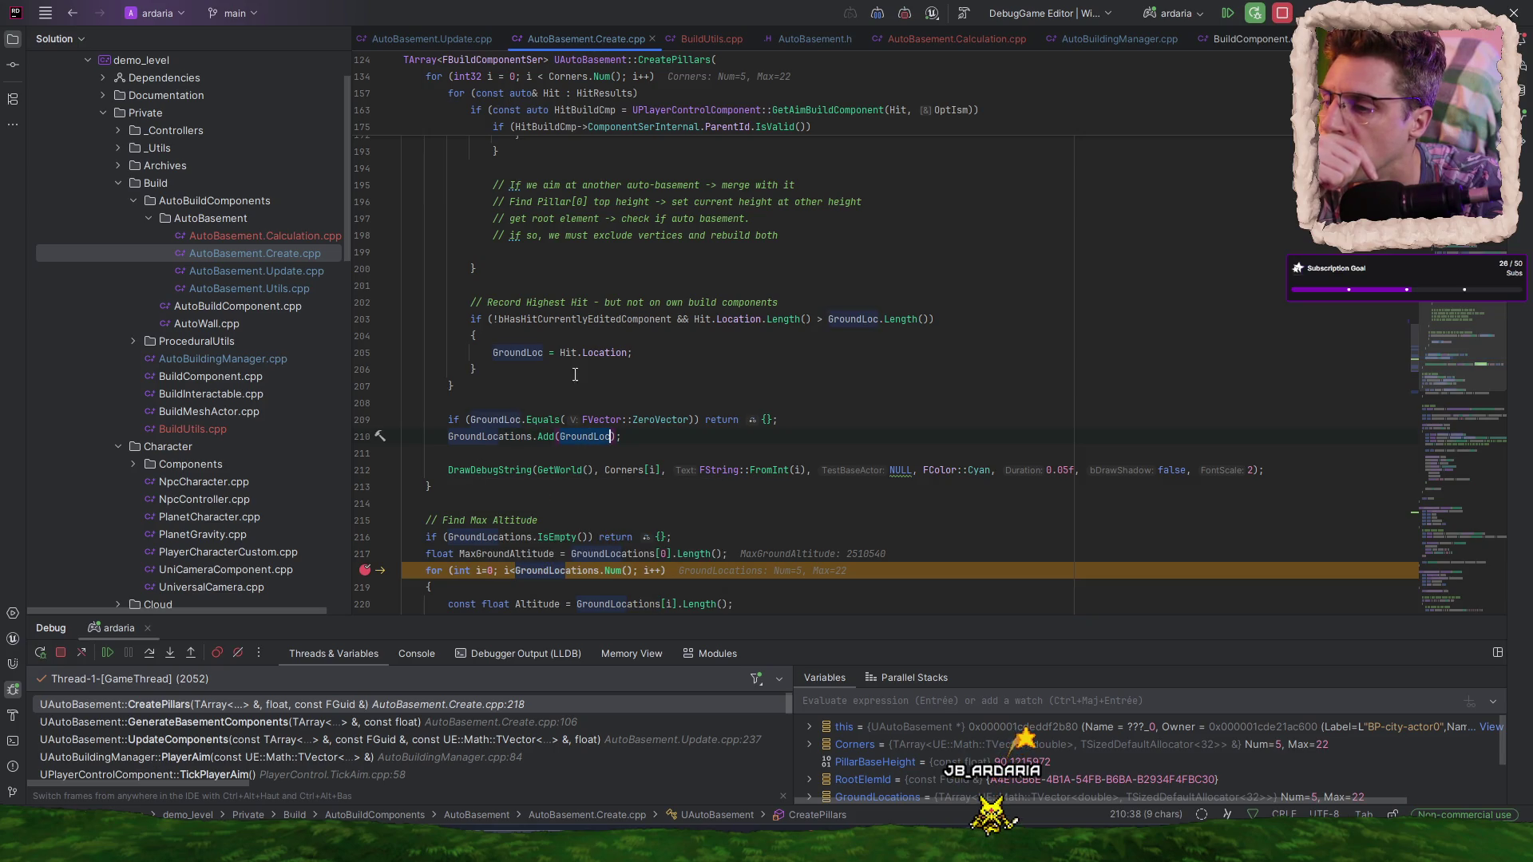
scroll(559, 391, "up", 3)
mouse_move(576, 371)
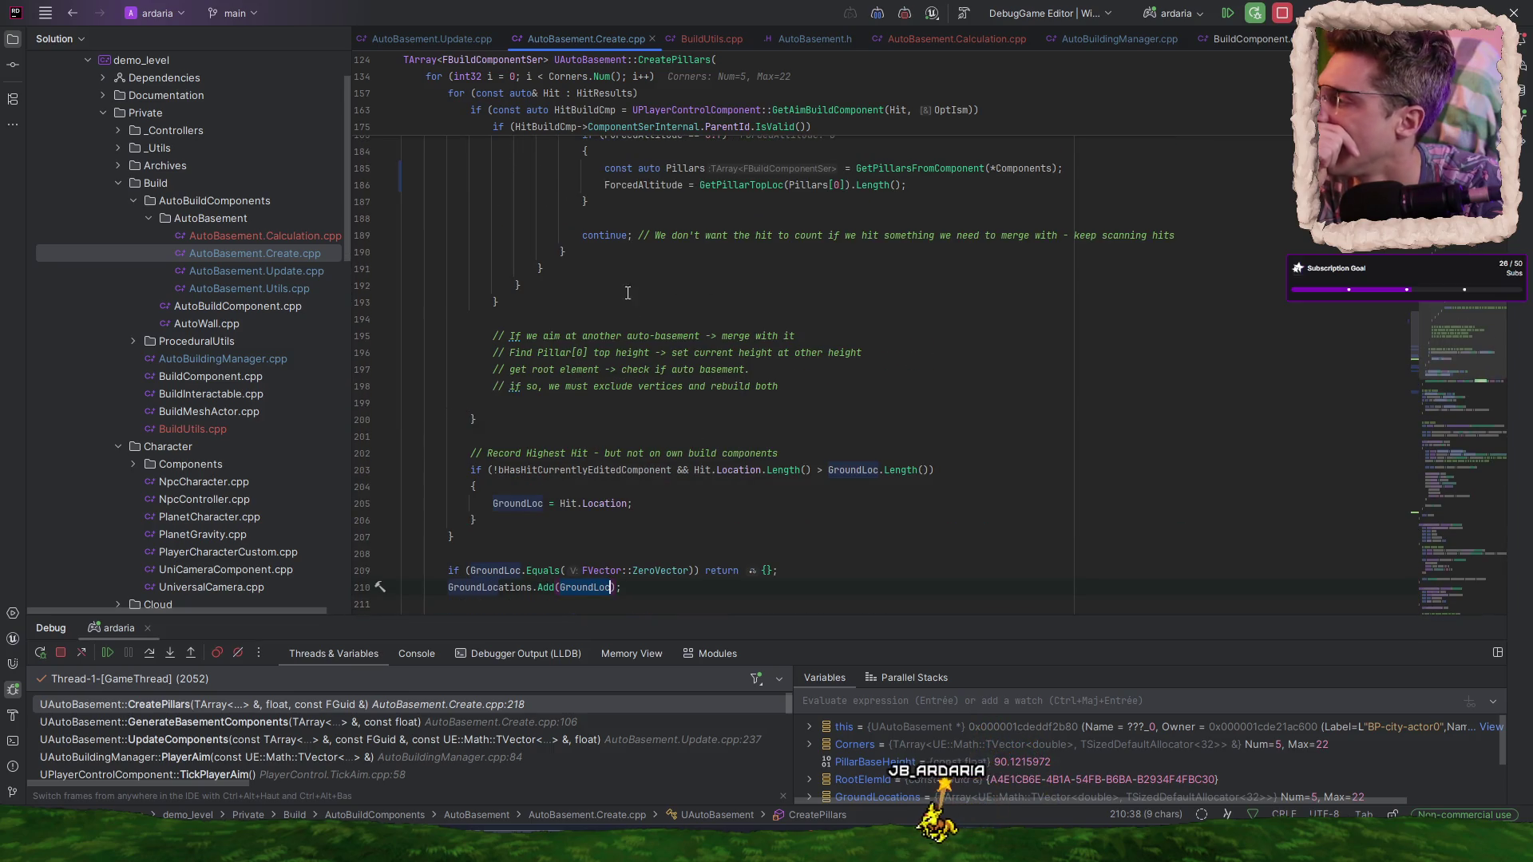
scroll(607, 367, "down", 2)
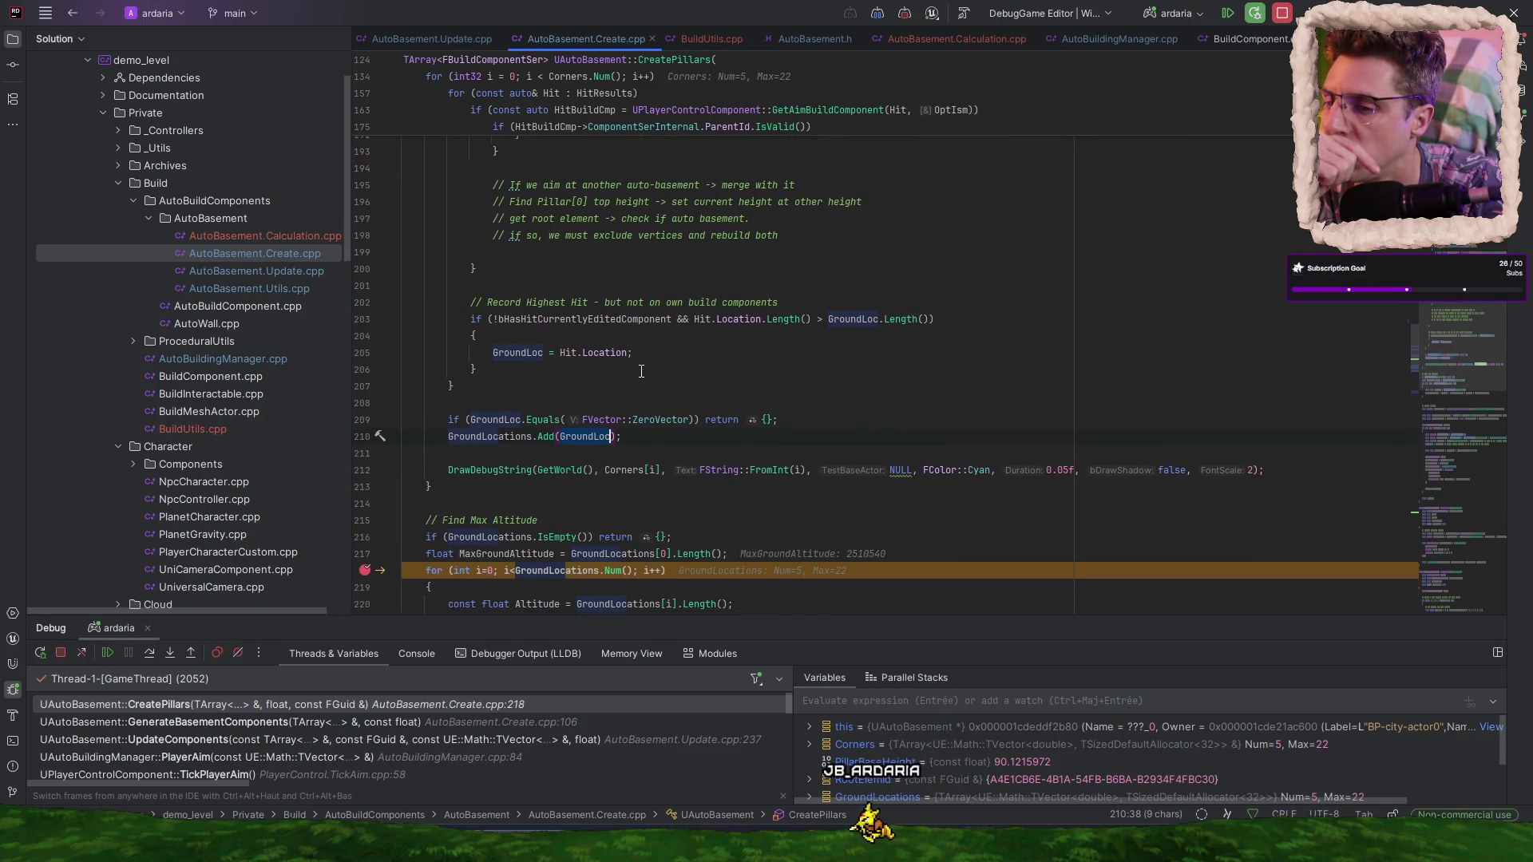
scroll(666, 424, "up", 1)
scroll(666, 424, "up", 2)
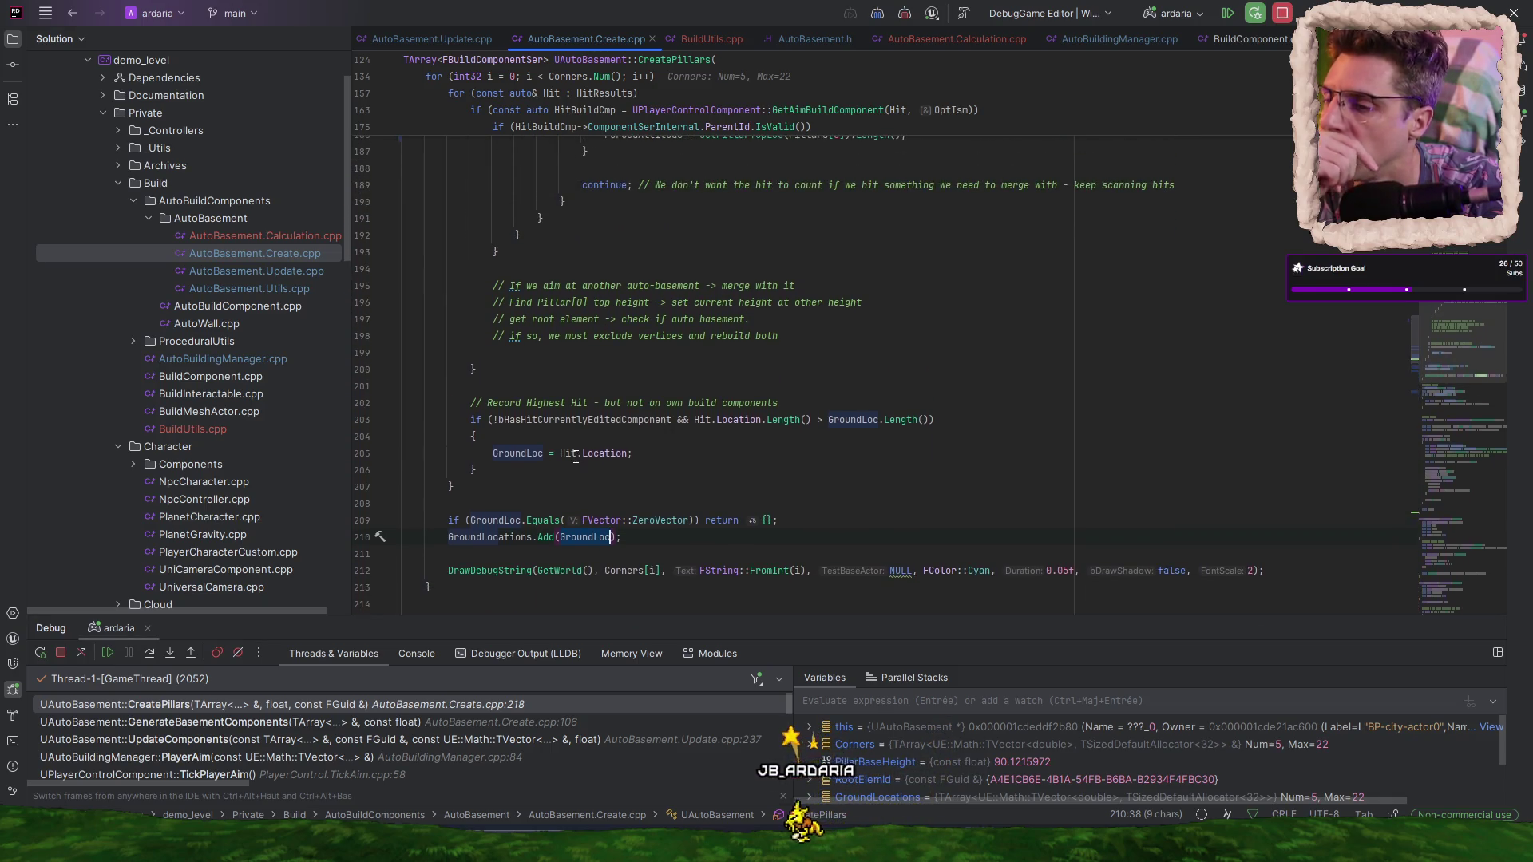
mouse_move(526, 453)
mouse_move(574, 416)
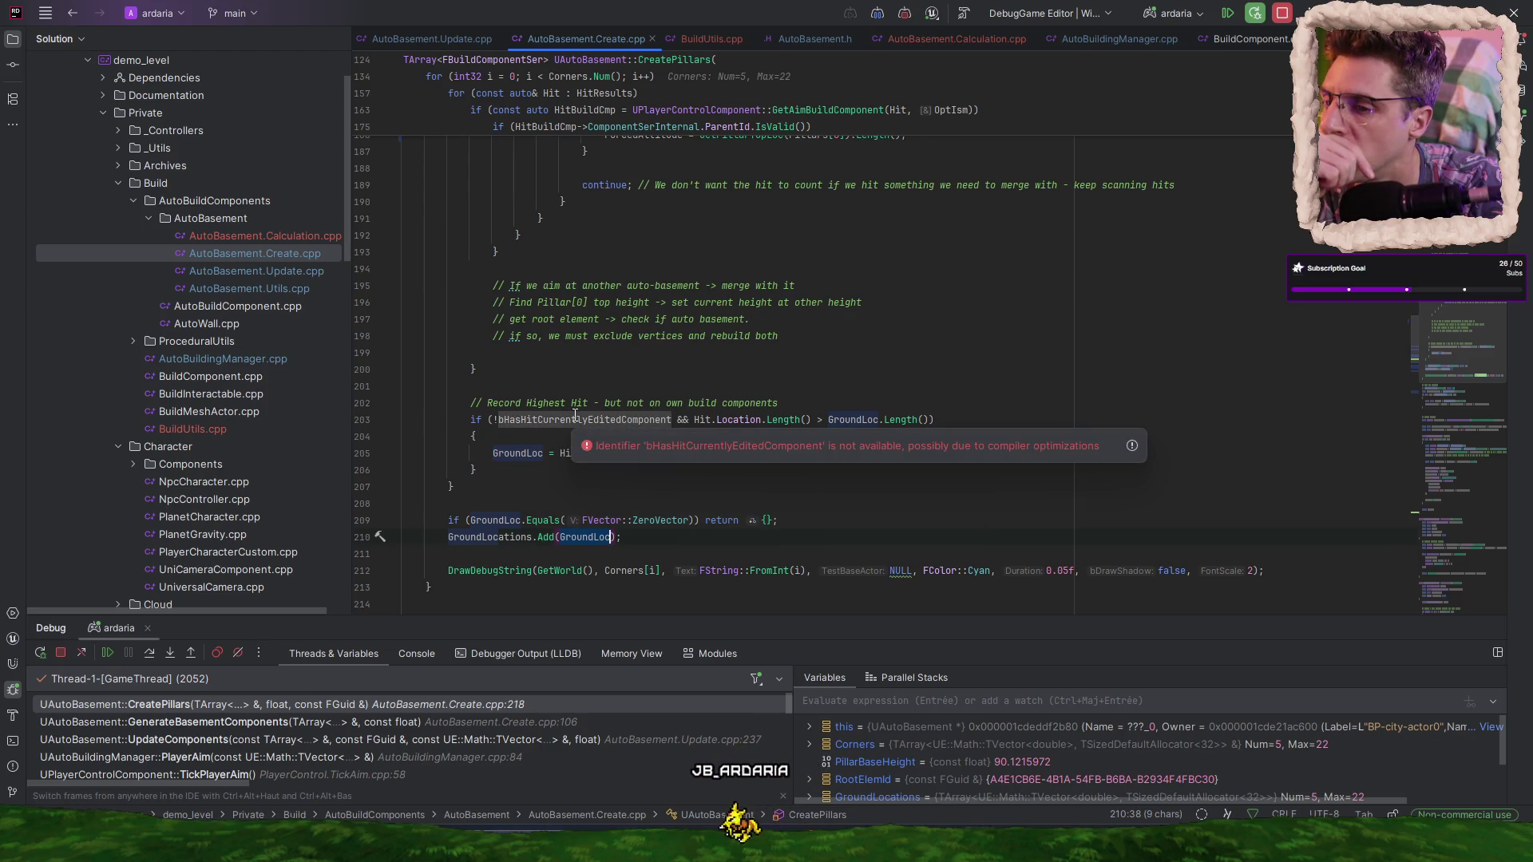
scroll(686, 332, "up", 3)
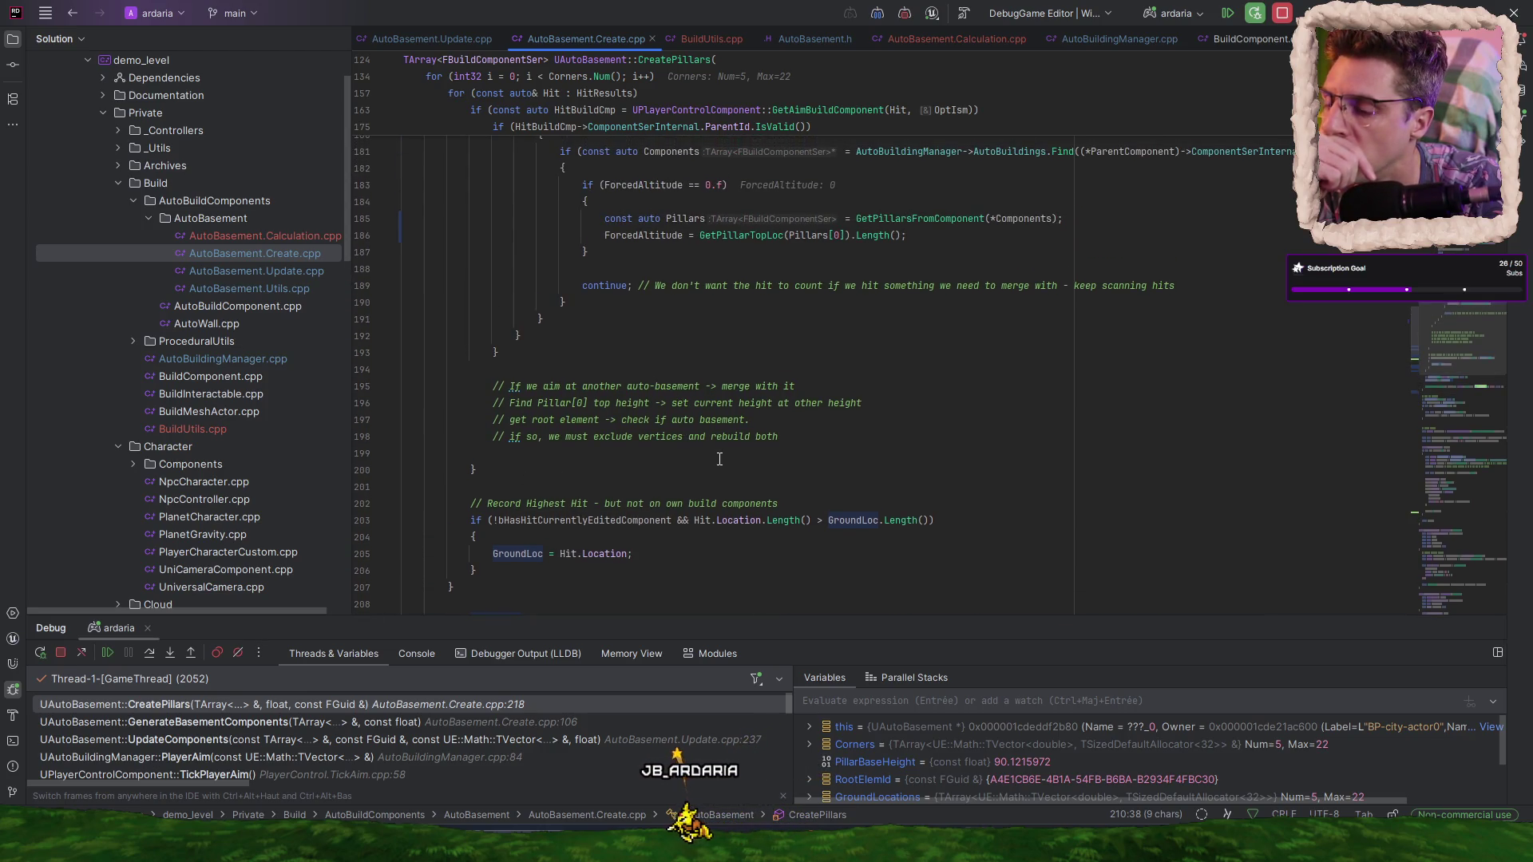
scroll(719, 459, "down", 1)
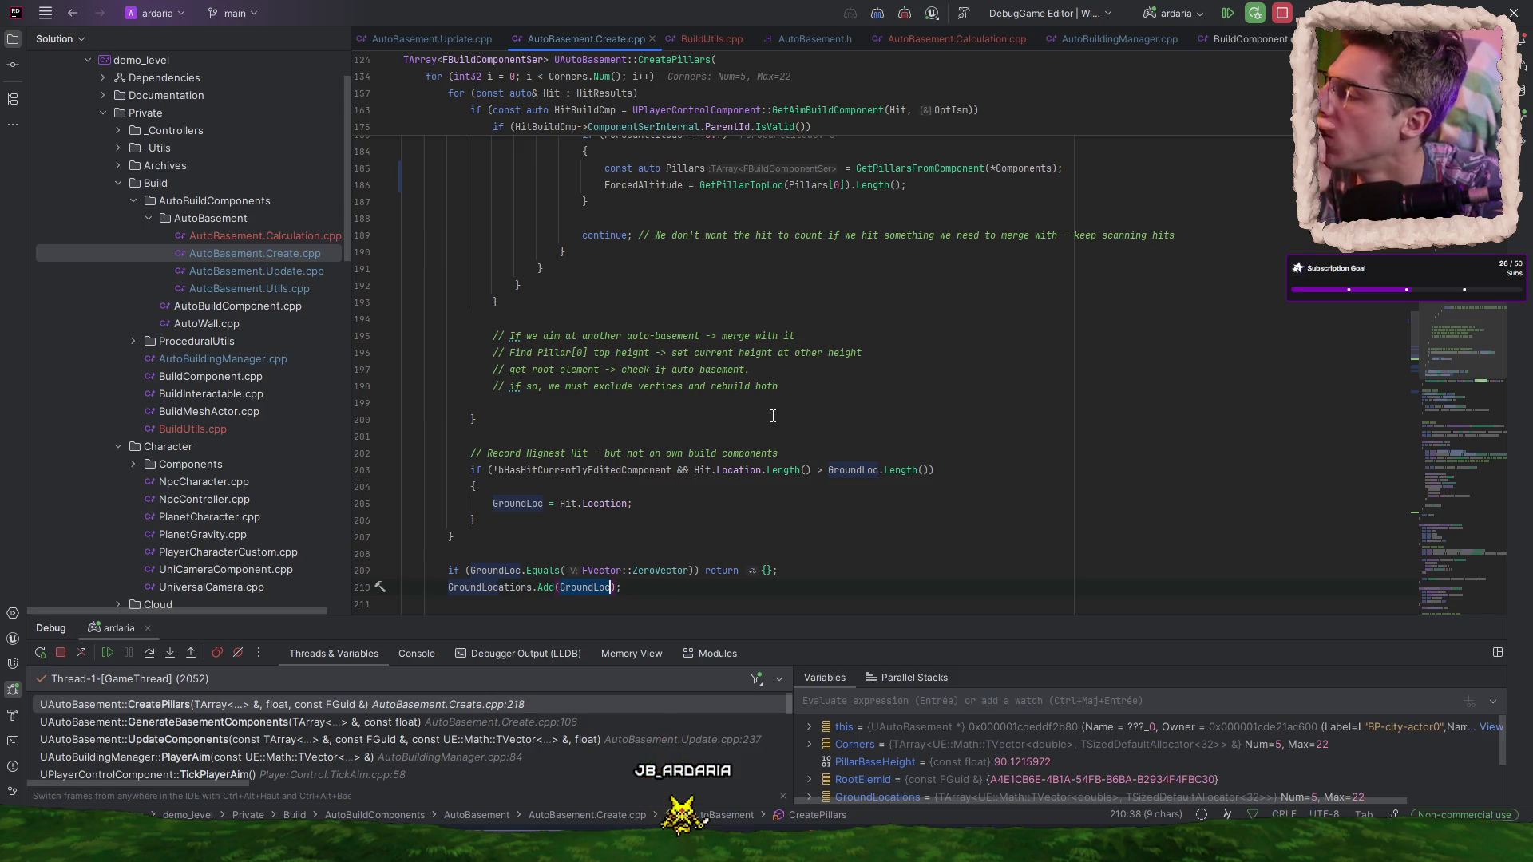
scroll(768, 415, "down", 5)
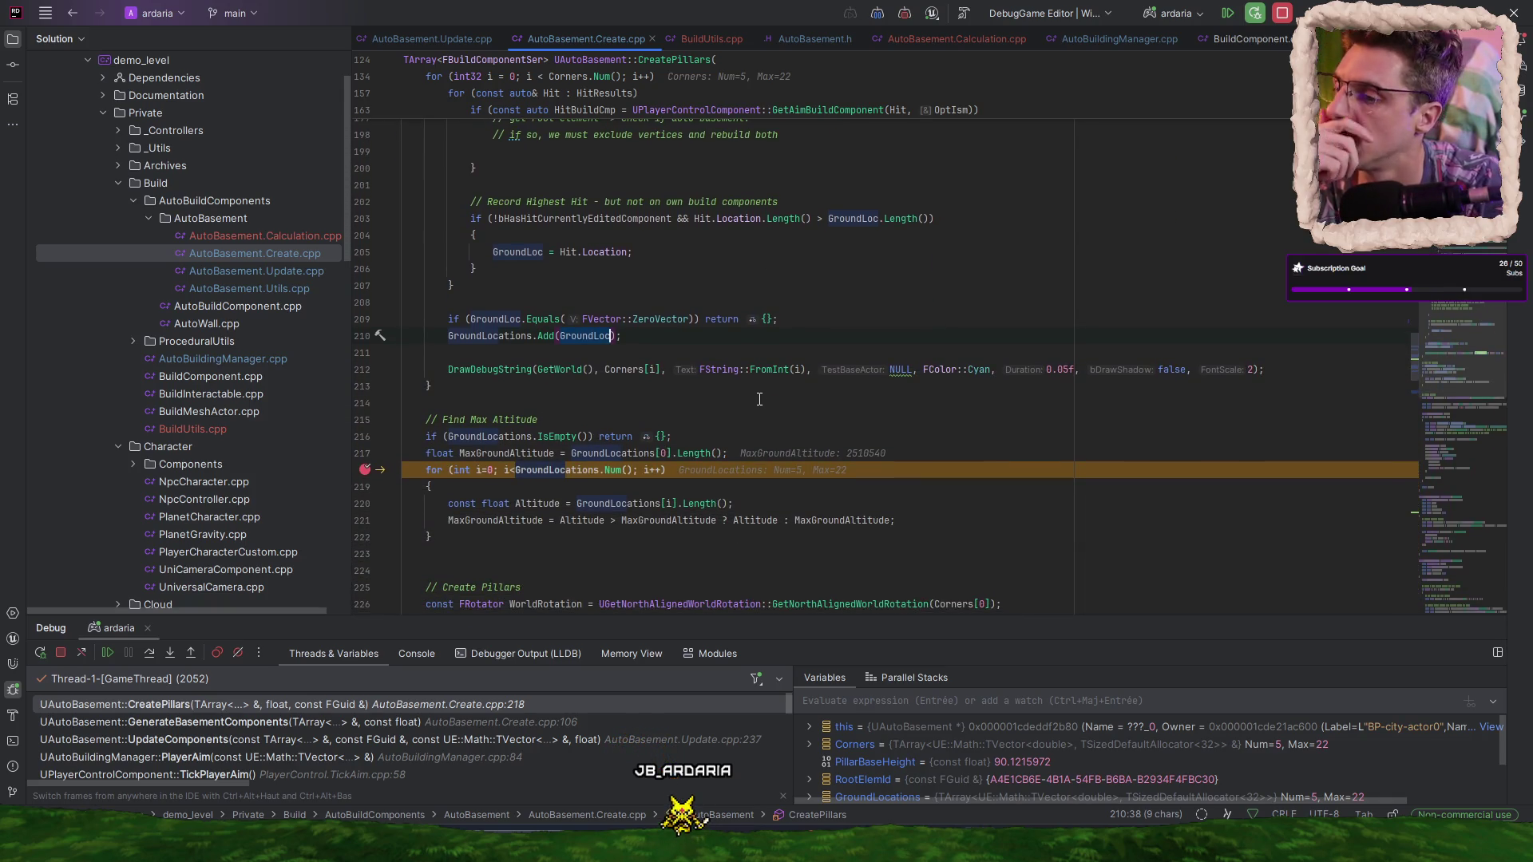
scroll(759, 399, "down", 1)
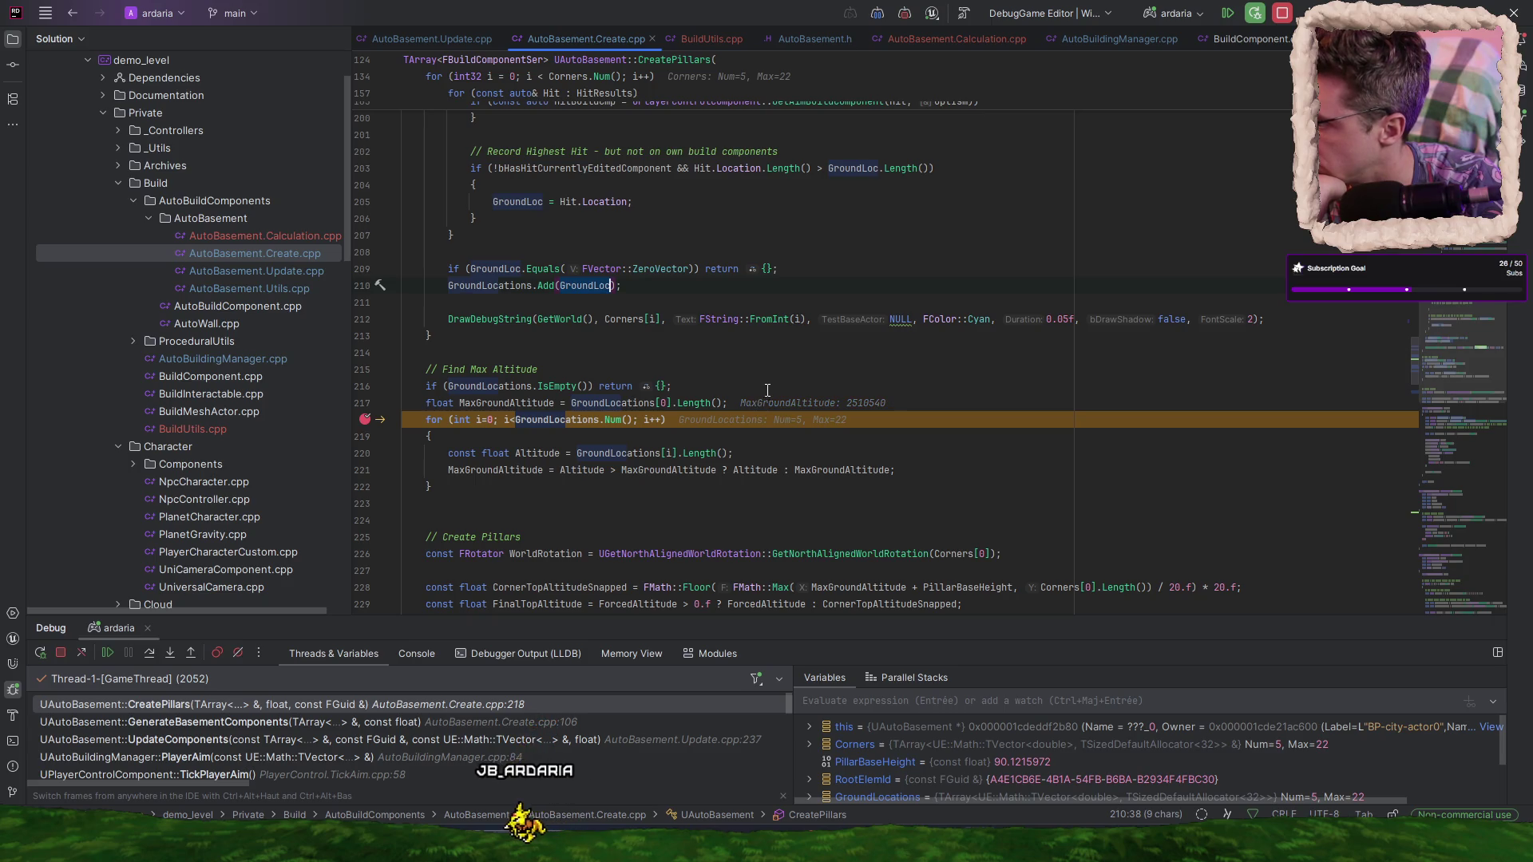
- Remove the breakpoint on line 218 after the altitude loop
left_click(719, 486)
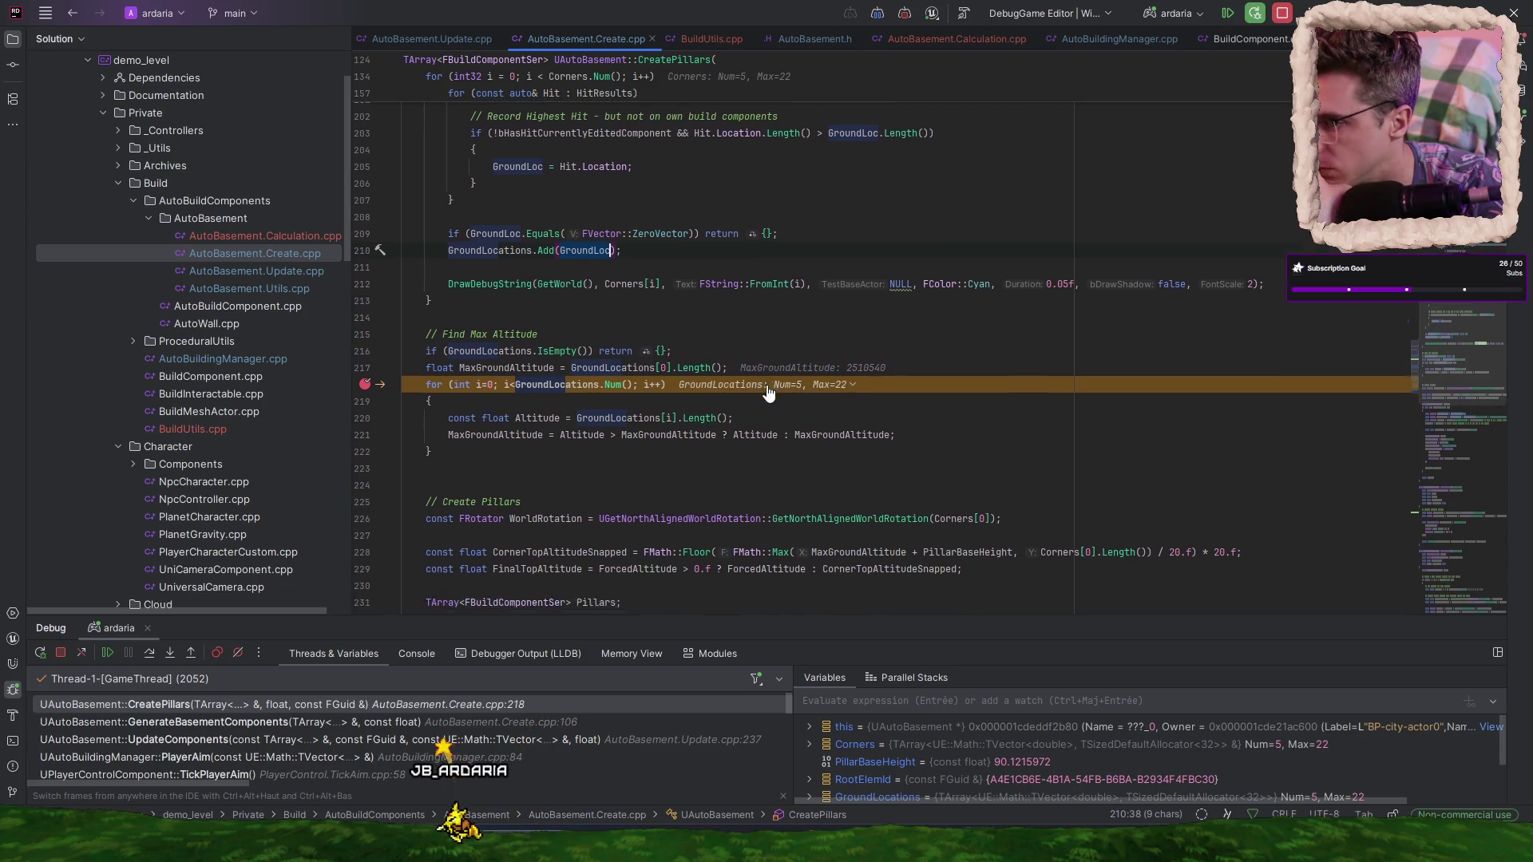
scroll(702, 376, "down", 2)
left_click(365, 318)
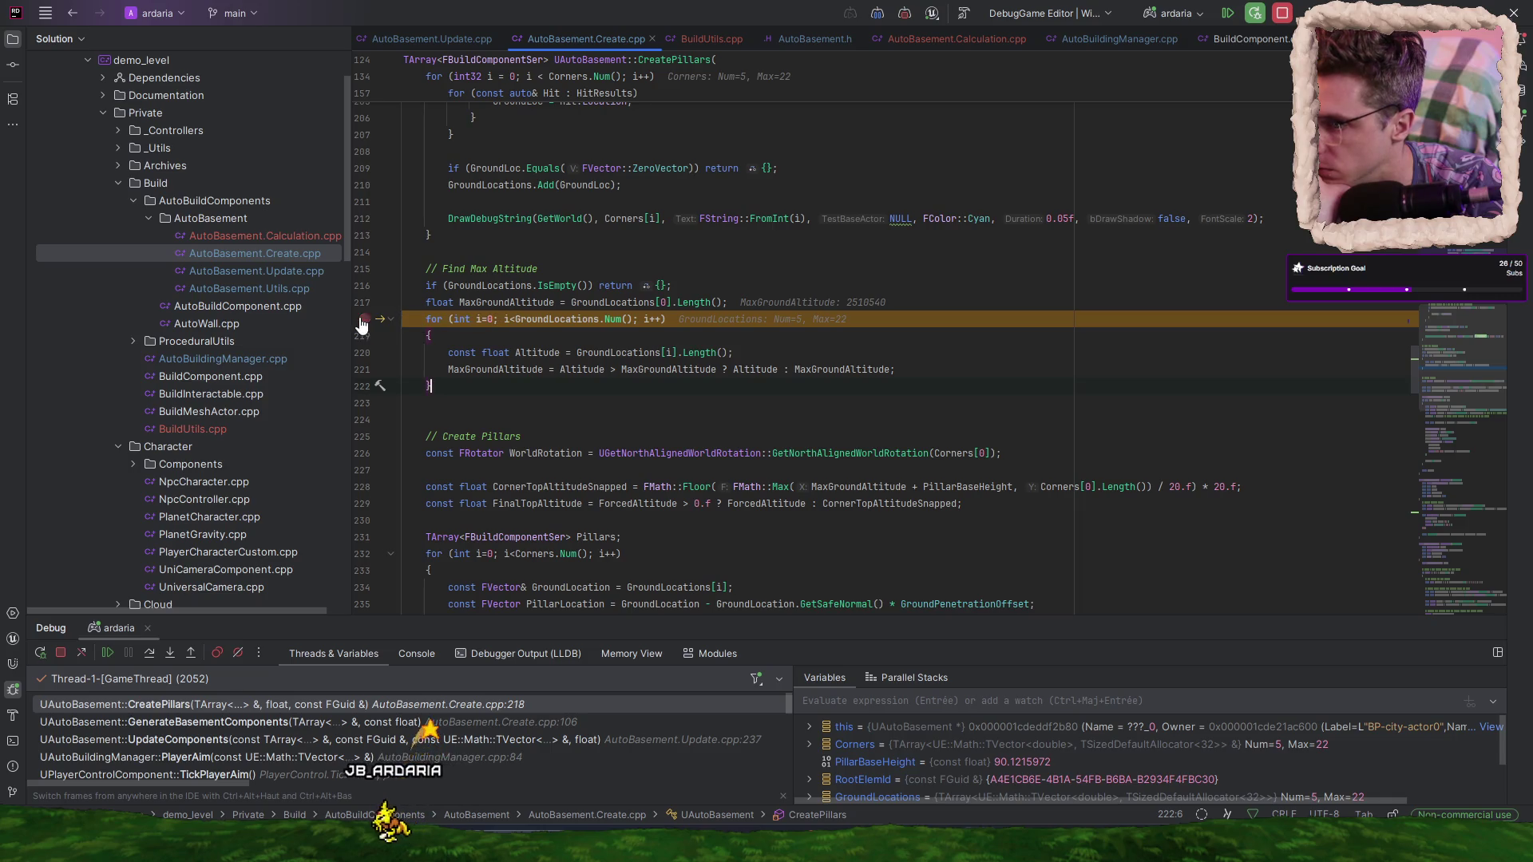
- Resume execution until it stops at the line 231 breakpoint
scroll(685, 317, "down", 3)
scroll(685, 317, "down", 2)
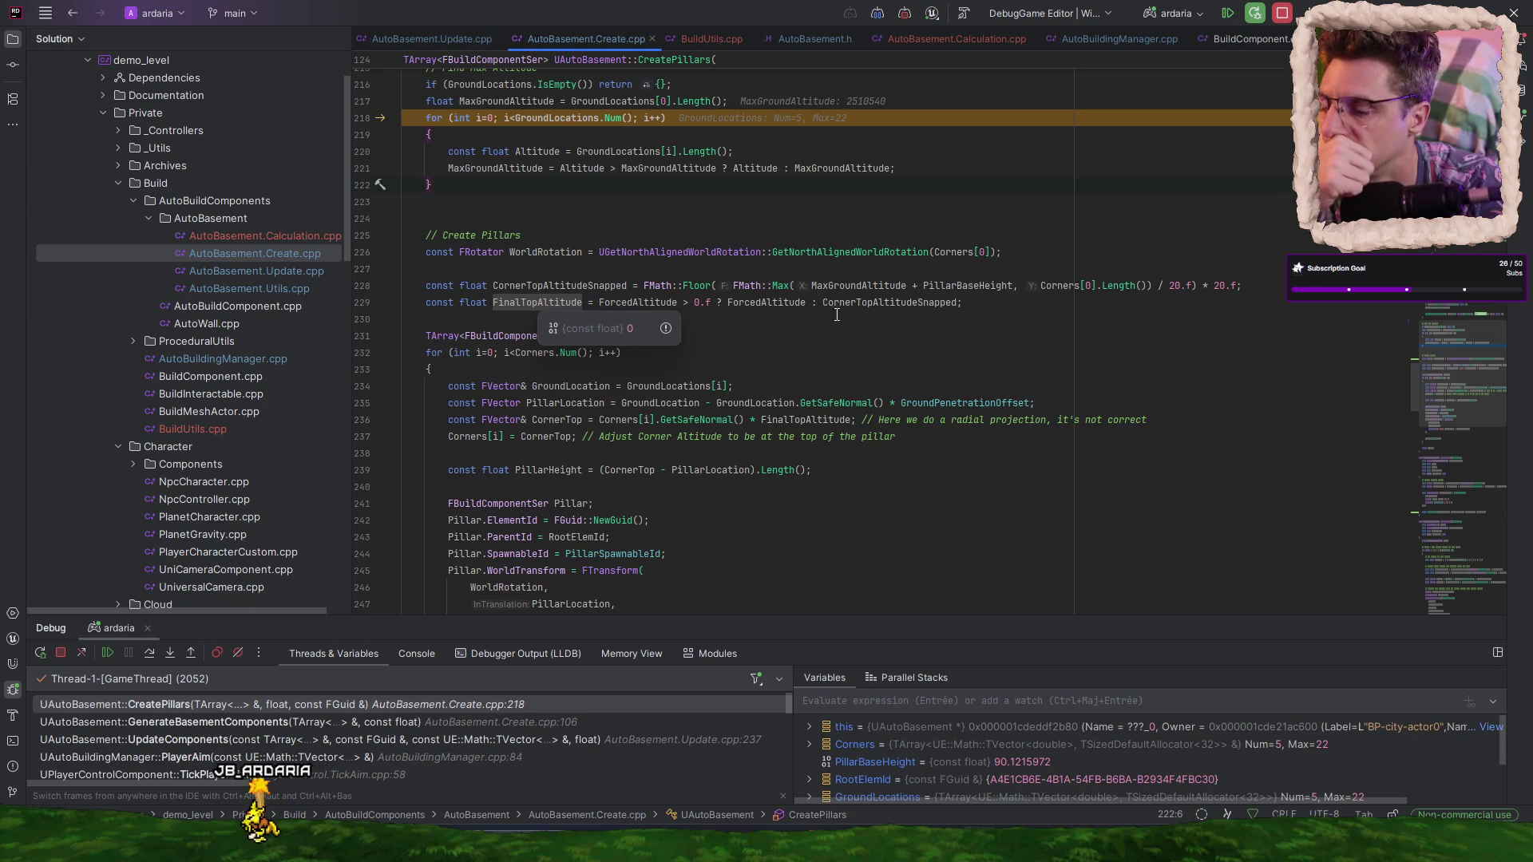
mouse_move(769, 309)
scroll(655, 231, "up", 1)
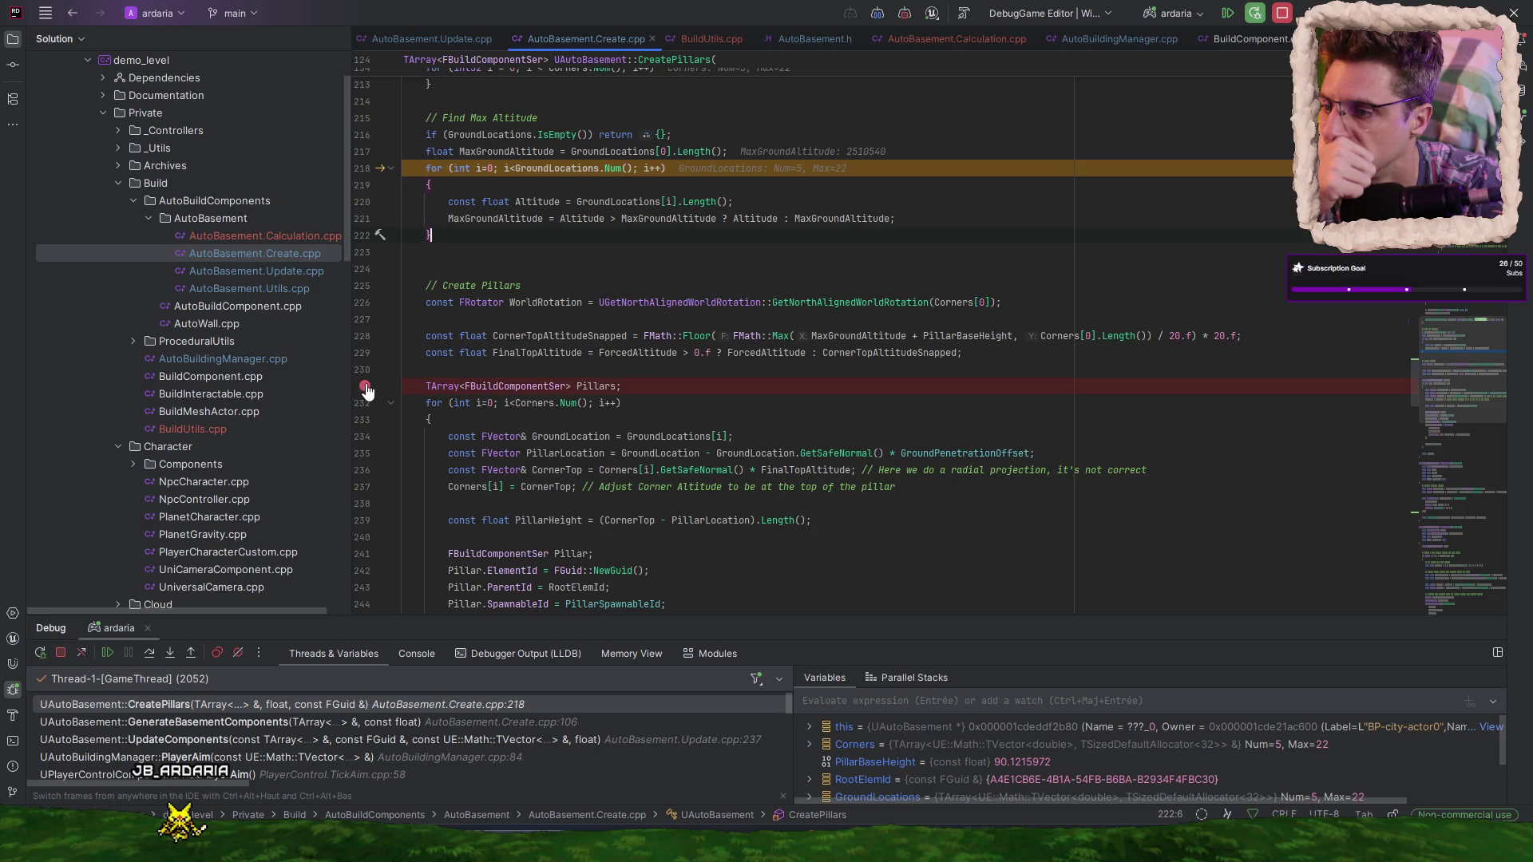
left_click(109, 655)
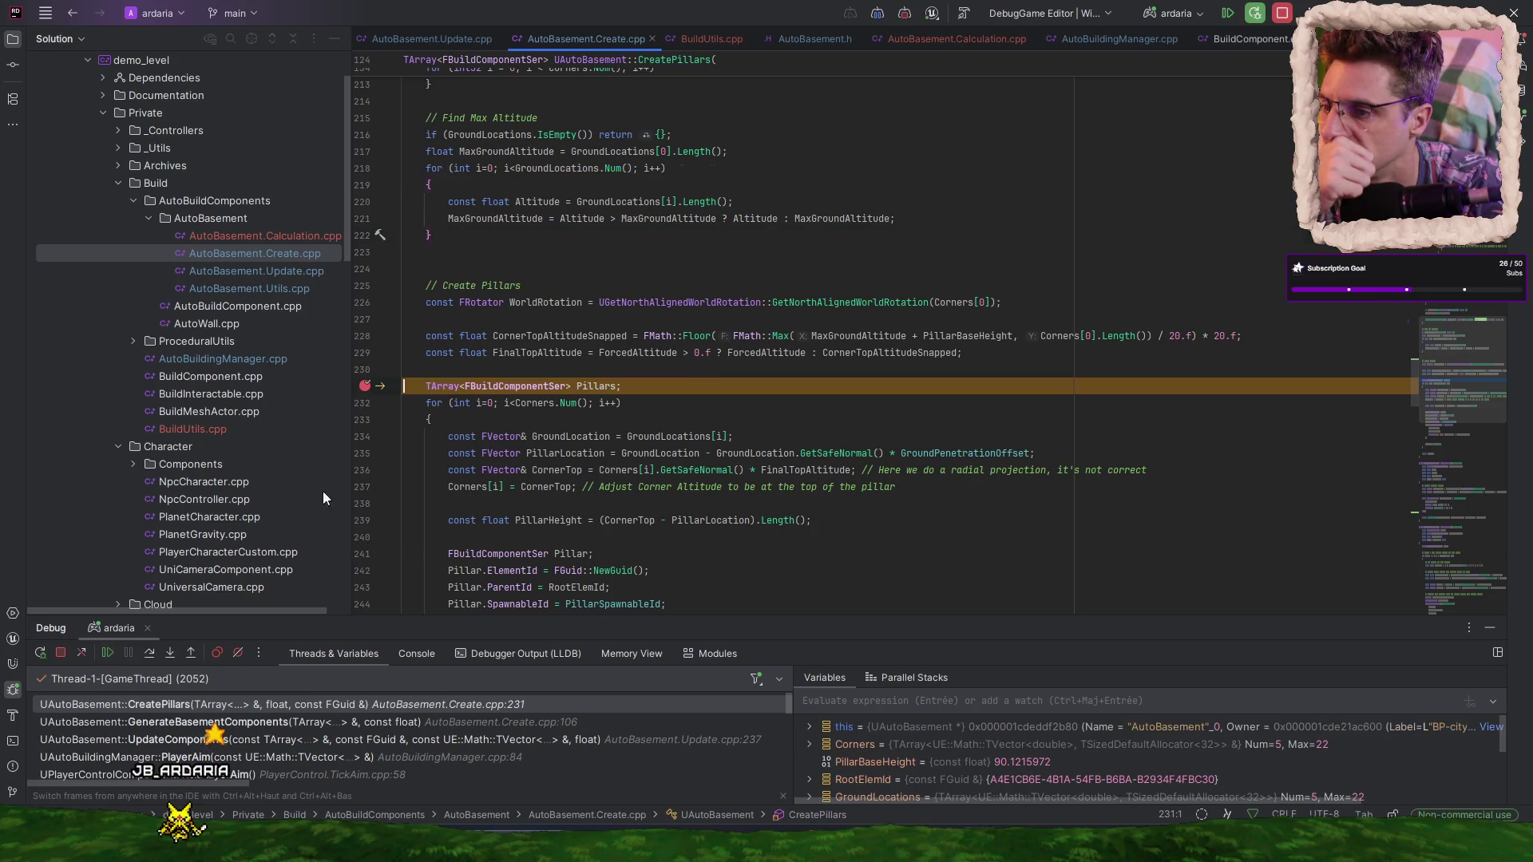
- Check ForcedAltitude (0) and the hit variable's type, then add a breakpoint on the HitResults loop at line 157
mouse_move(769, 354)
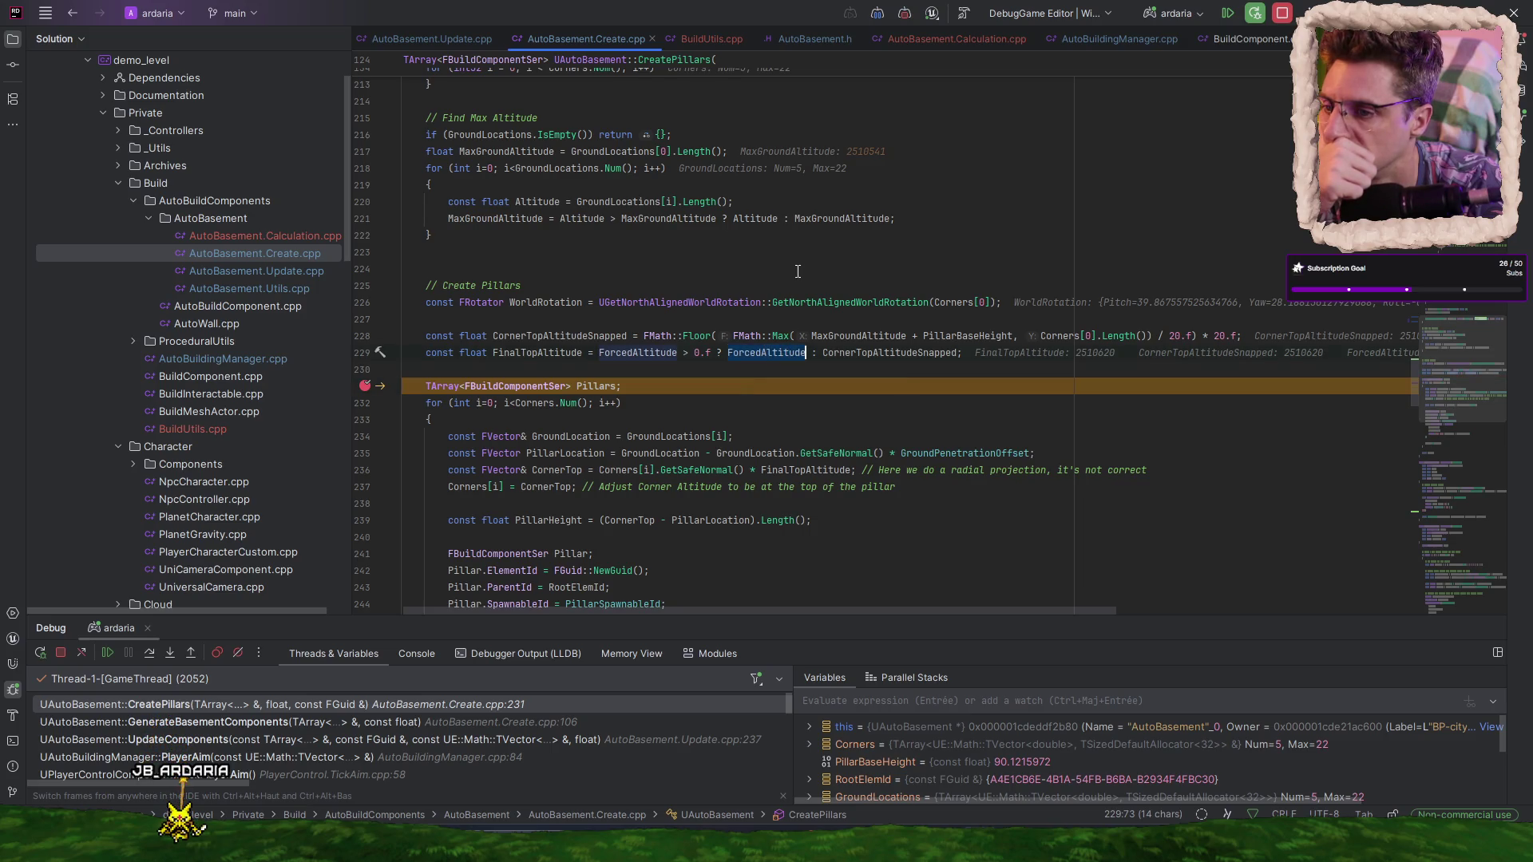
scroll(798, 271, "up", 18)
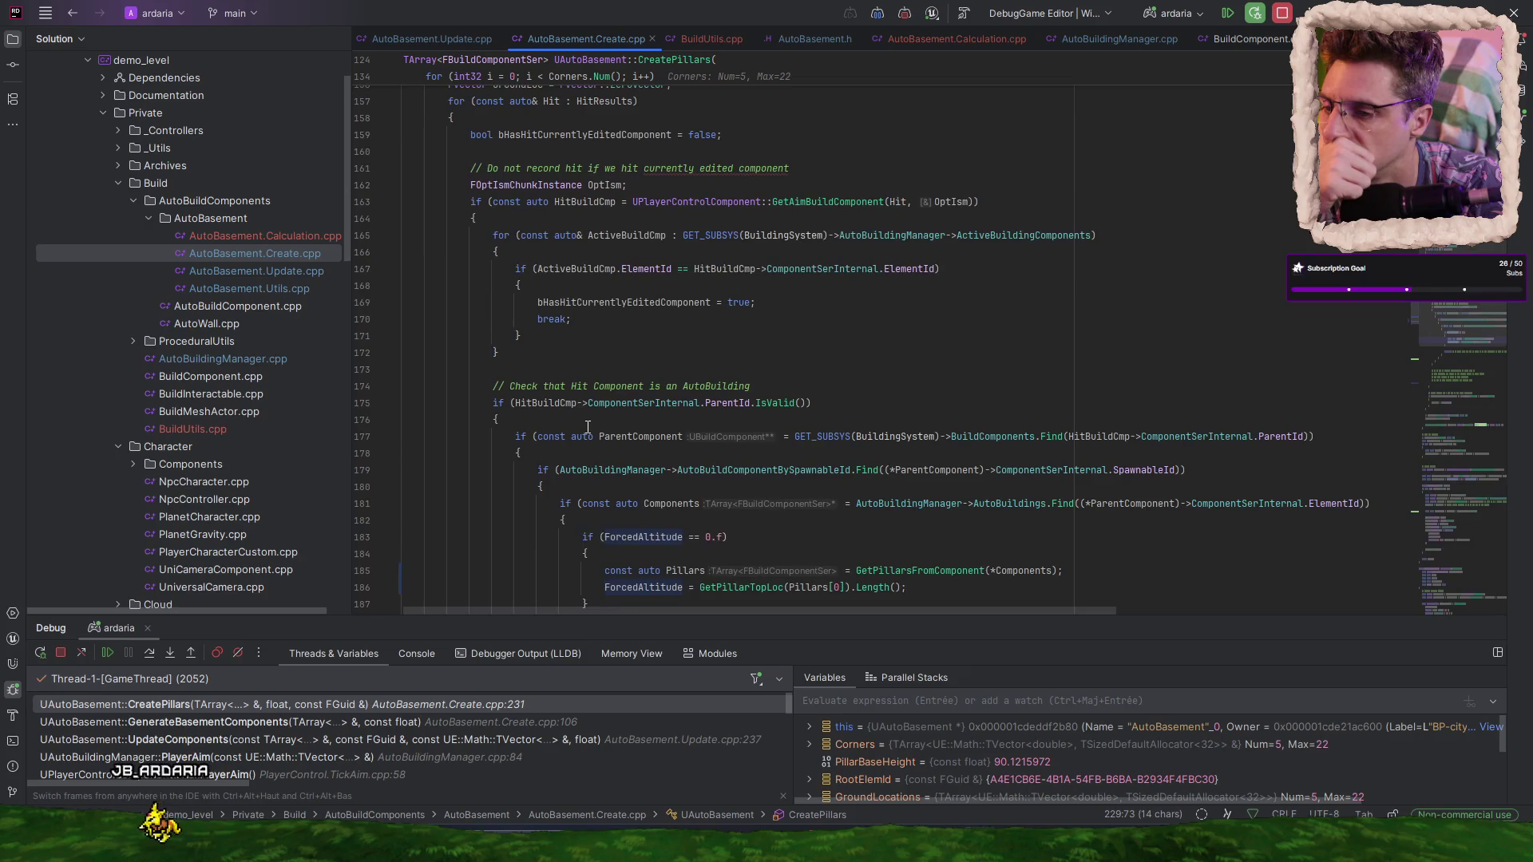
scroll(588, 427, "up", 5)
left_click(535, 354)
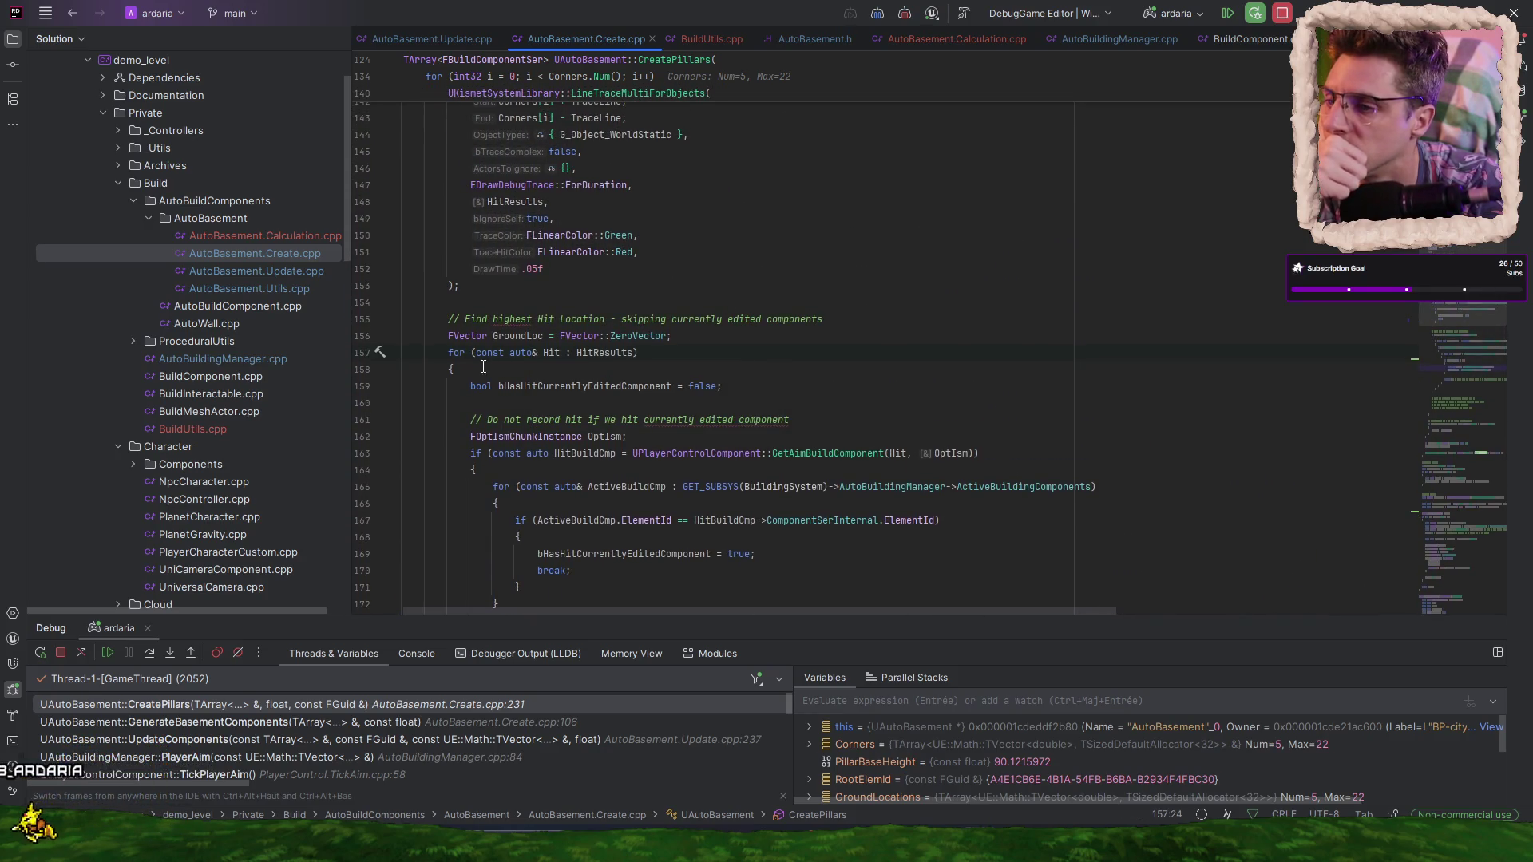
left_click(365, 353)
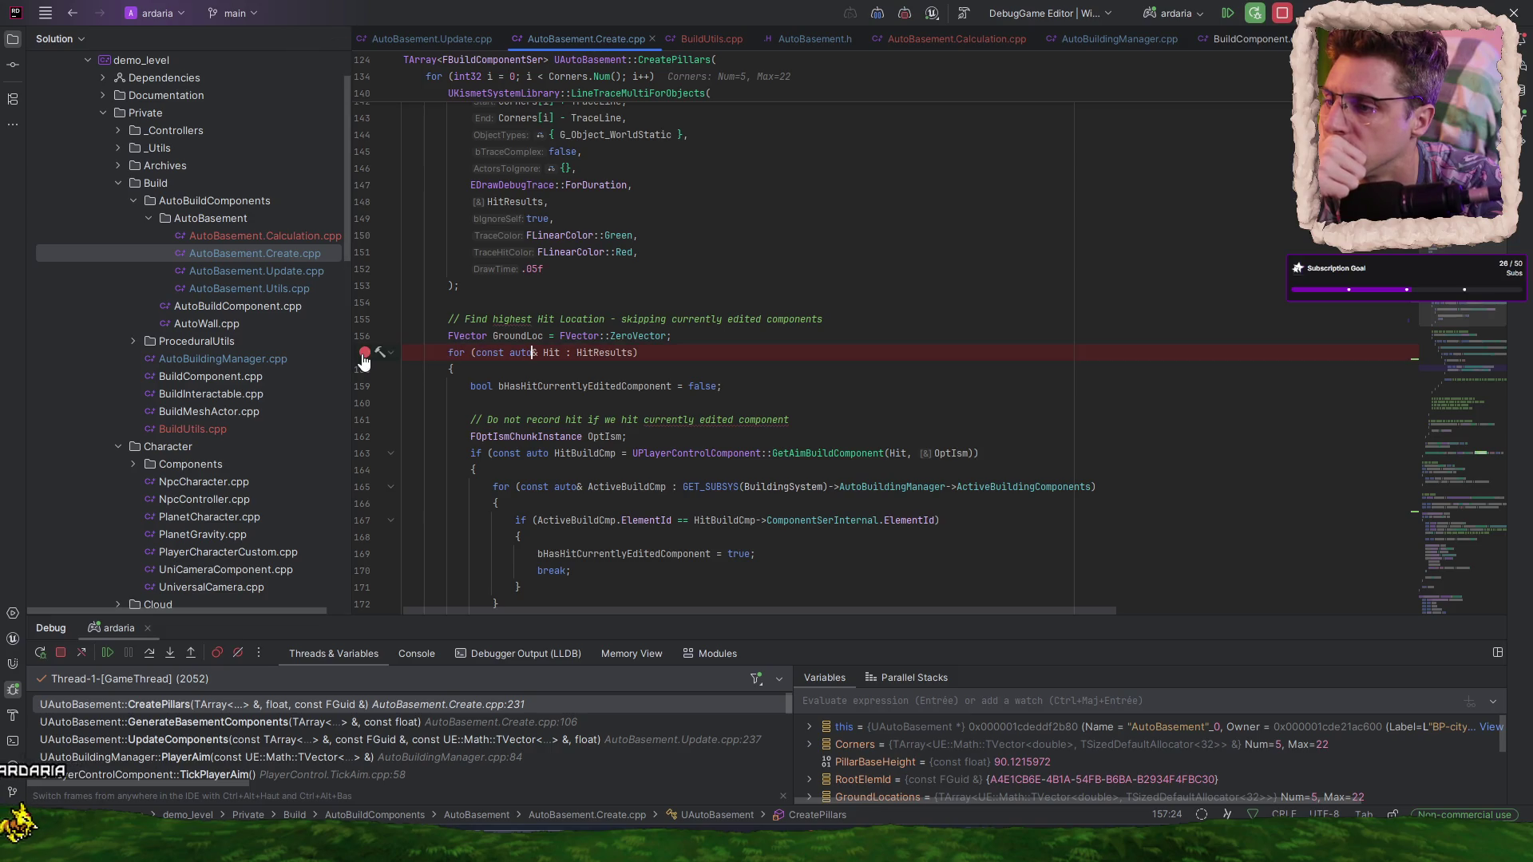
- Resume to line 157, inspect HitResults, and step through the hit loop body
left_click(107, 653)
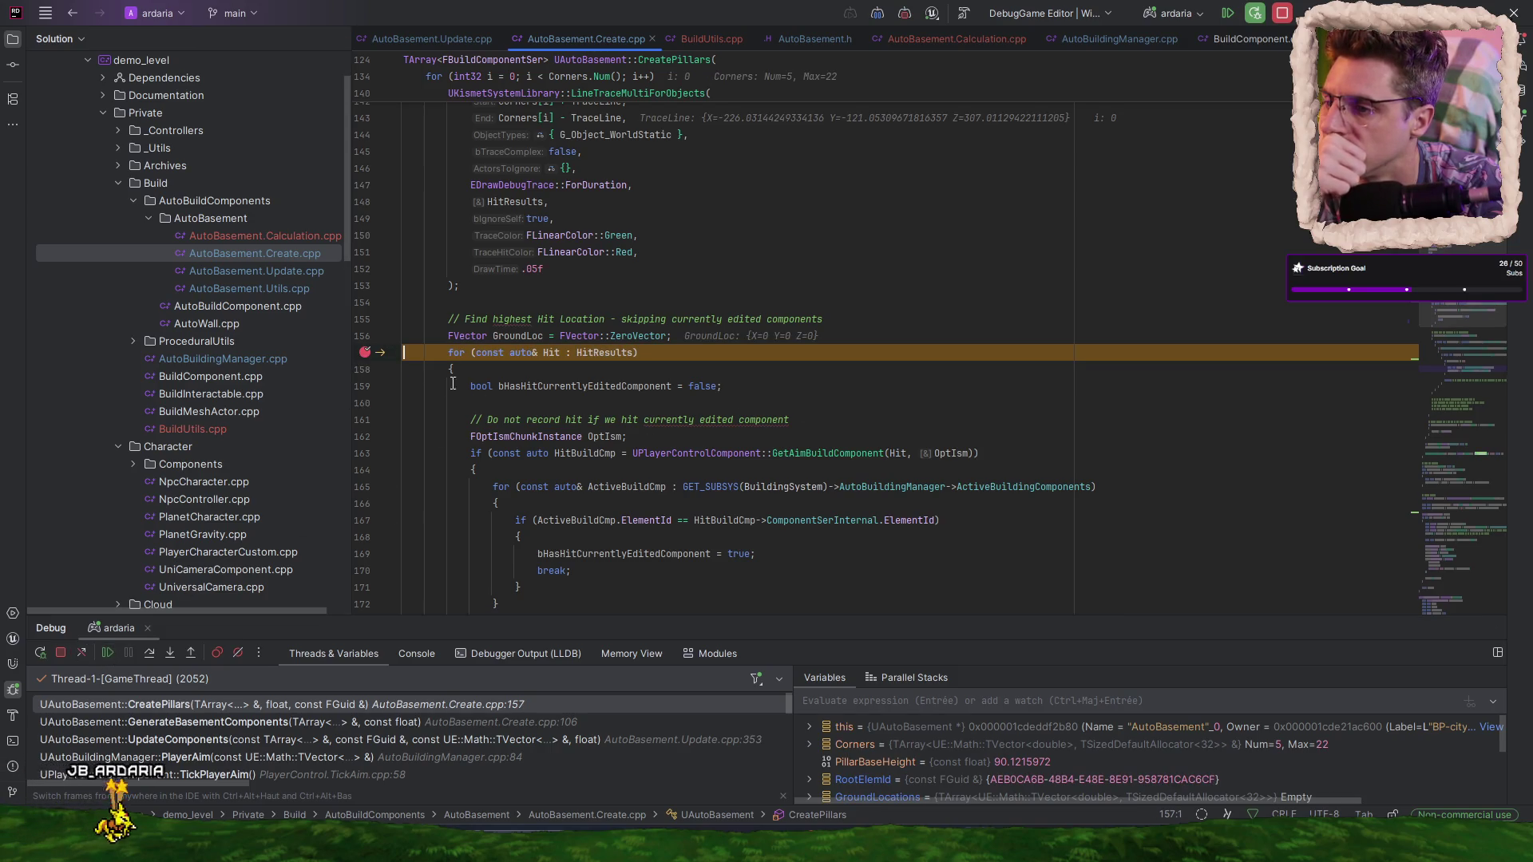
double_click(607, 352)
scroll(404, 371, "down", 2)
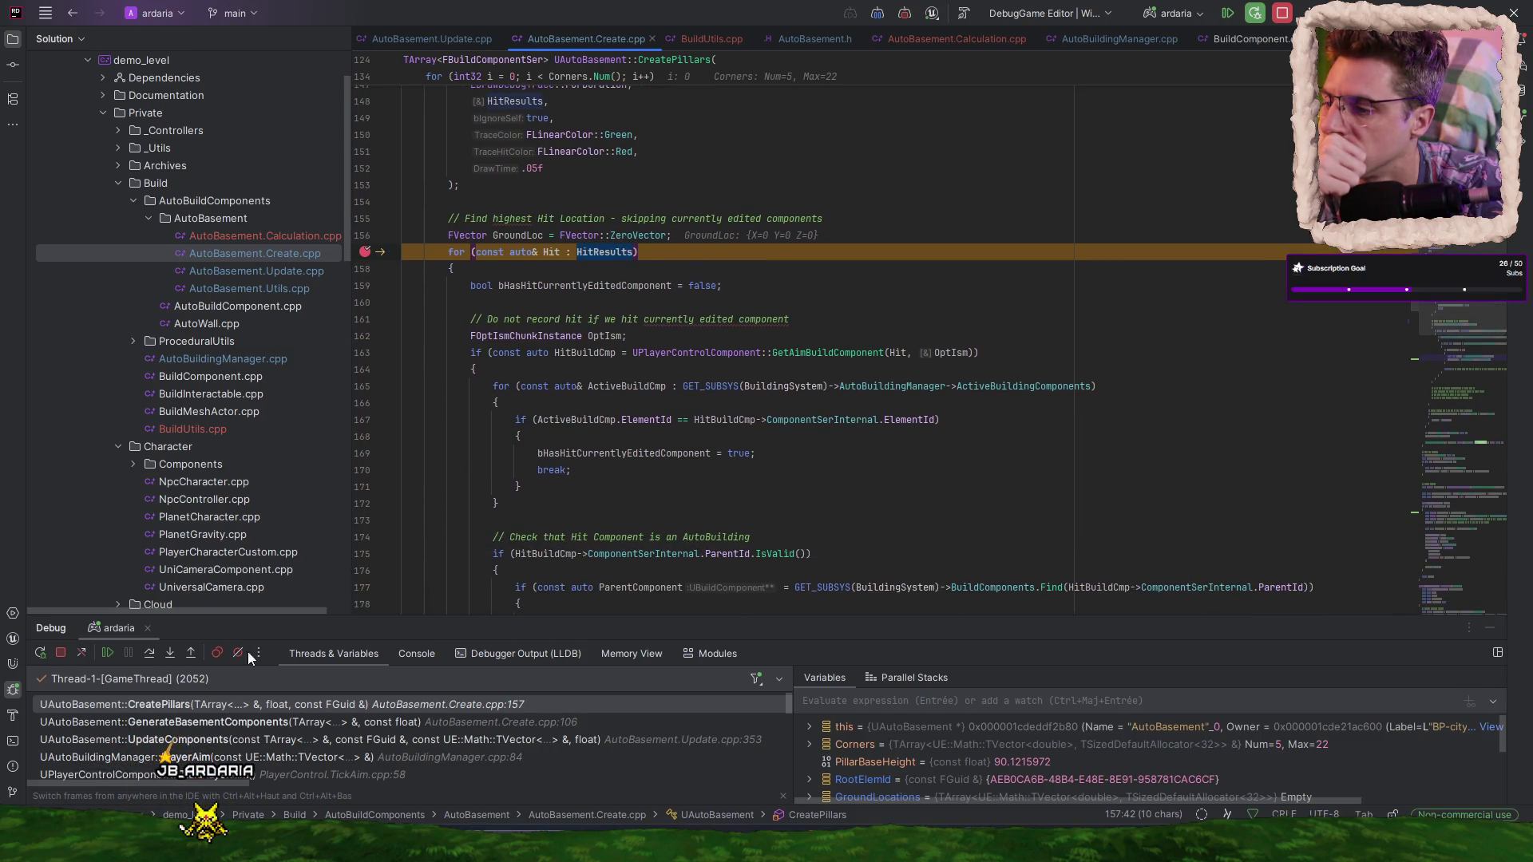
left_click(156, 653)
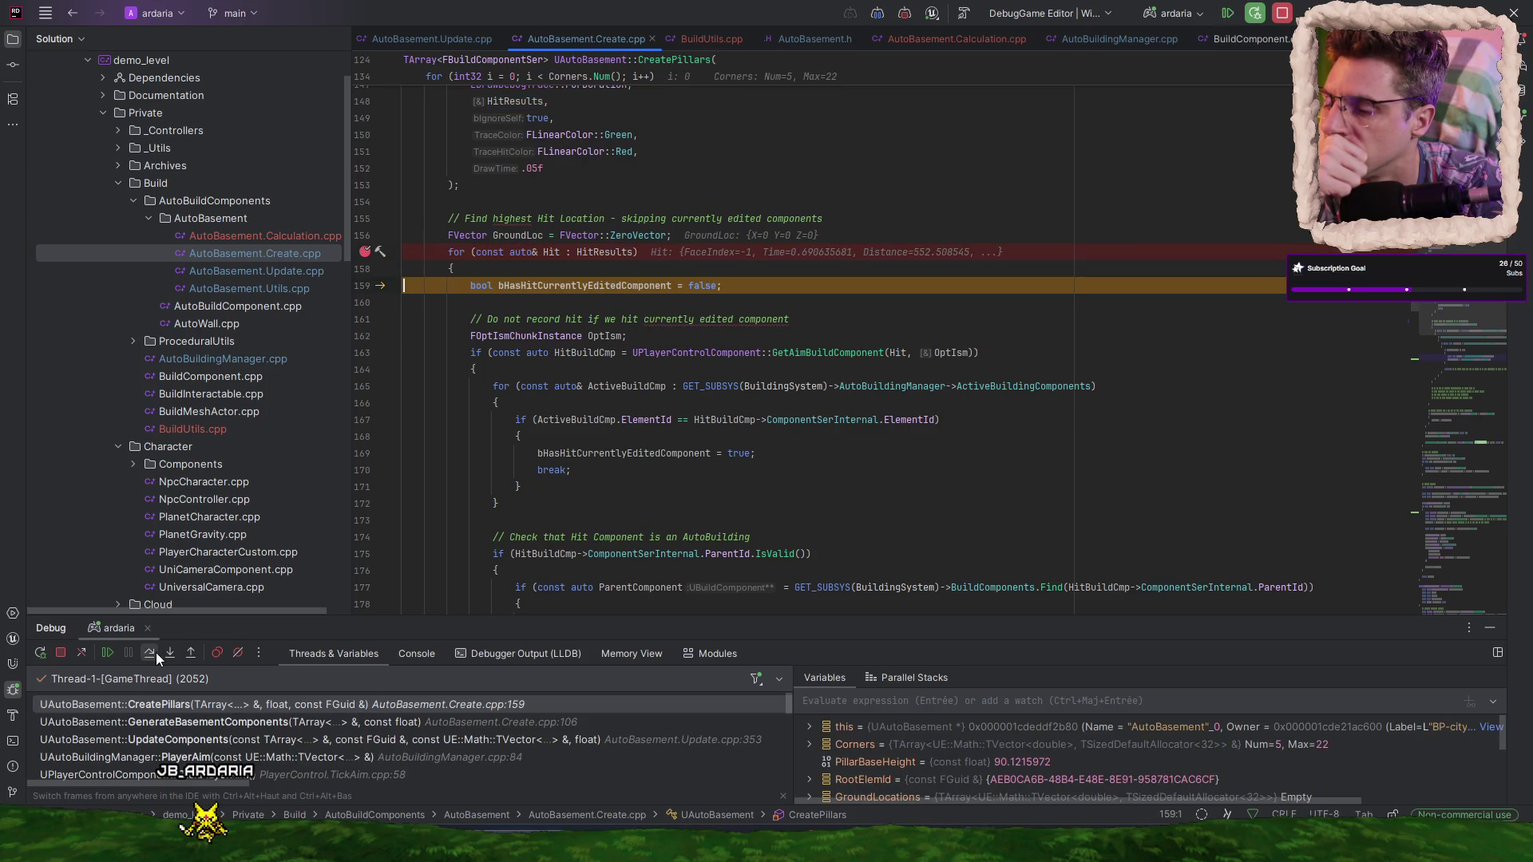
left_click(156, 654)
left_click(156, 653)
left_click(155, 653)
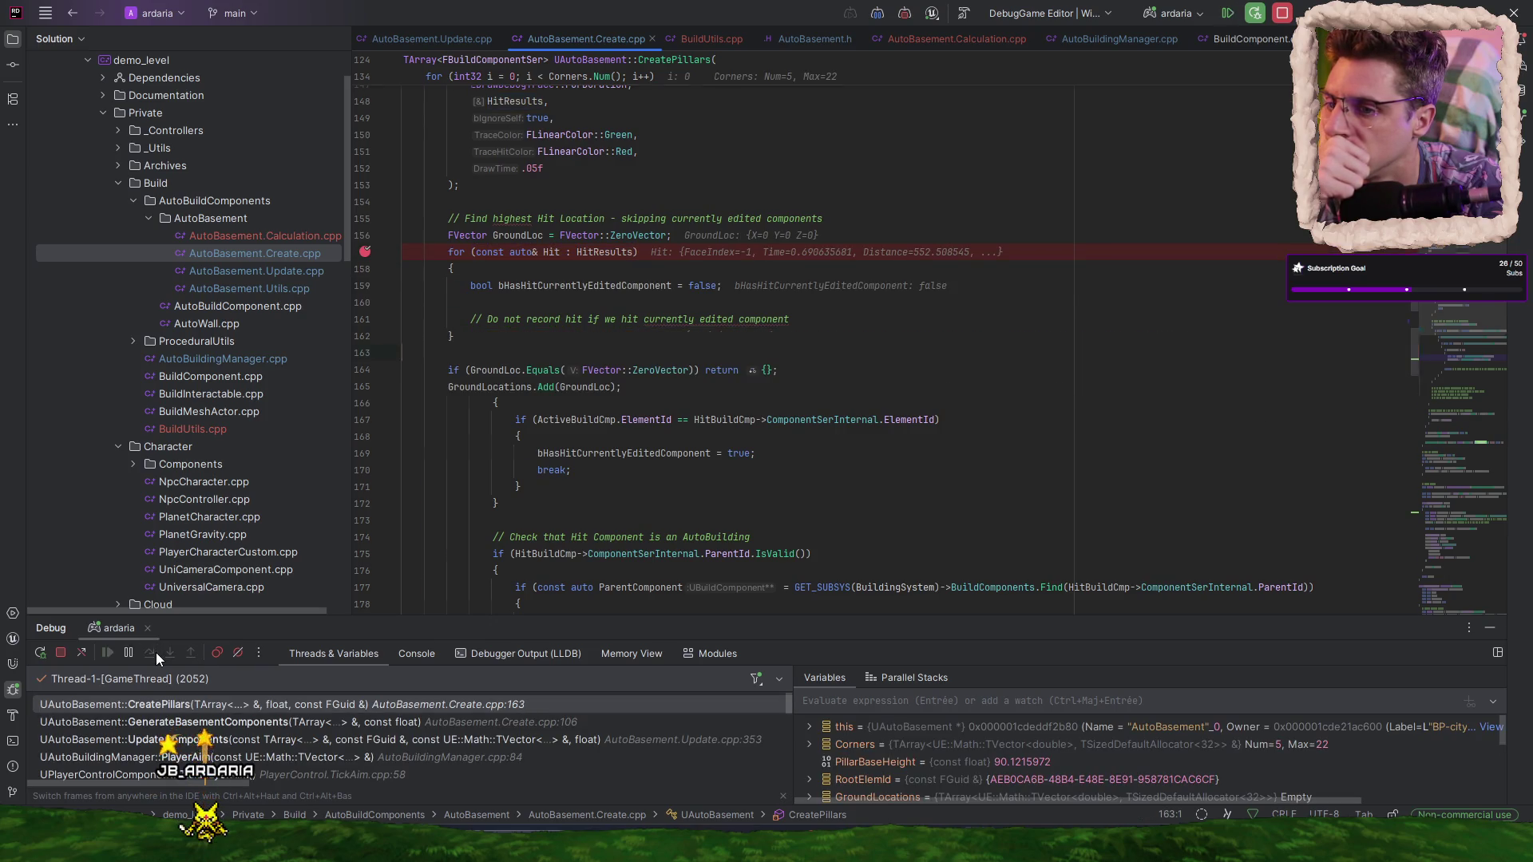
left_click(155, 653)
- Remove the line 157 breakpoint, resume to line 165, and expand HitResults to view both hit entries
scroll(636, 386, "up", 2)
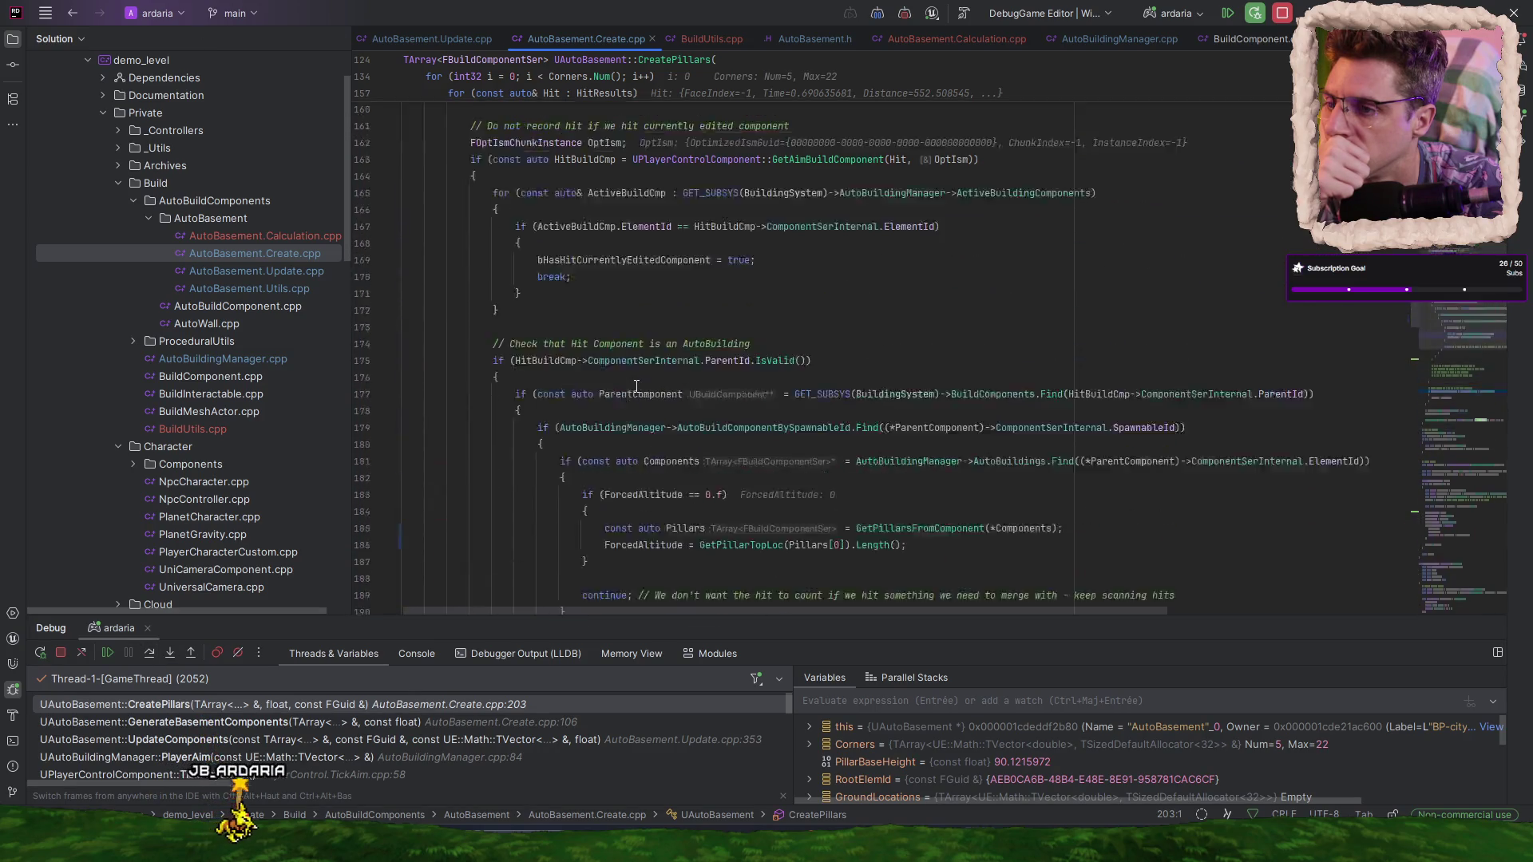
scroll(636, 387, "up", 3)
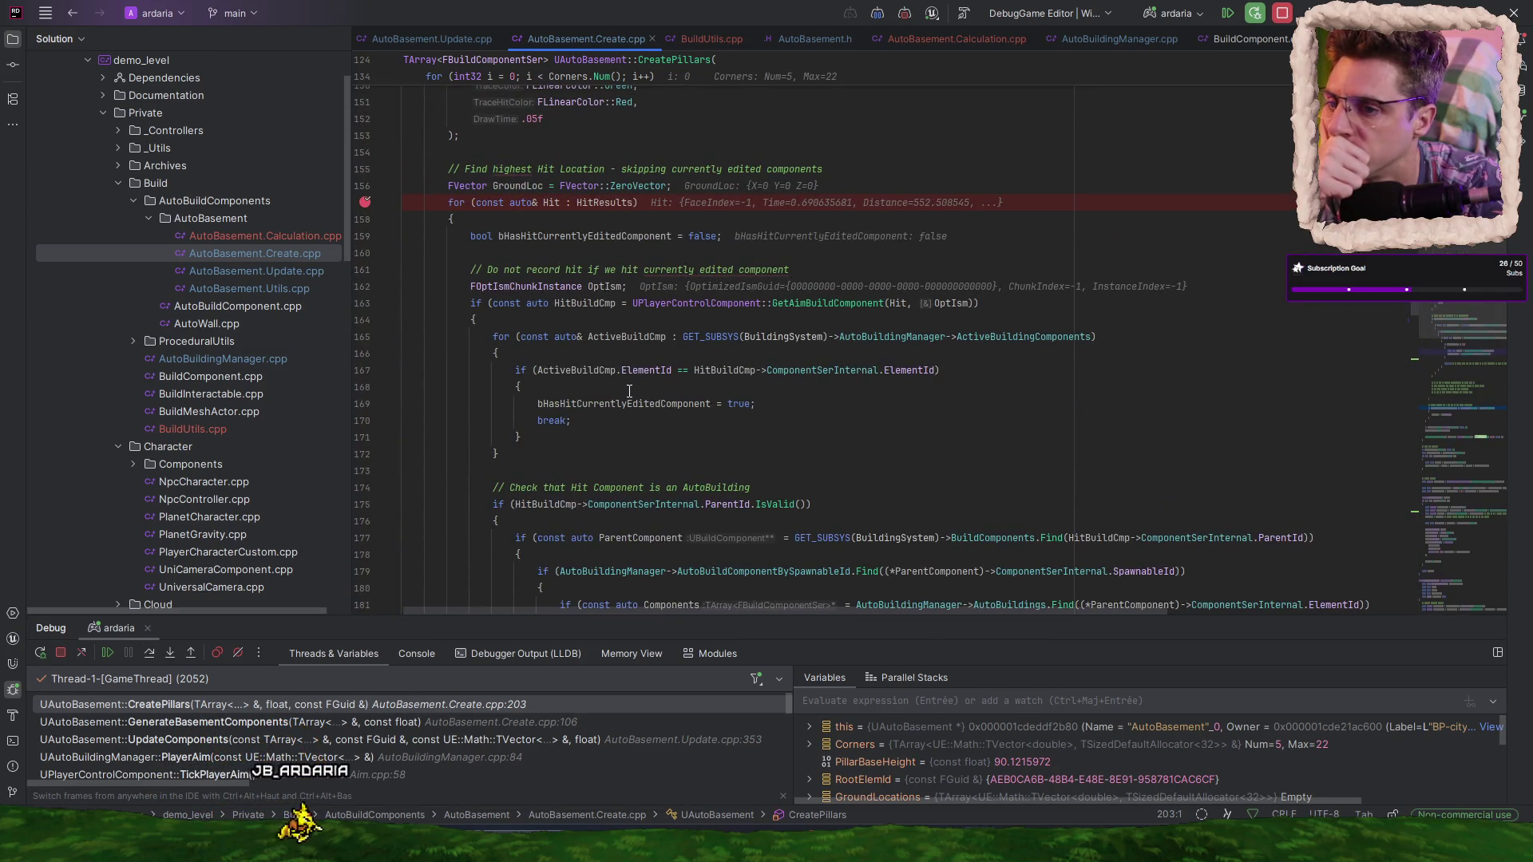
mouse_move(831, 303)
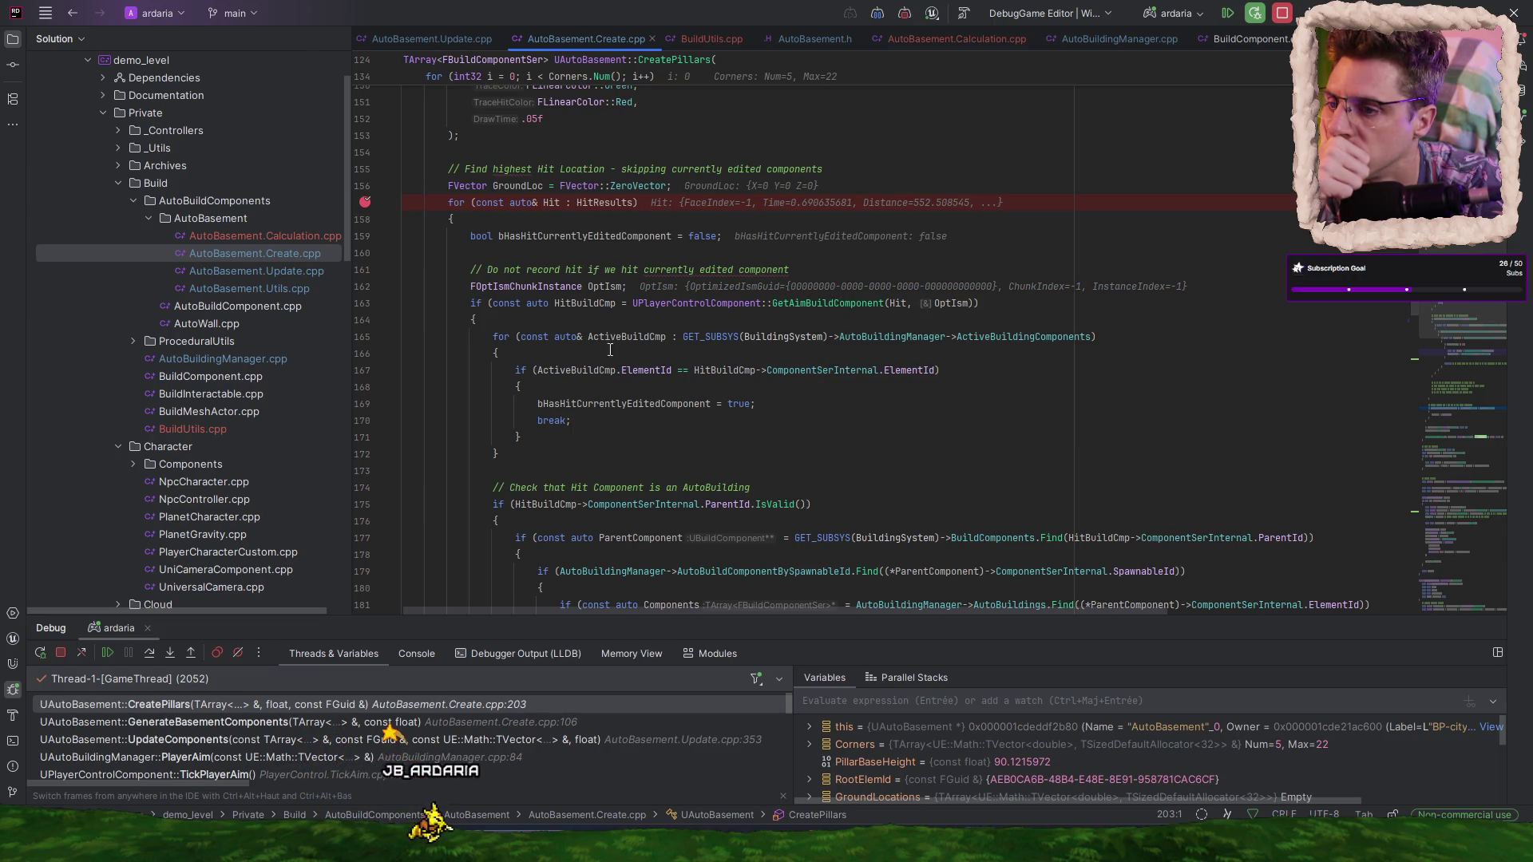
left_click(365, 202)
left_click(1228, 14)
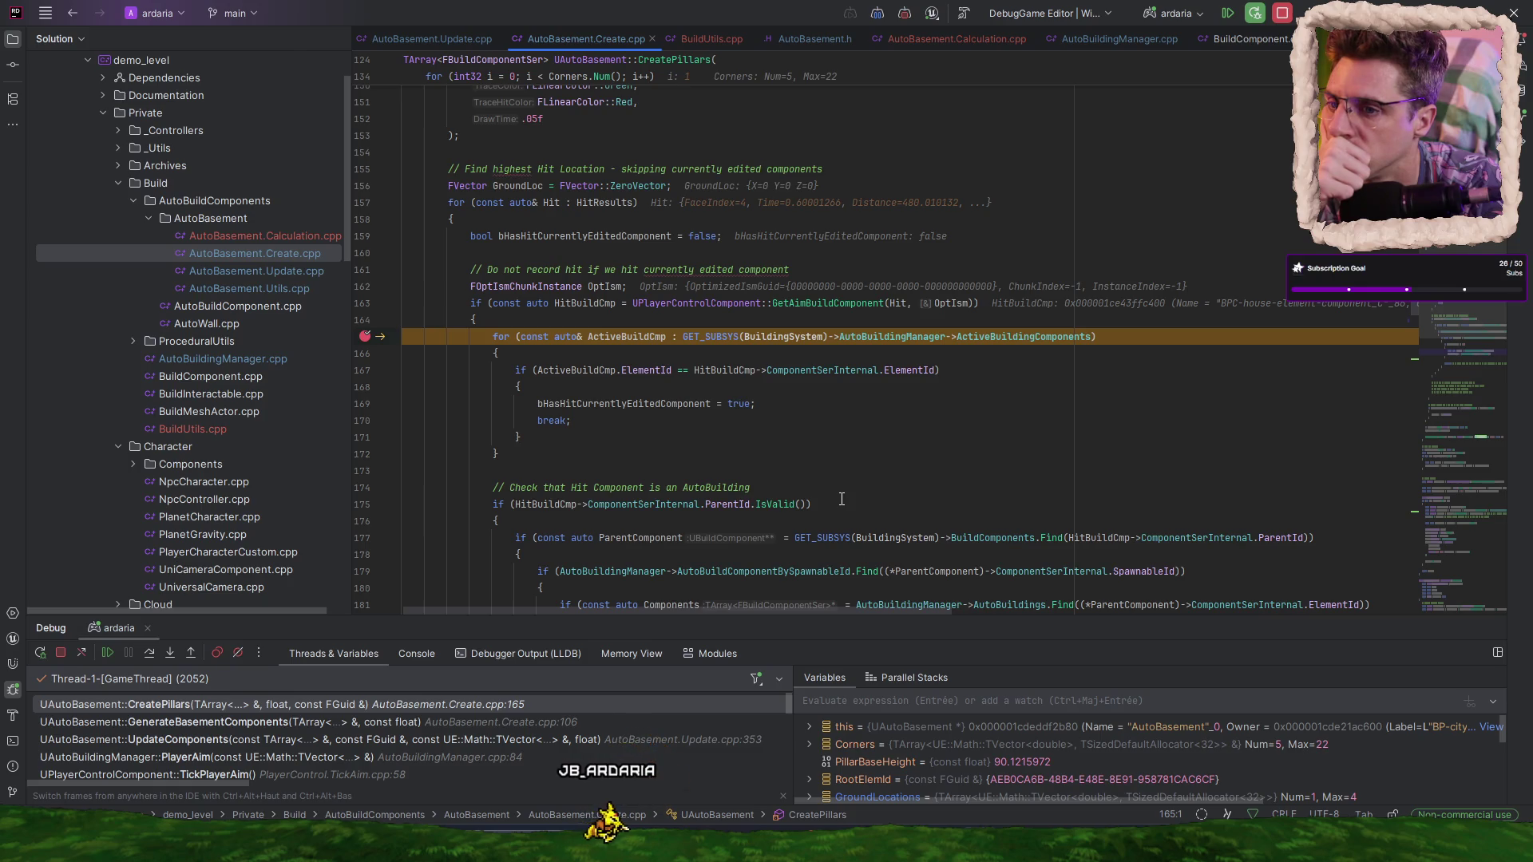
mouse_move(605, 203)
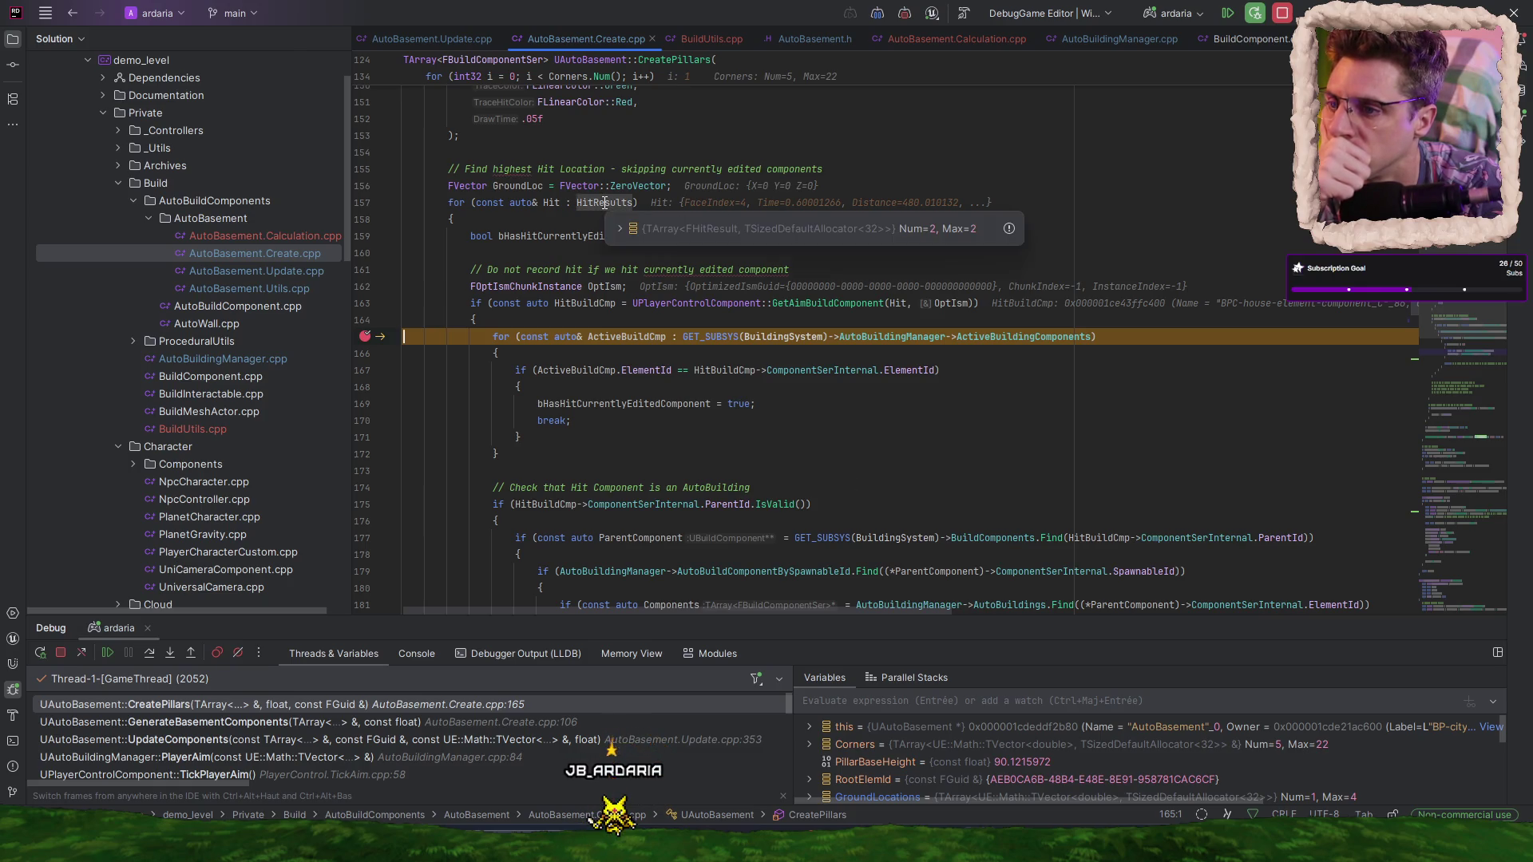
left_click(618, 228)
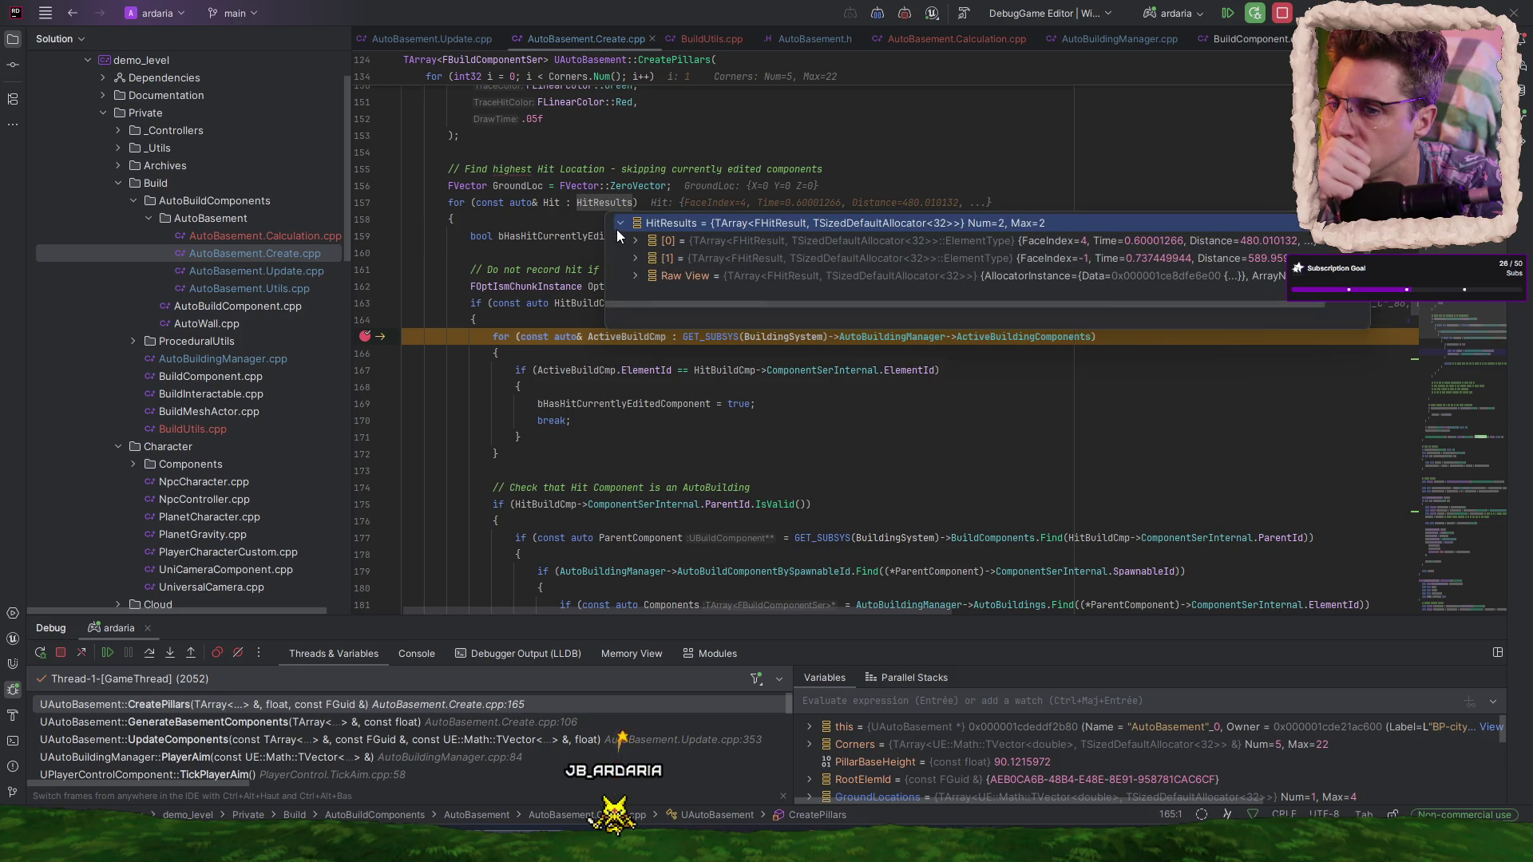
left_click(738, 448)
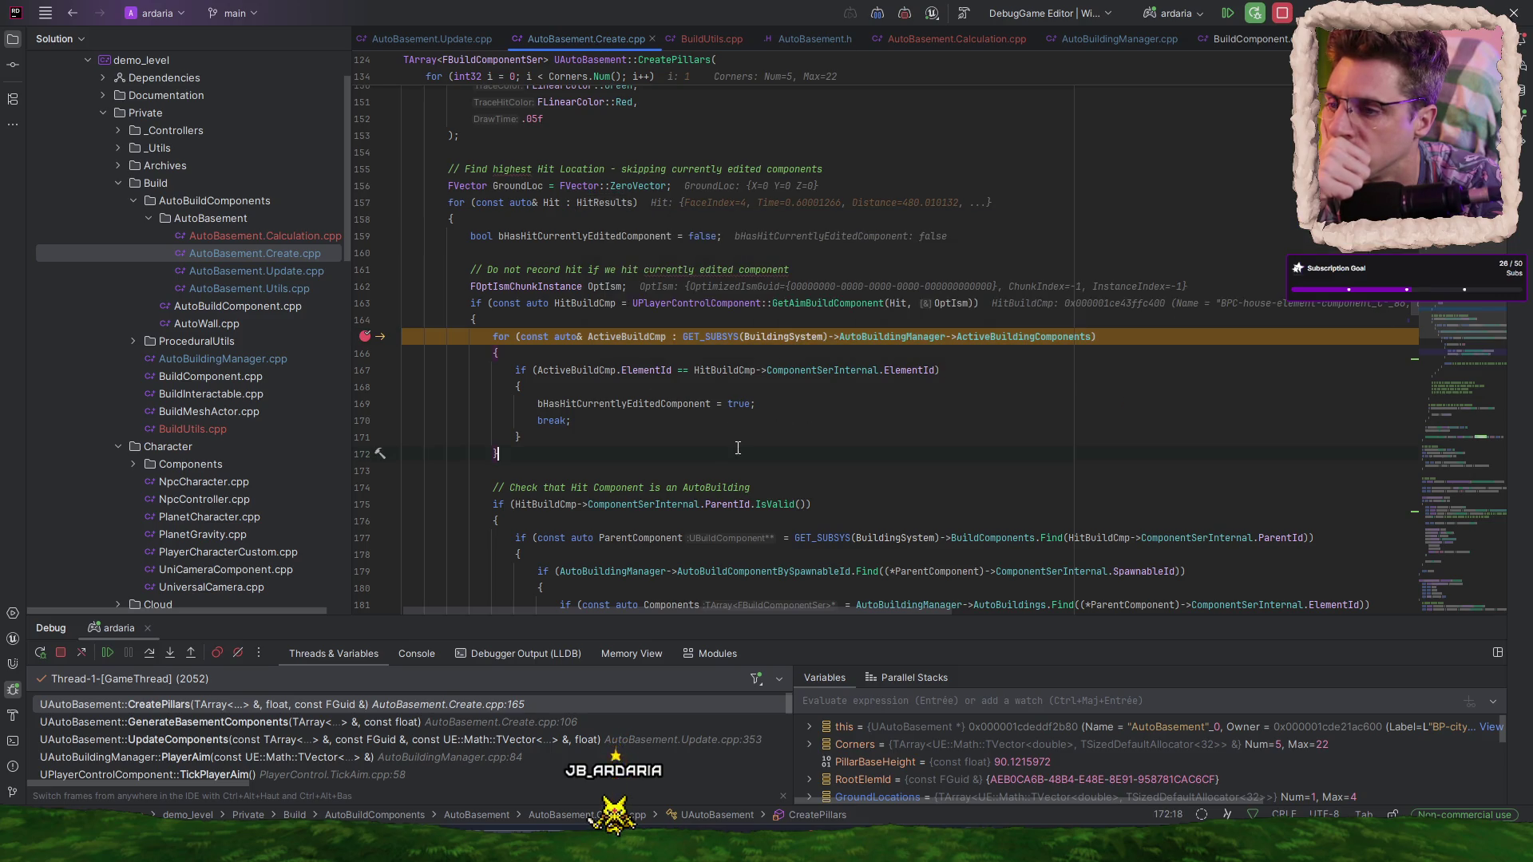
- Step to the ElementId comparison on line 167 and inspect the HitBuildCmp value
left_click(150, 655)
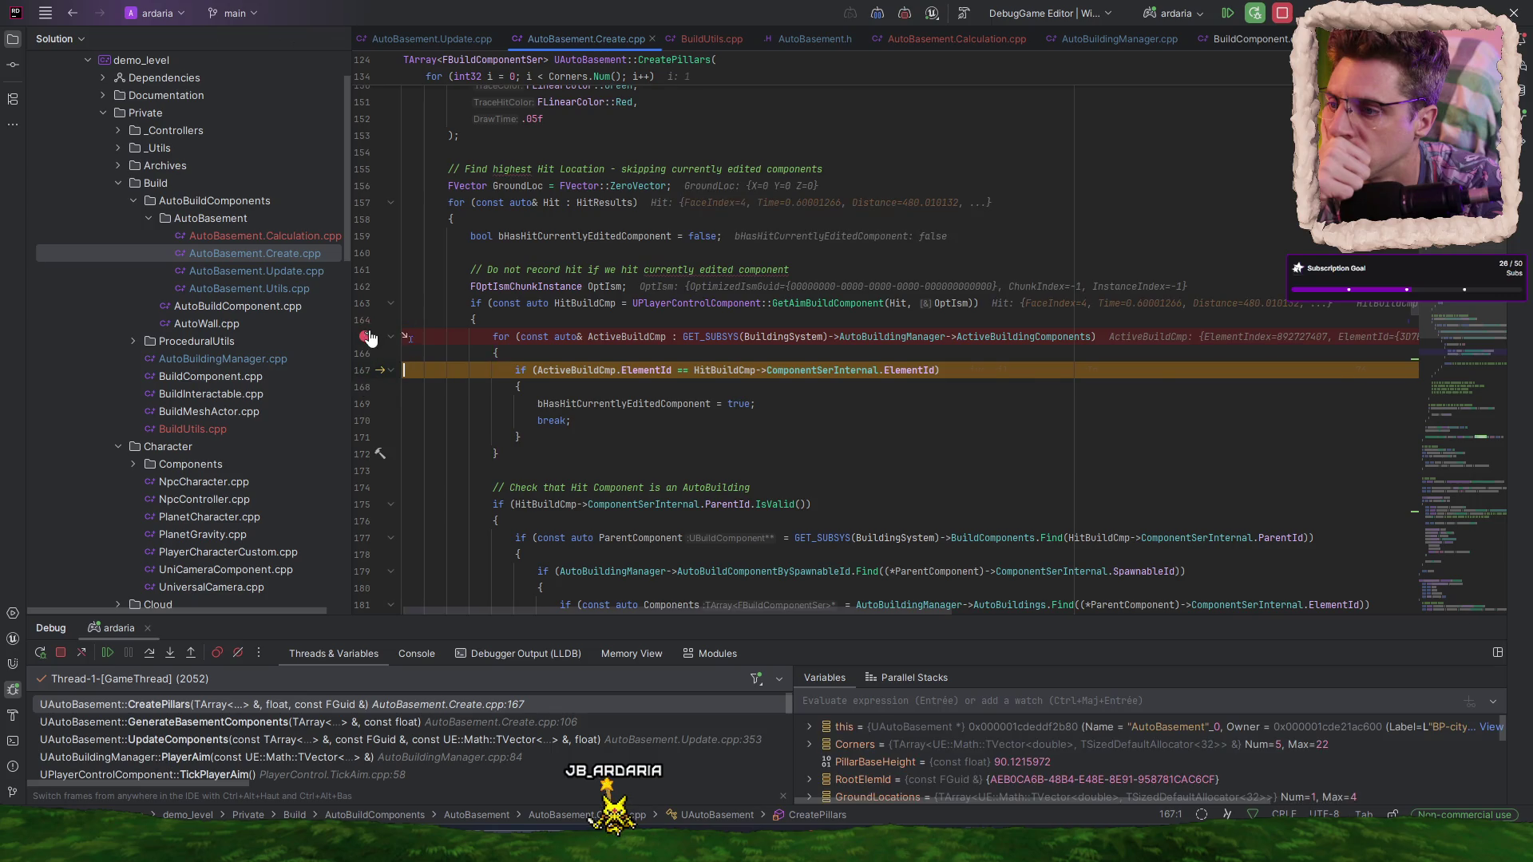
scroll(837, 509, "down", 1)
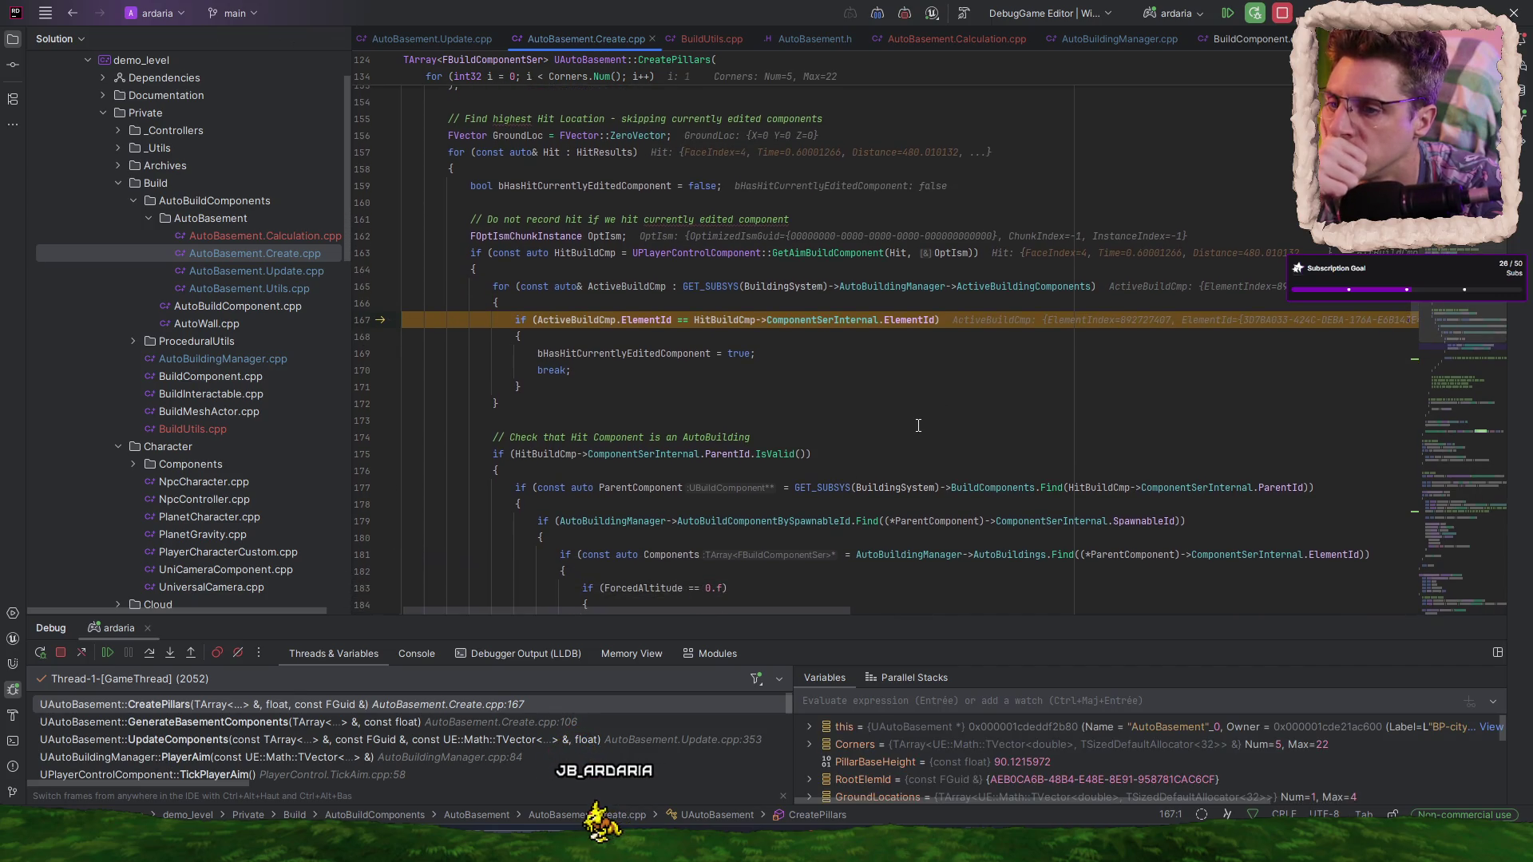
mouse_move(586, 326)
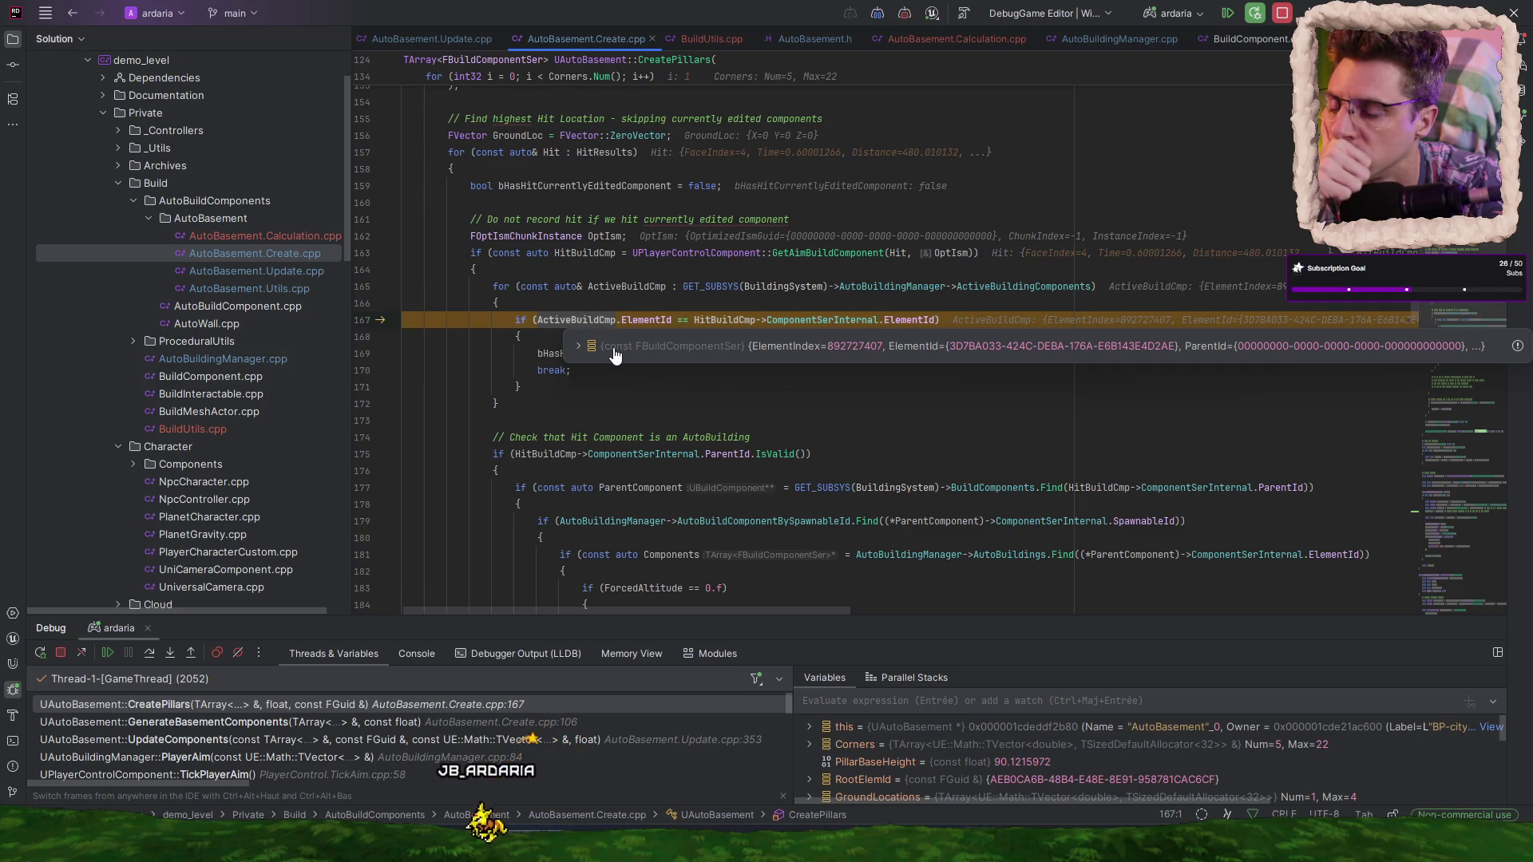
mouse_move(711, 317)
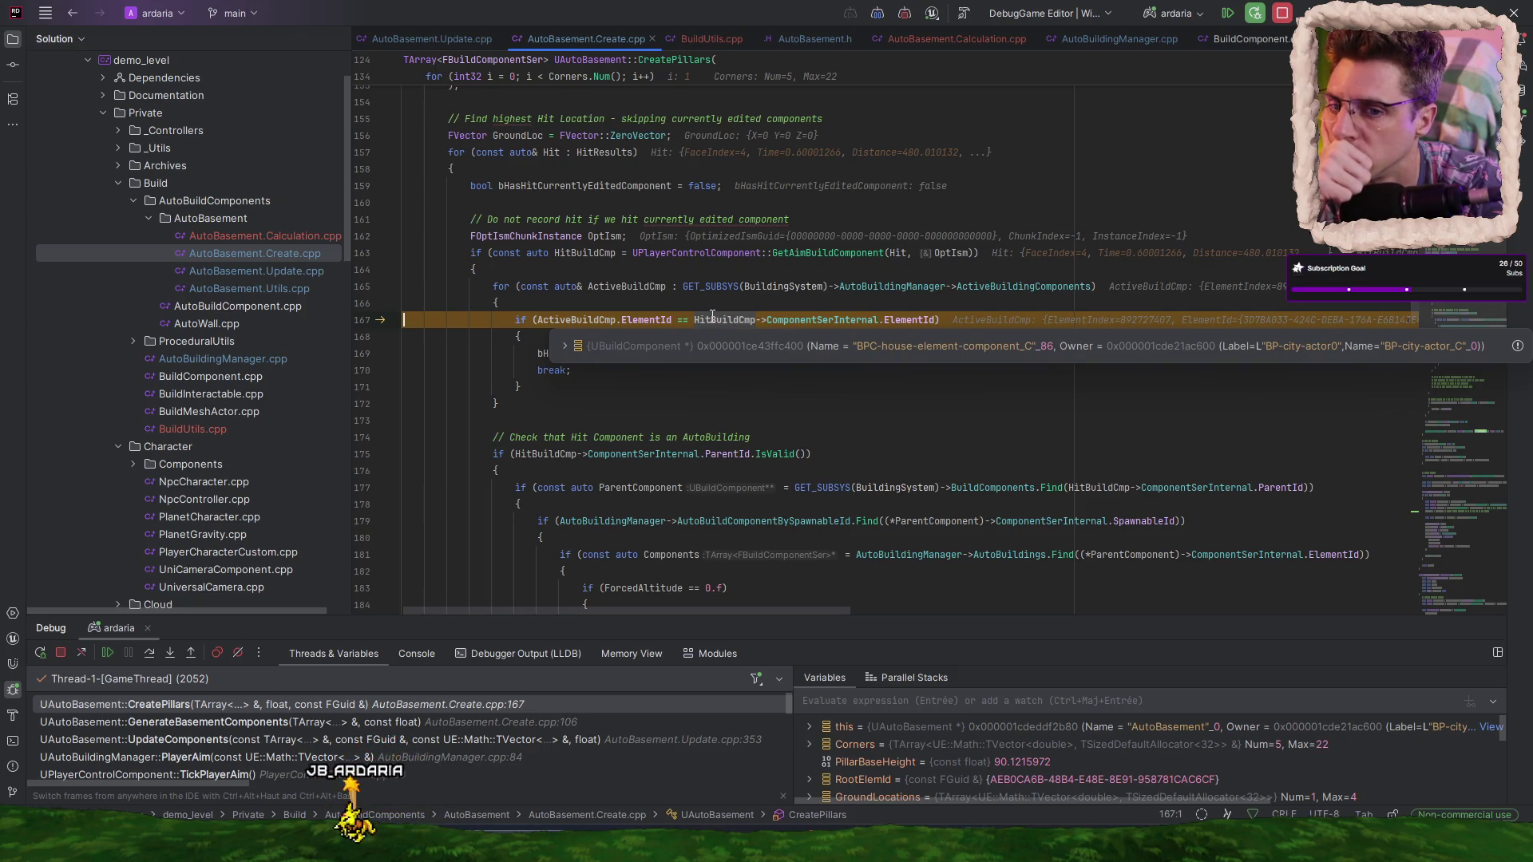
left_click(545, 427)
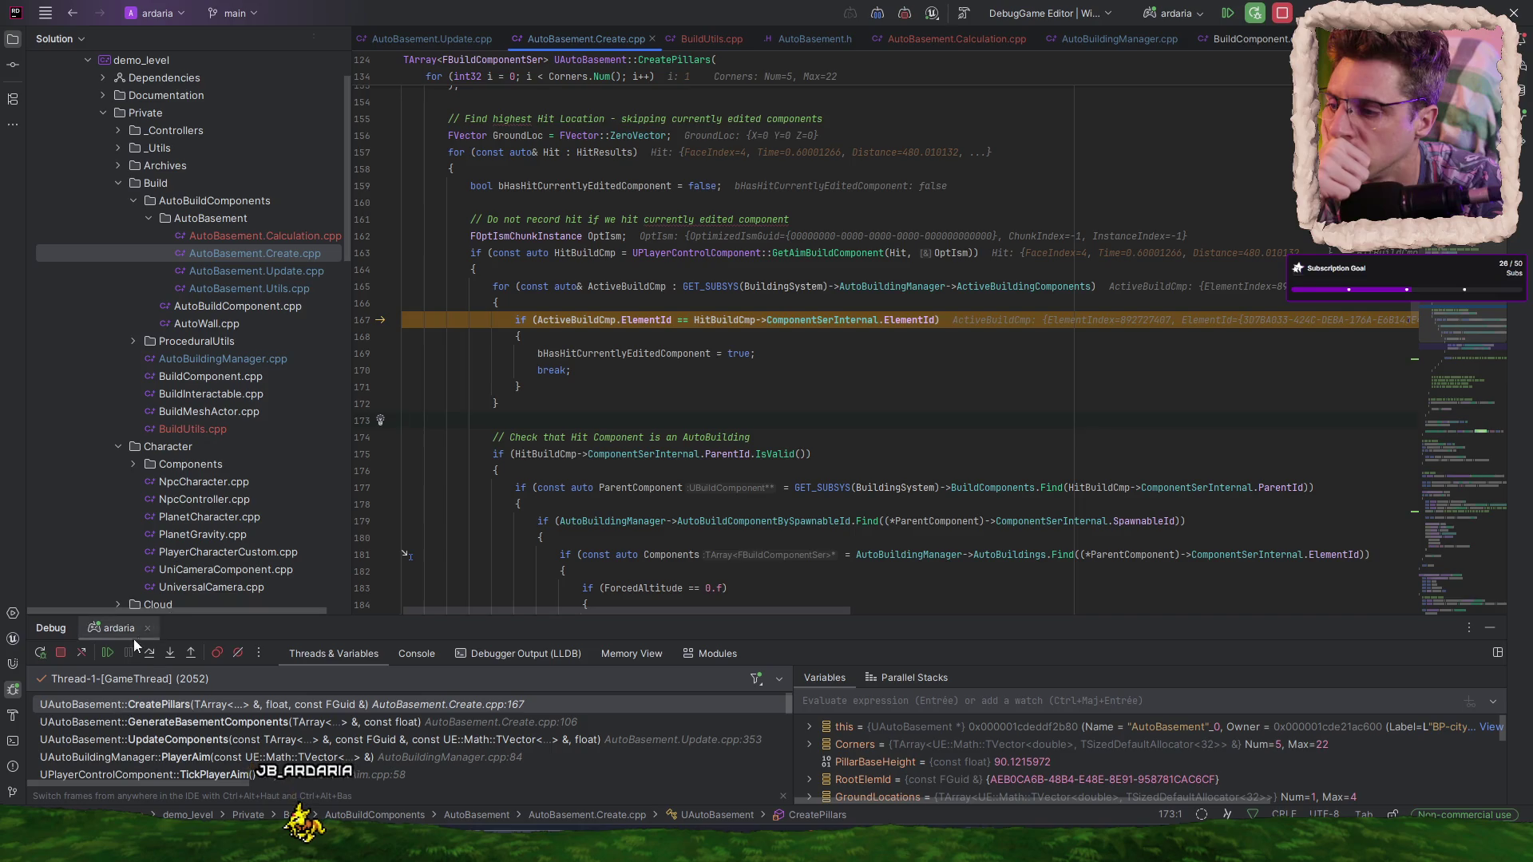
- Step past the comparison to line 172 and through the active build components loop
left_click(149, 655)
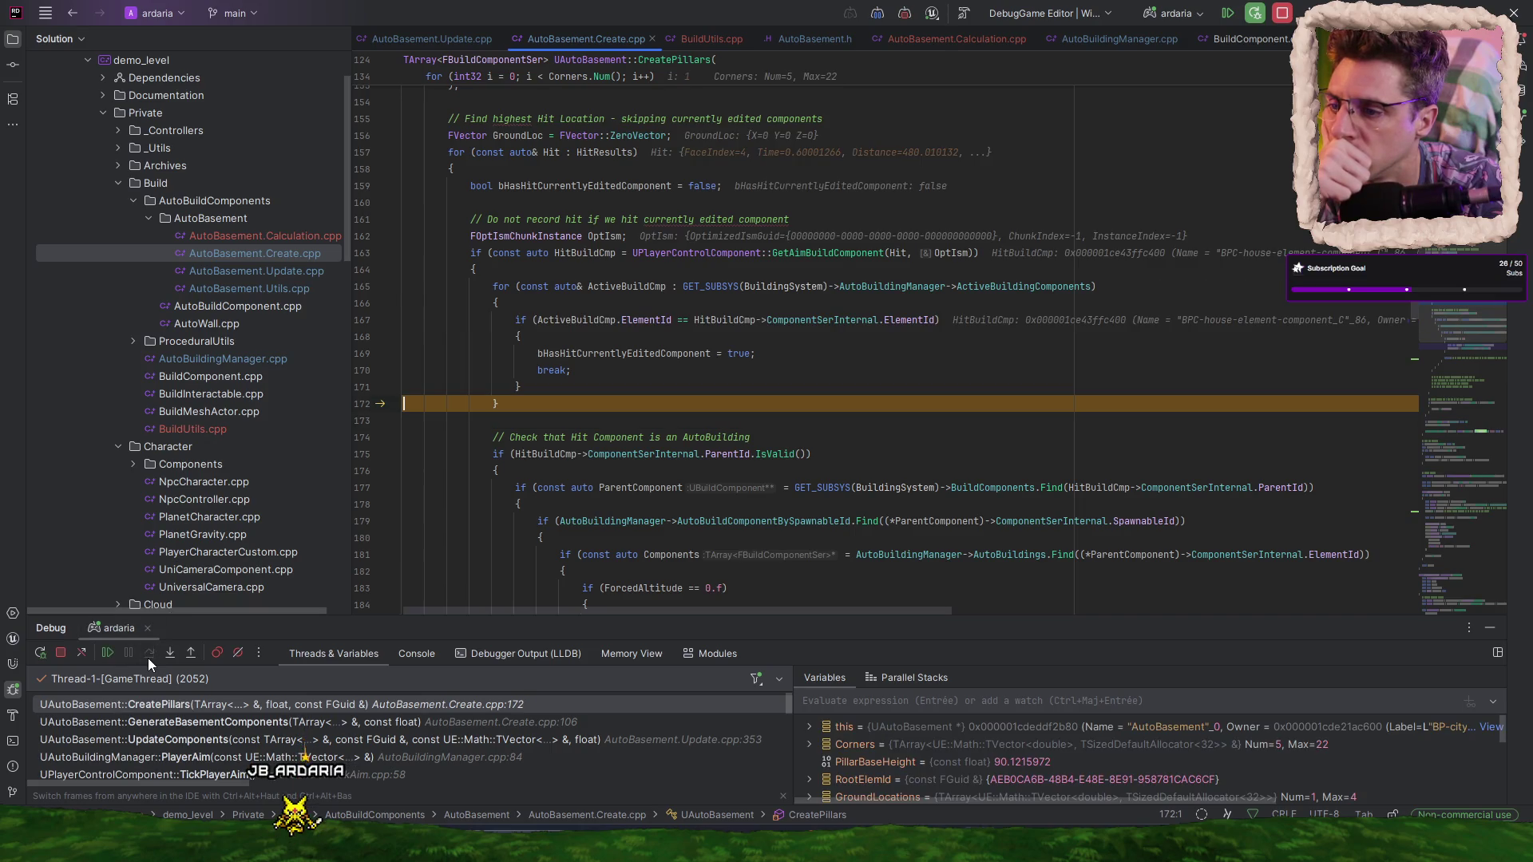
left_click(148, 654)
left_click(149, 654)
left_click(149, 654)
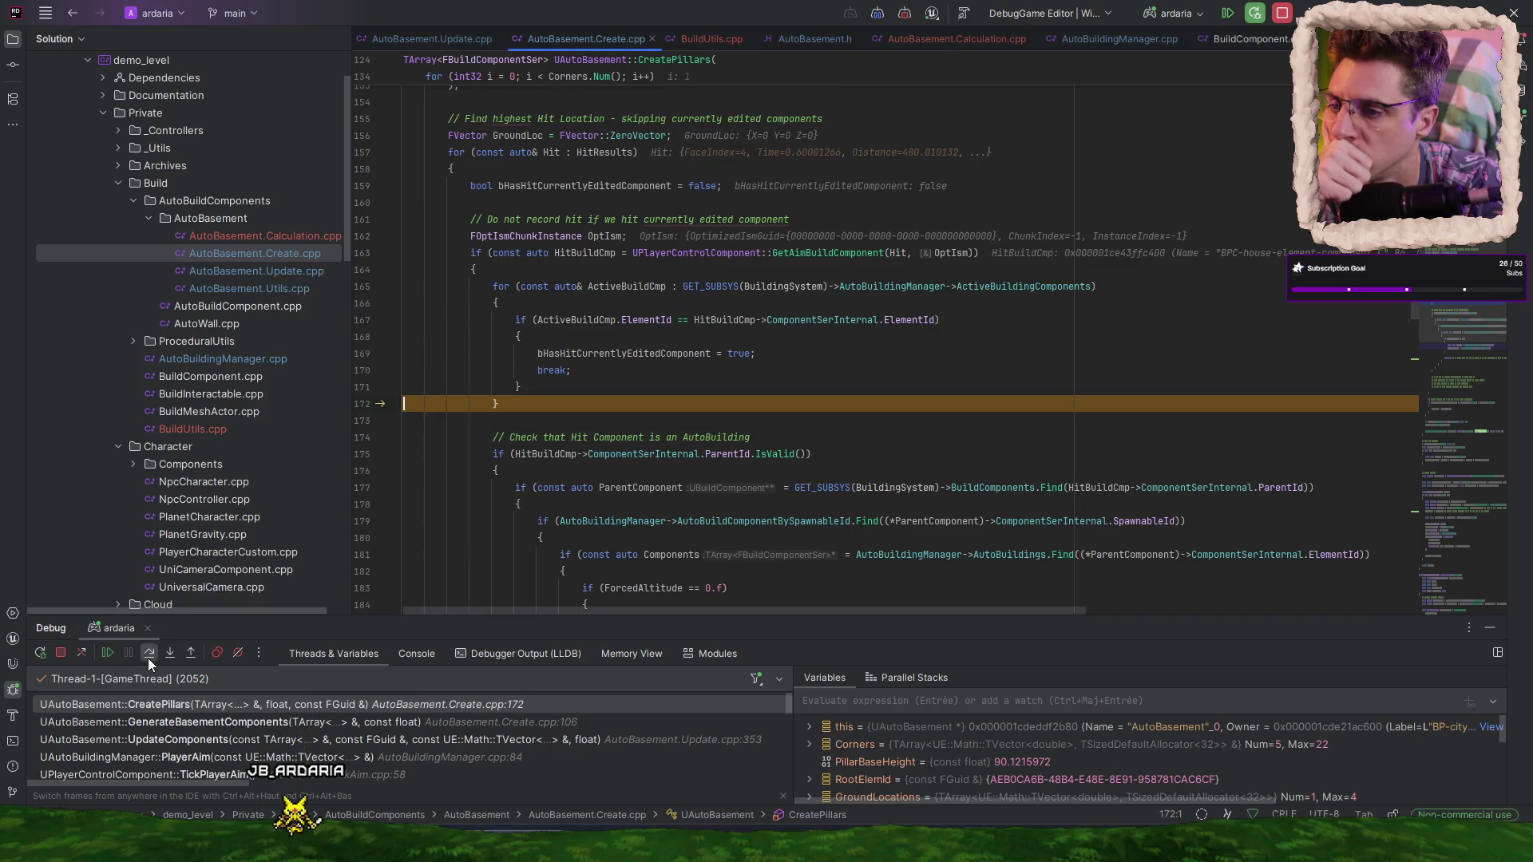
left_click(148, 655)
left_click(148, 654)
left_click(149, 655)
left_click(149, 654)
left_click(148, 654)
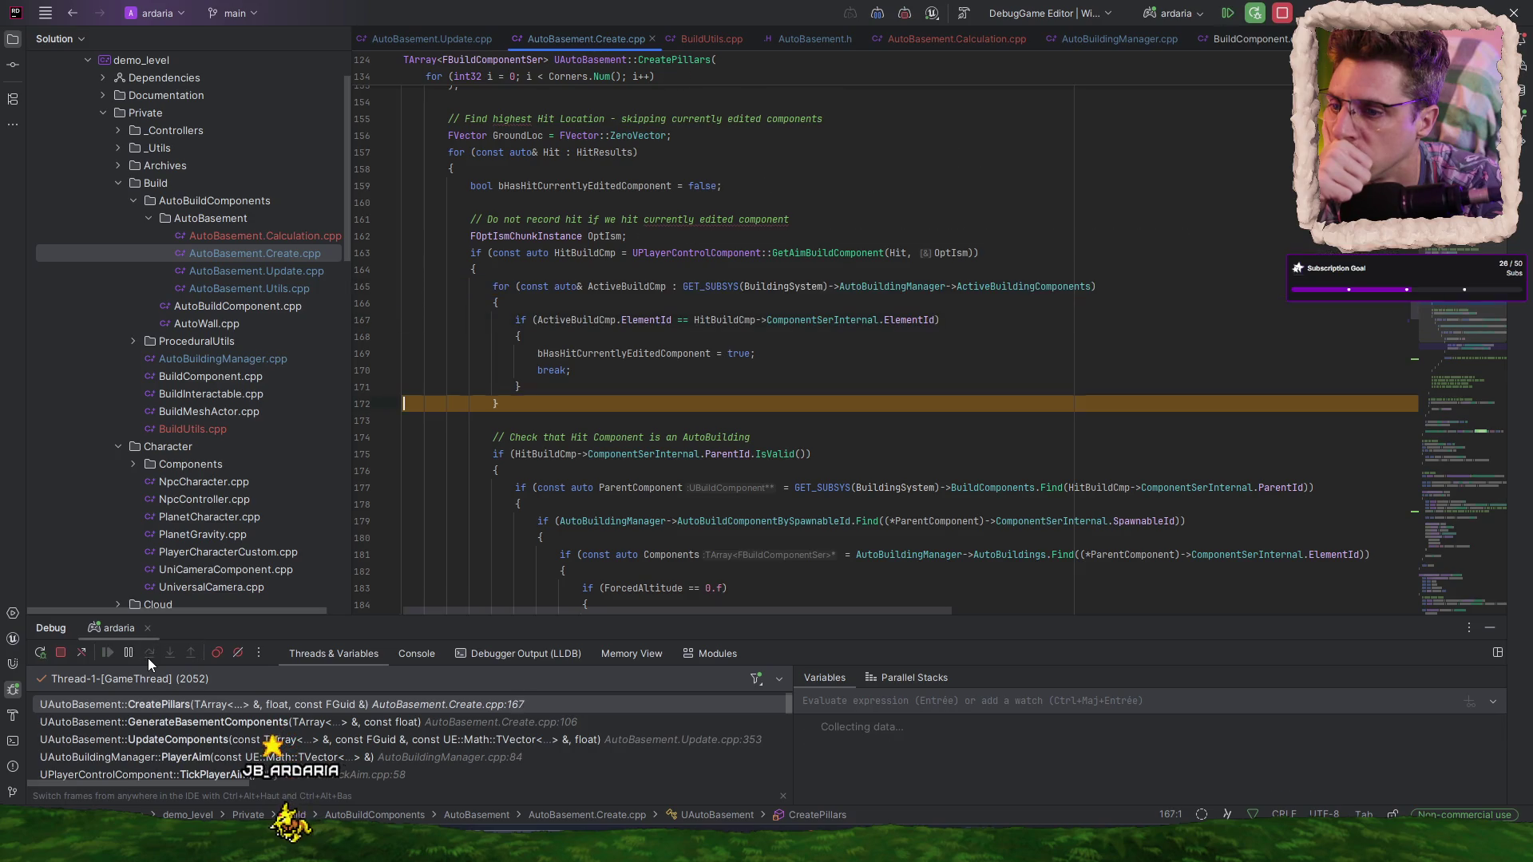
left_click(149, 654)
left_click(148, 654)
left_click(148, 655)
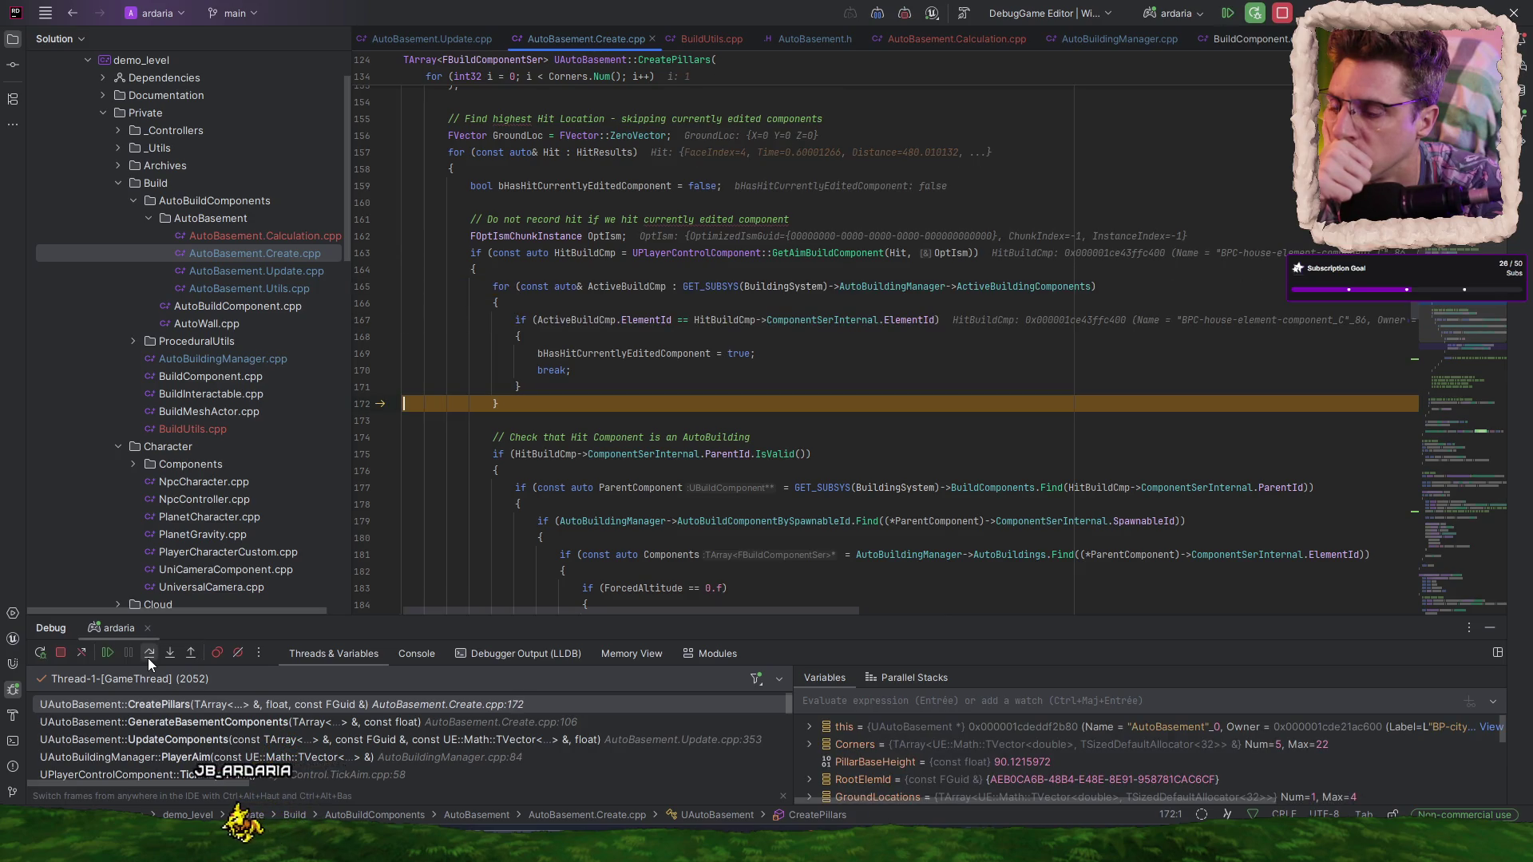
left_click(148, 655)
left_click(148, 655)
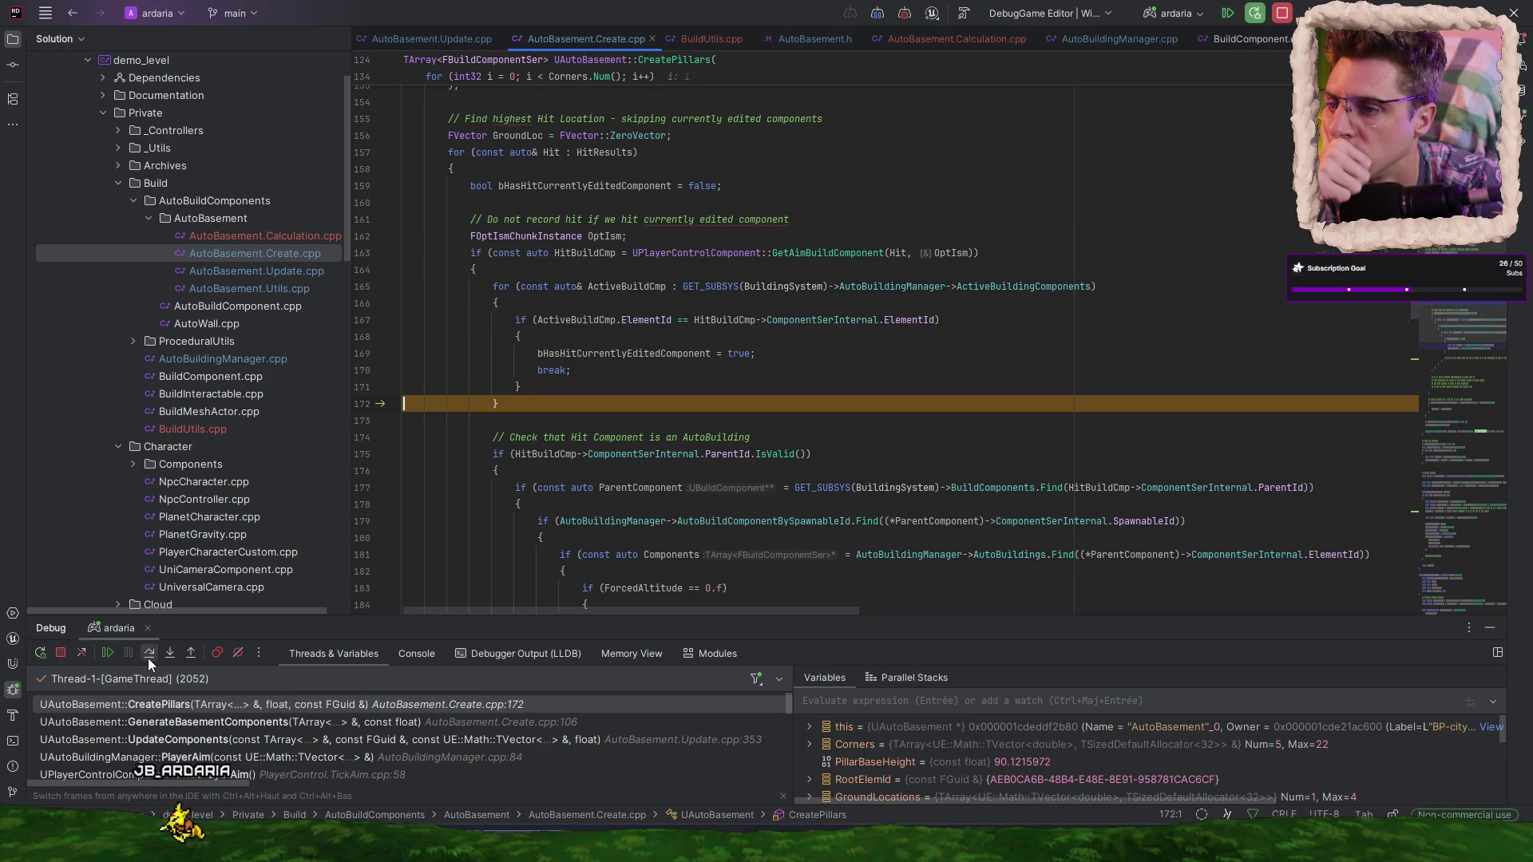
left_click(149, 657)
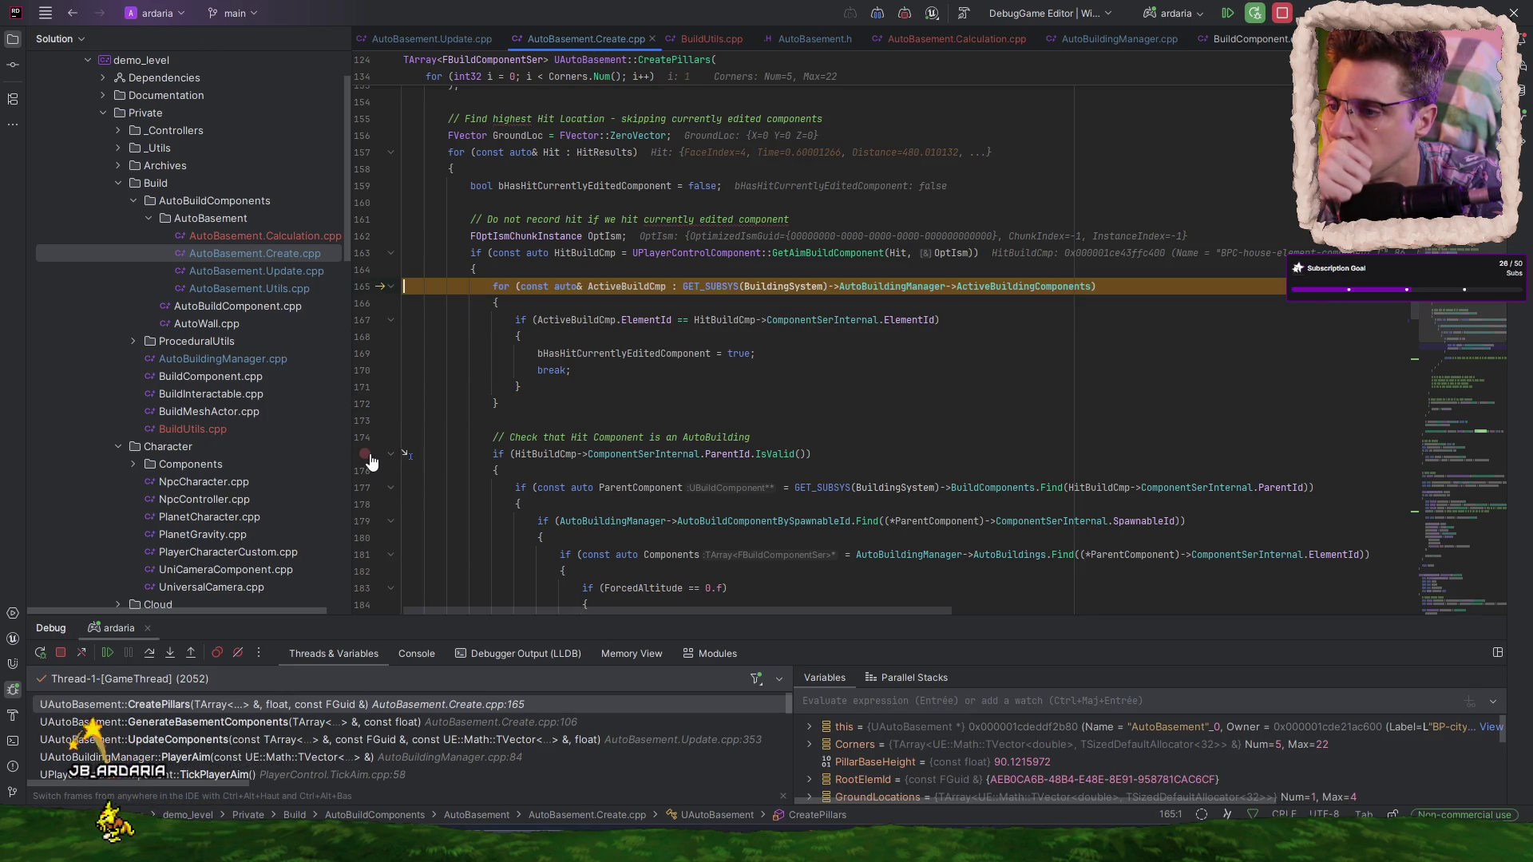
- Run to a temporary breakpoint on line 175, remove it, and step through the ParentId check
left_click(364, 453)
left_click(113, 655)
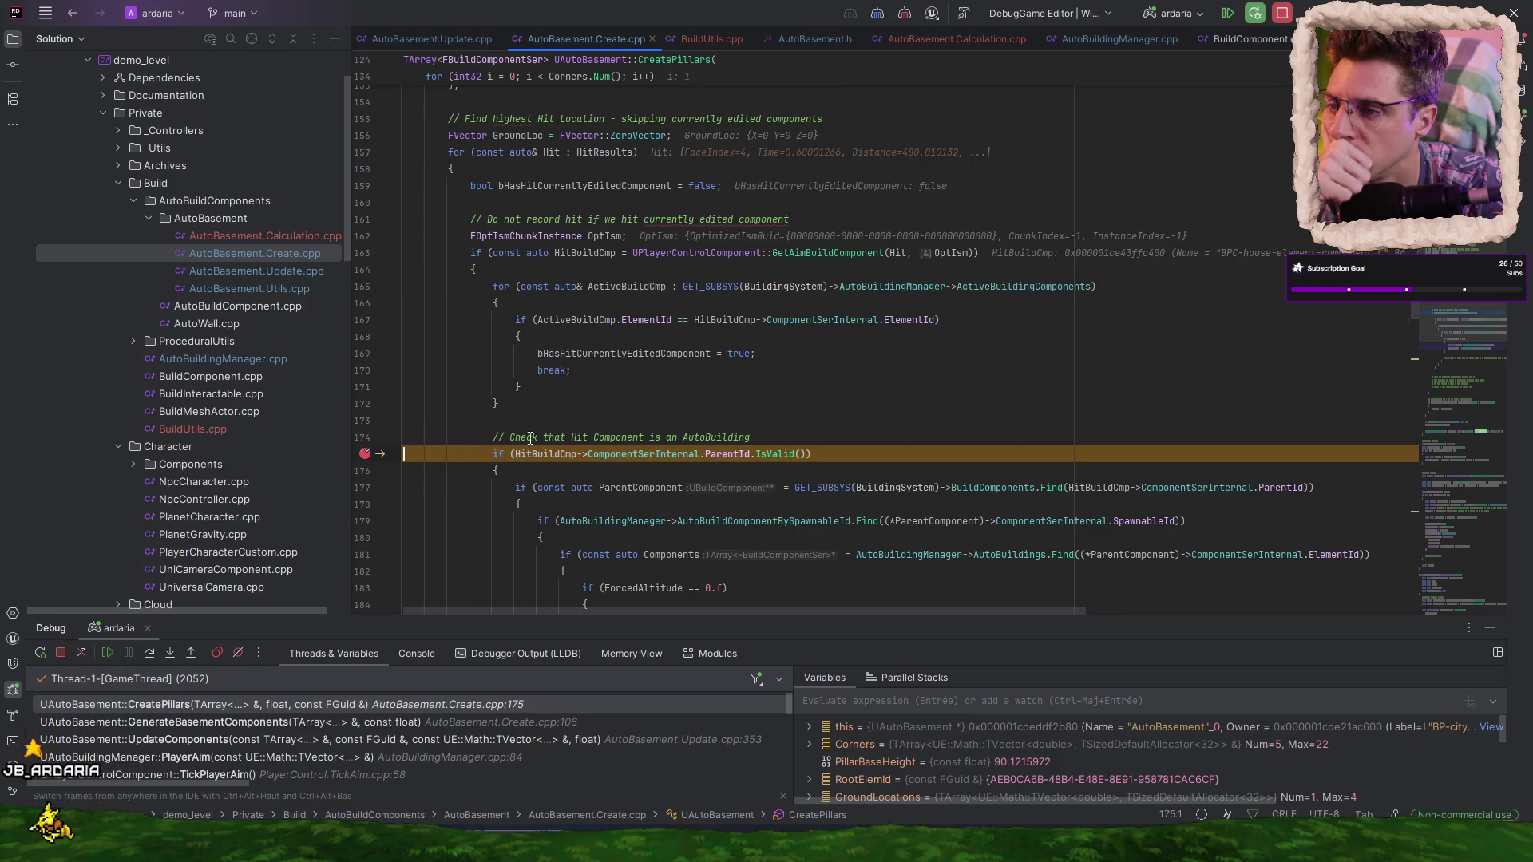
left_click(364, 253)
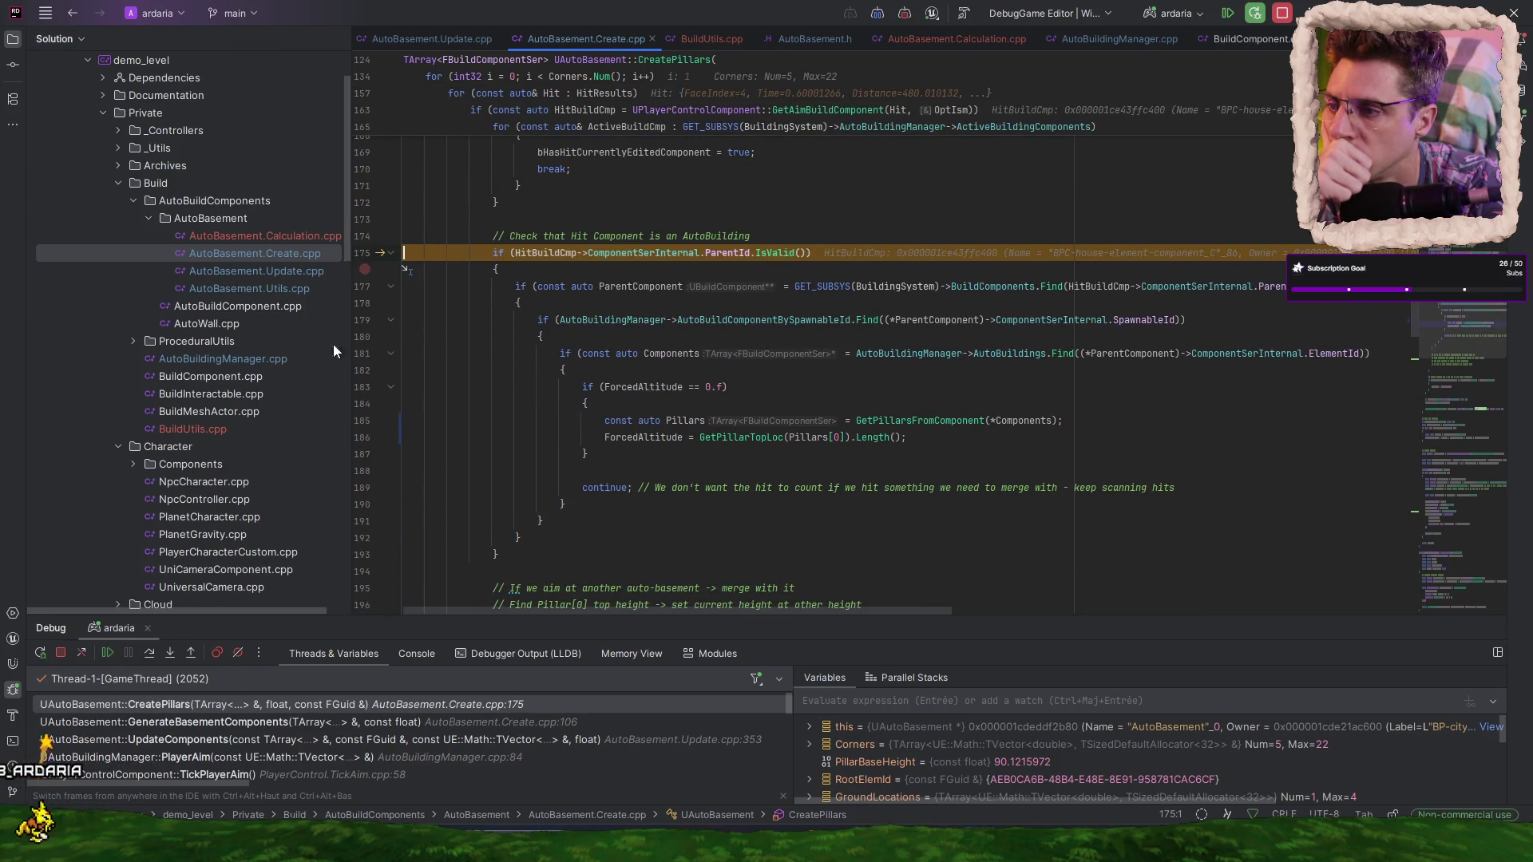
left_click(149, 653)
left_click(149, 655)
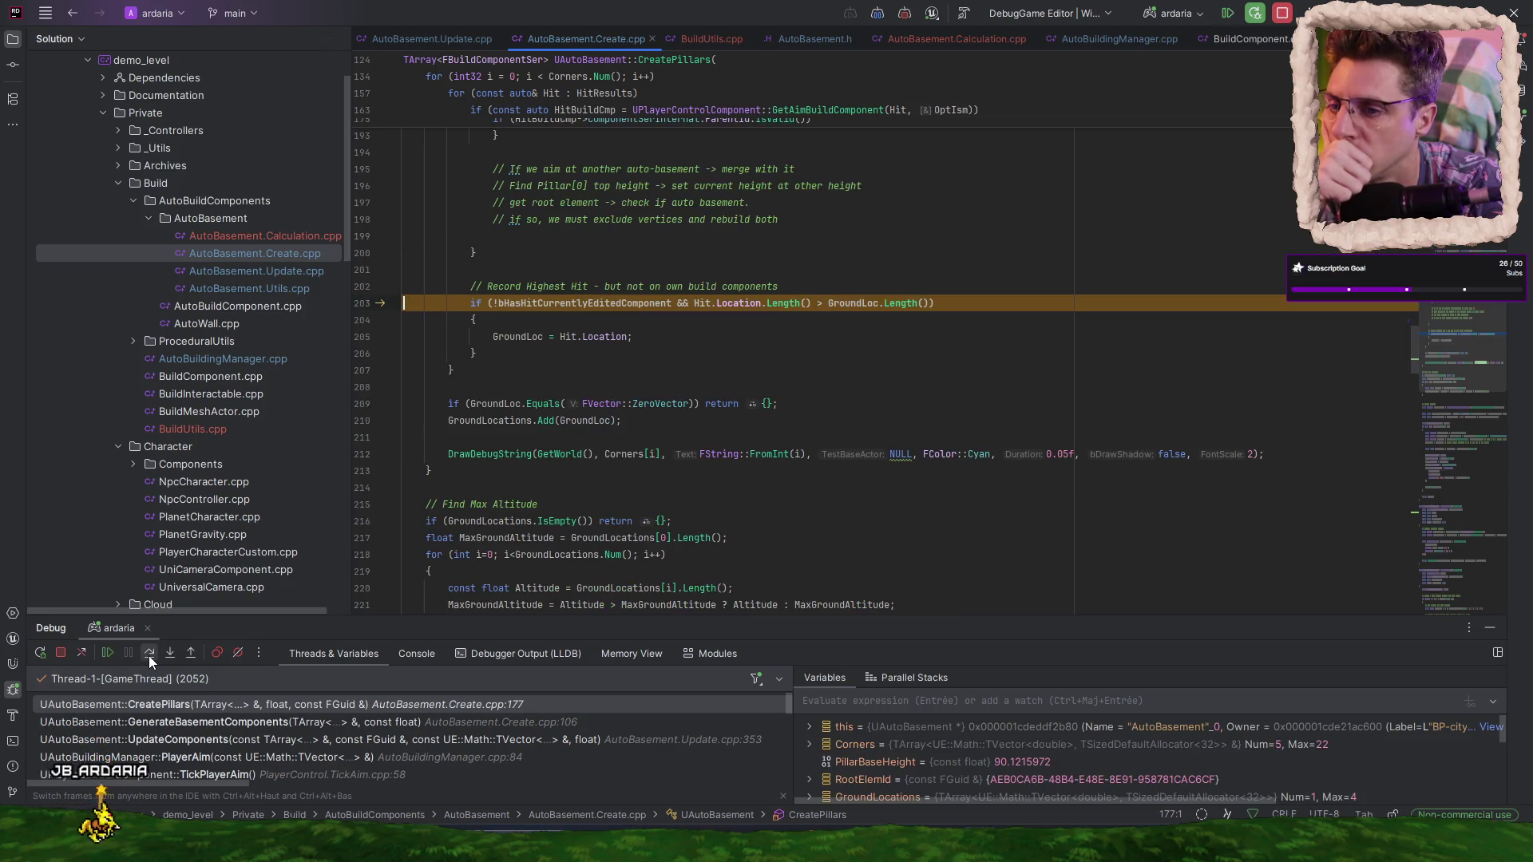
- Add a breakpoint on line 179 and resume to the next stop
scroll(647, 421, "up", 10)
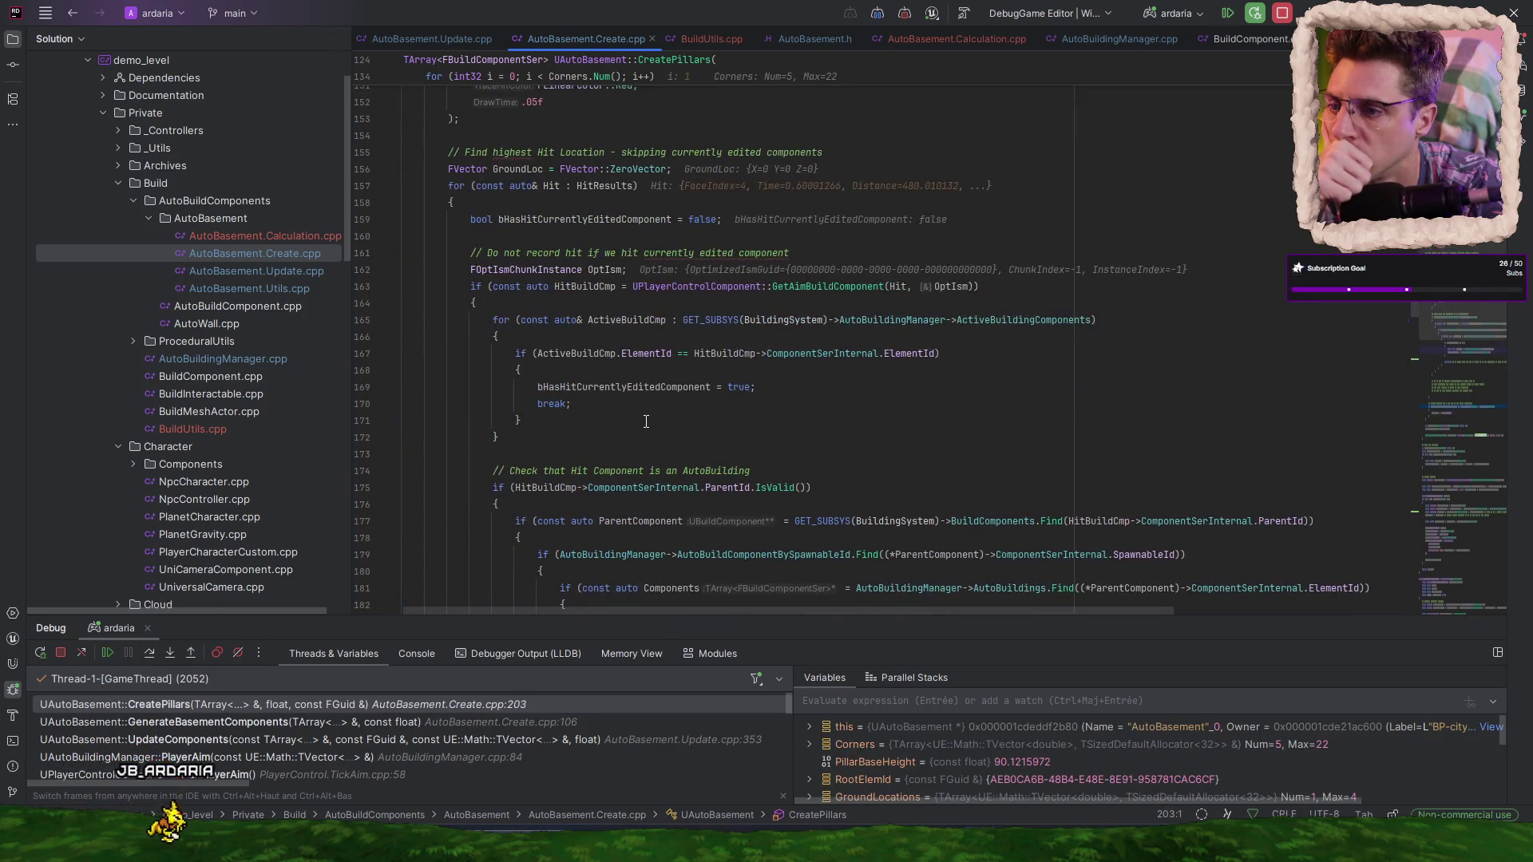
scroll(577, 301, "up", 1)
scroll(577, 303, "down", 3)
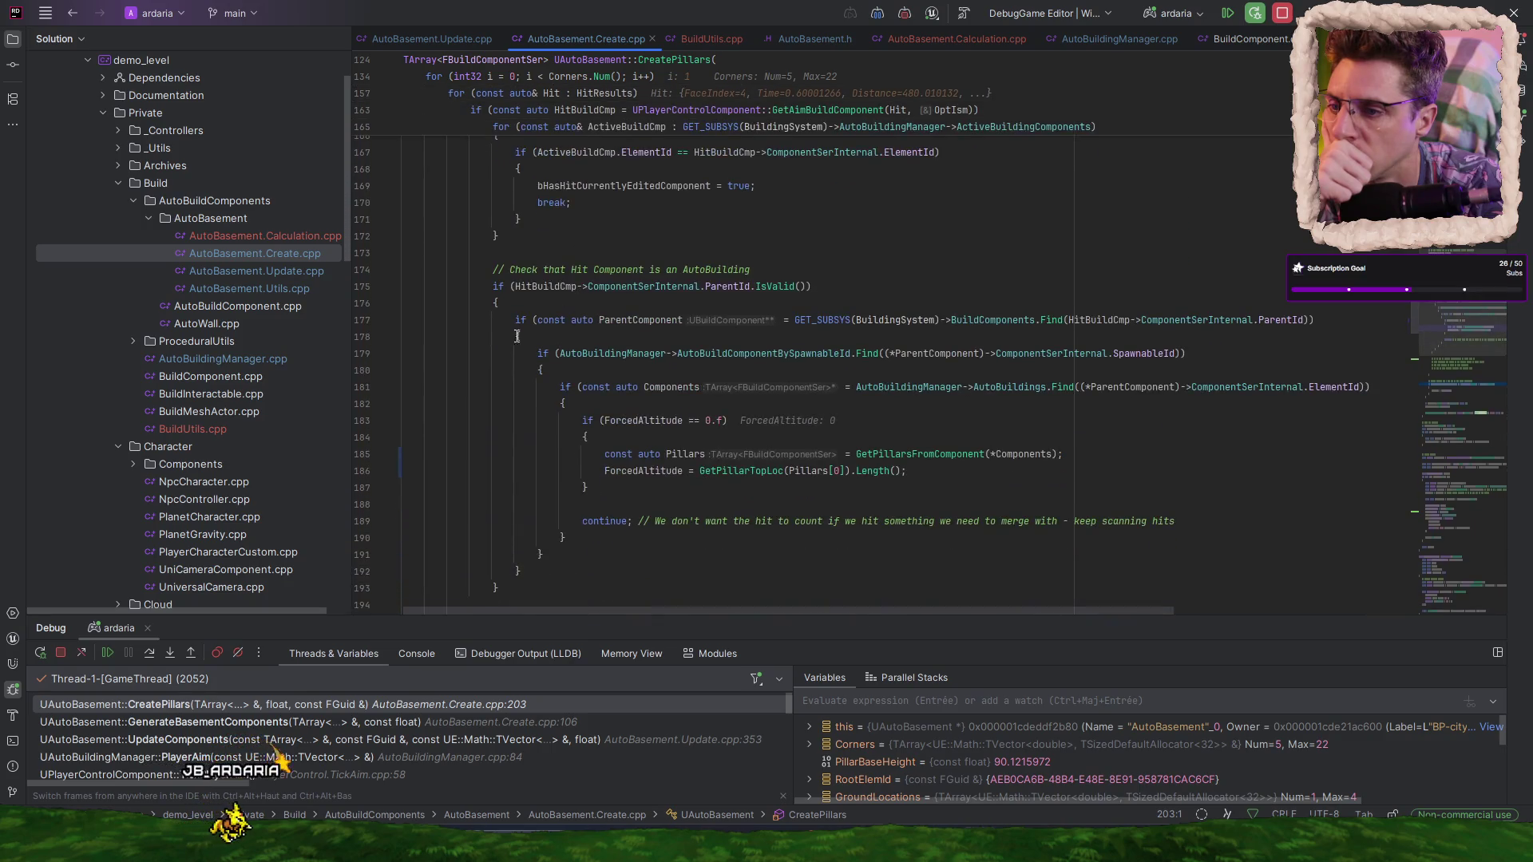
mouse_move(640, 320)
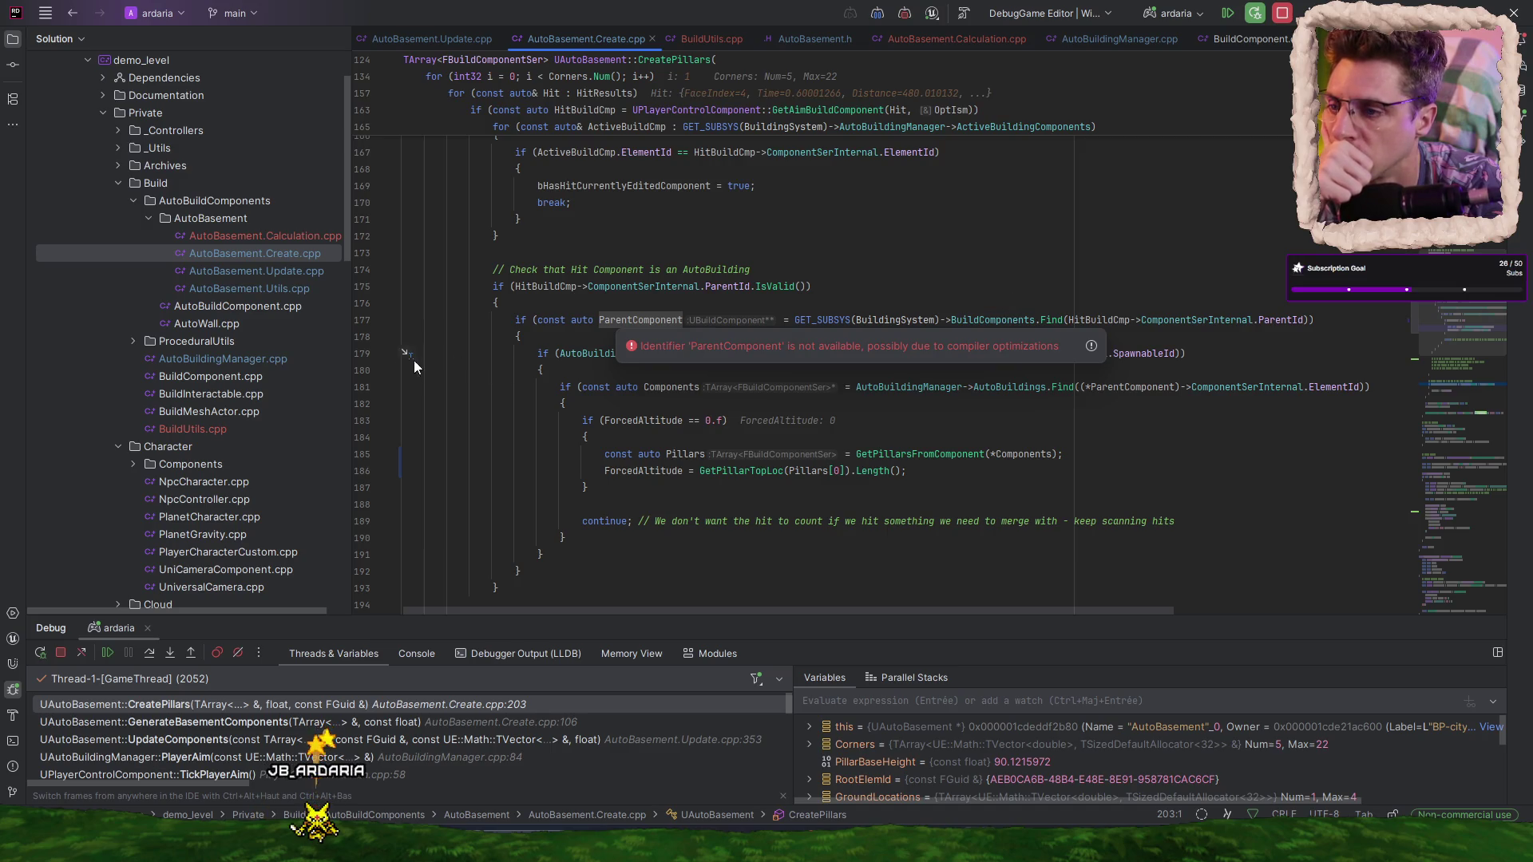
left_click(367, 353)
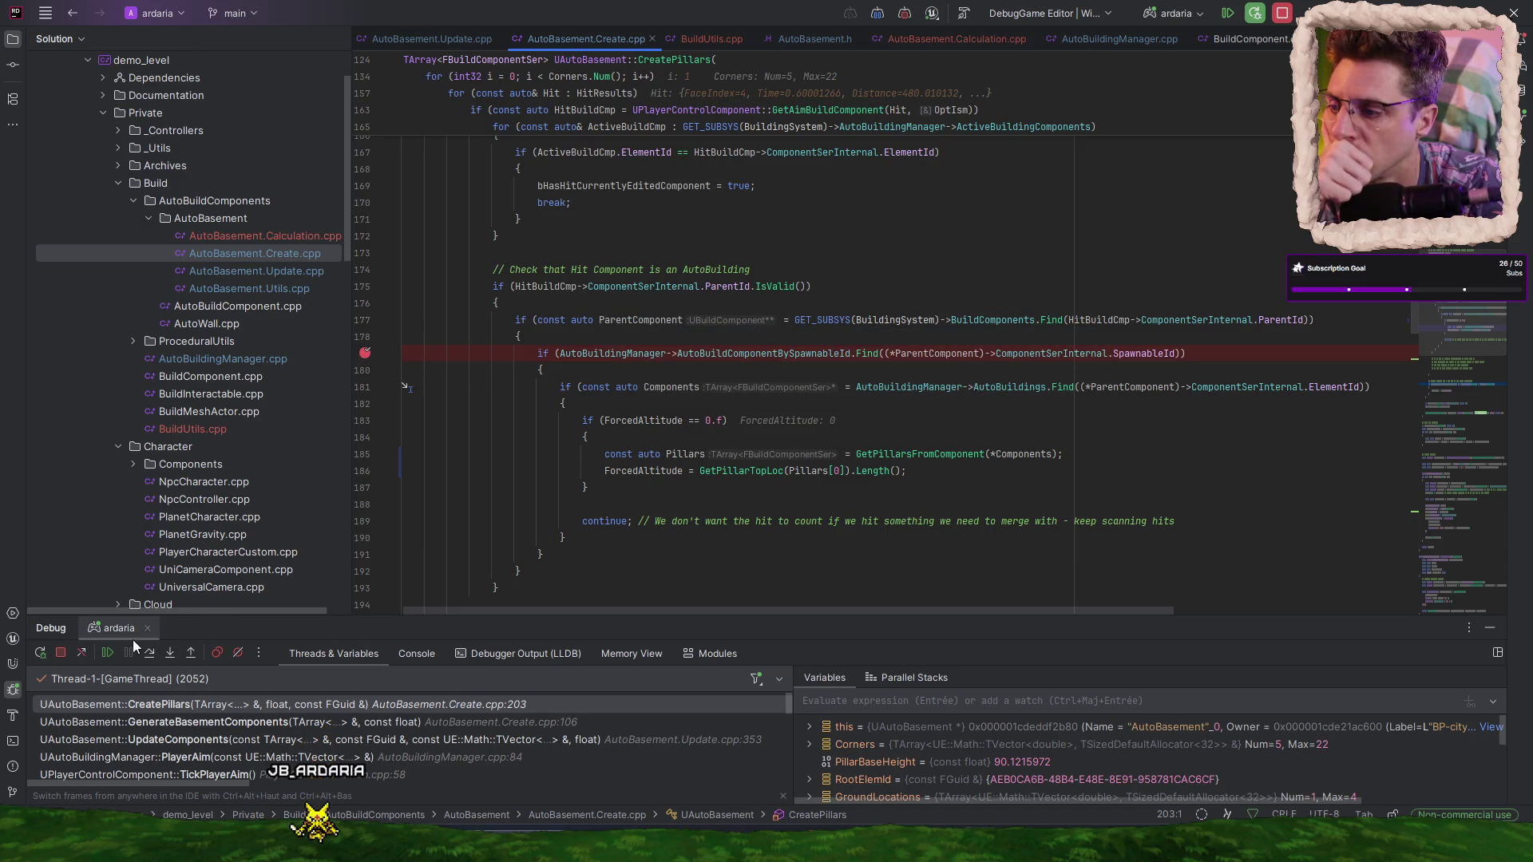
left_click(106, 653)
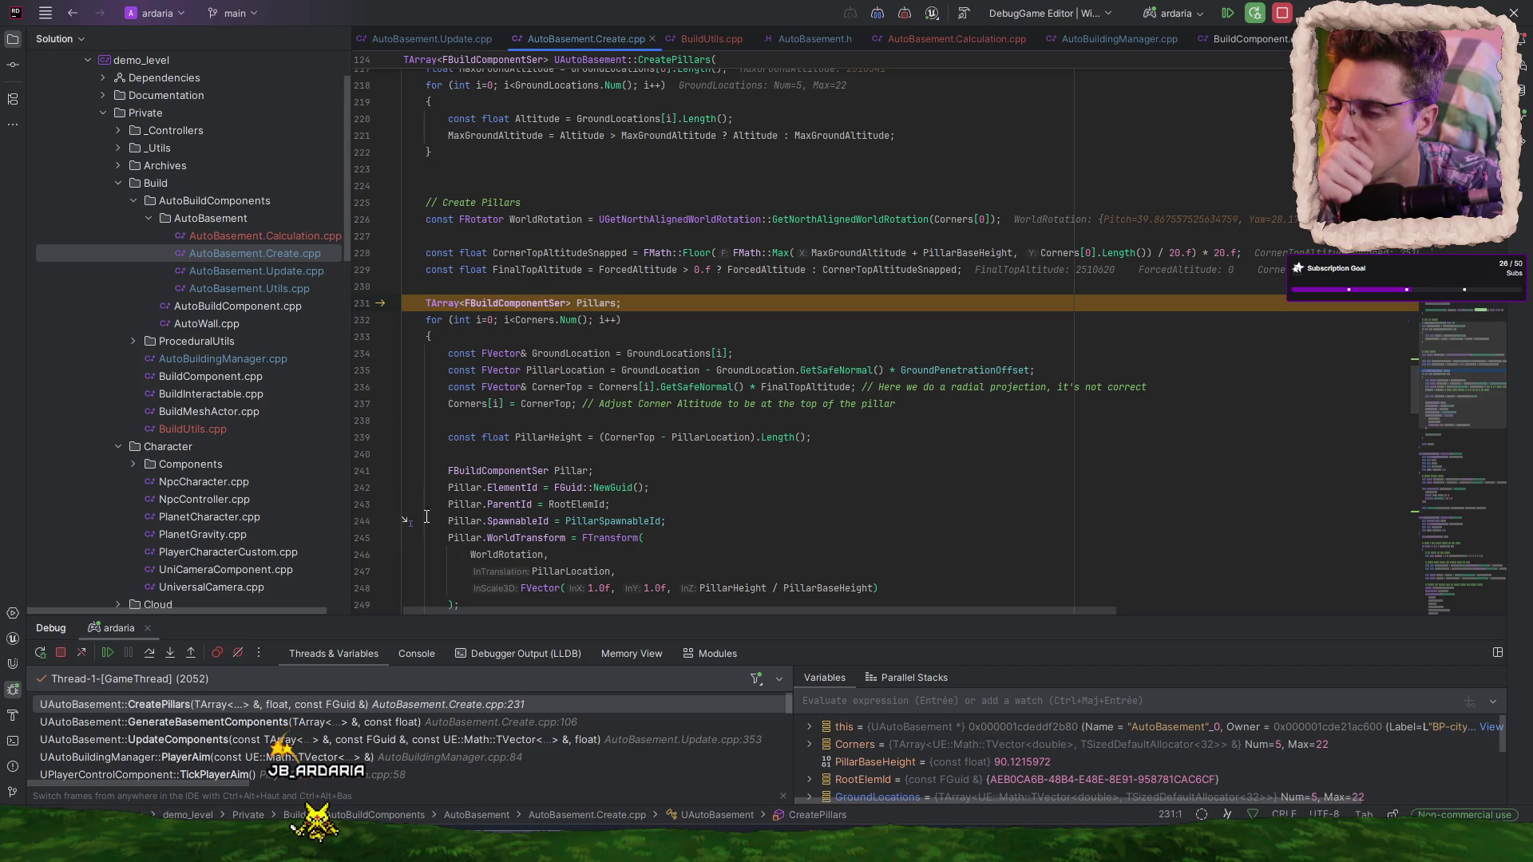
- Step over the paused line once, then resume the game so no stack frames remain
scroll(691, 488, "up", 2)
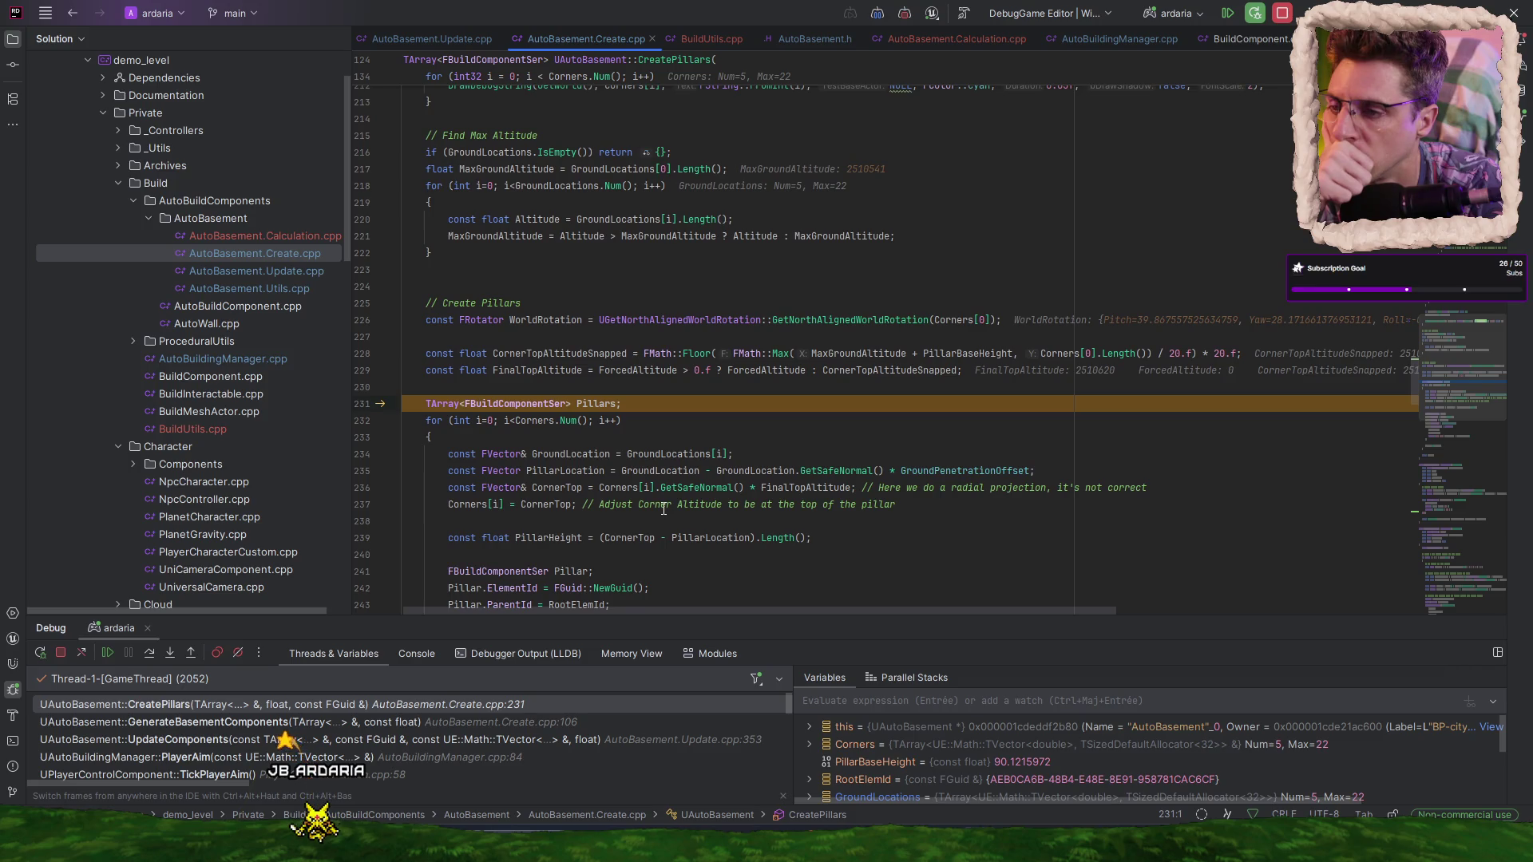
scroll(669, 479, "down", 4)
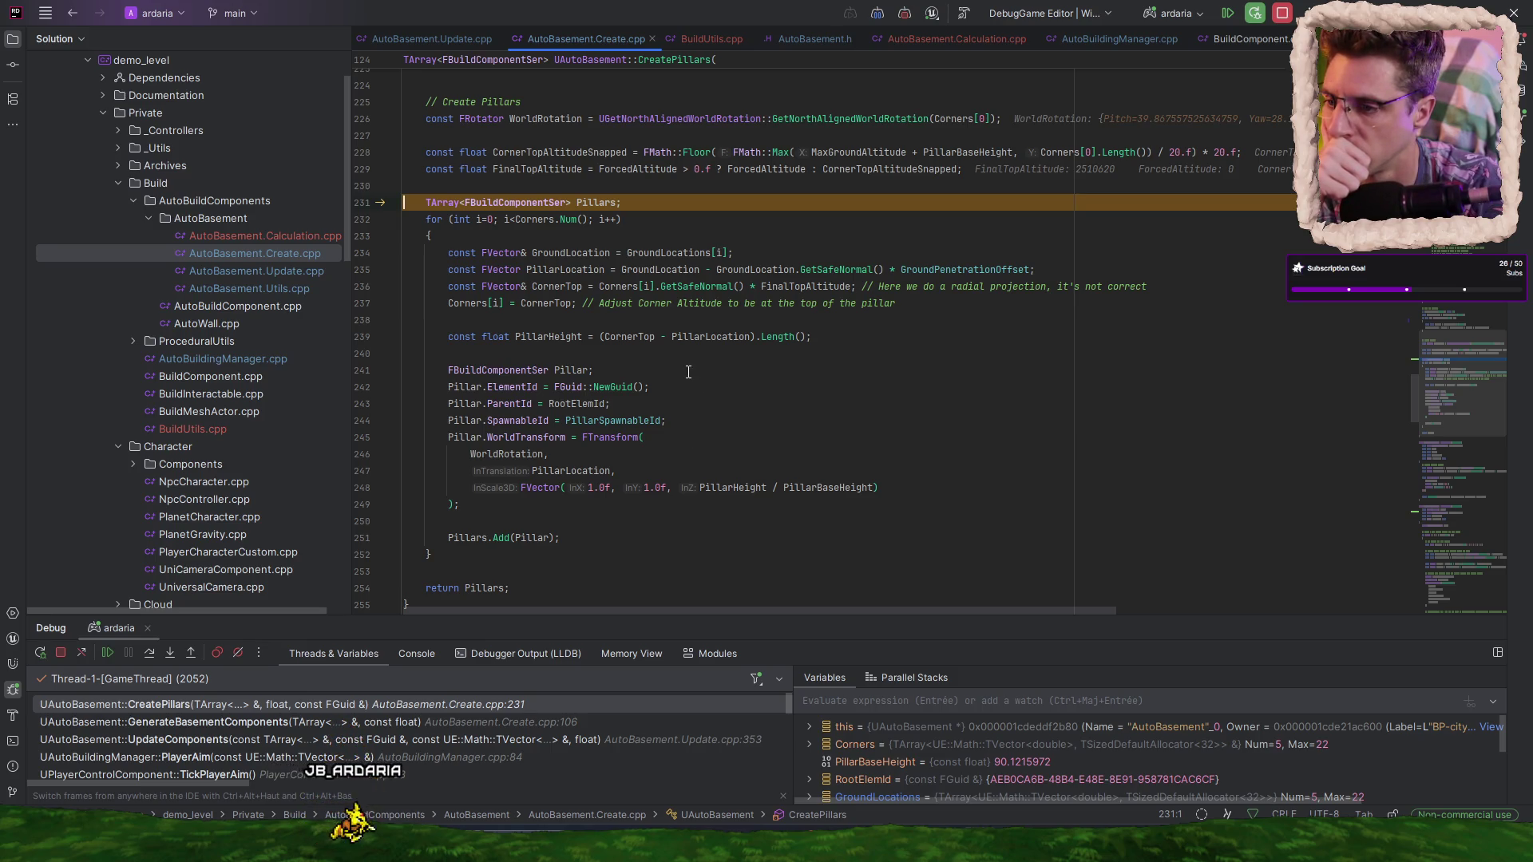
scroll(675, 411, "up", 1)
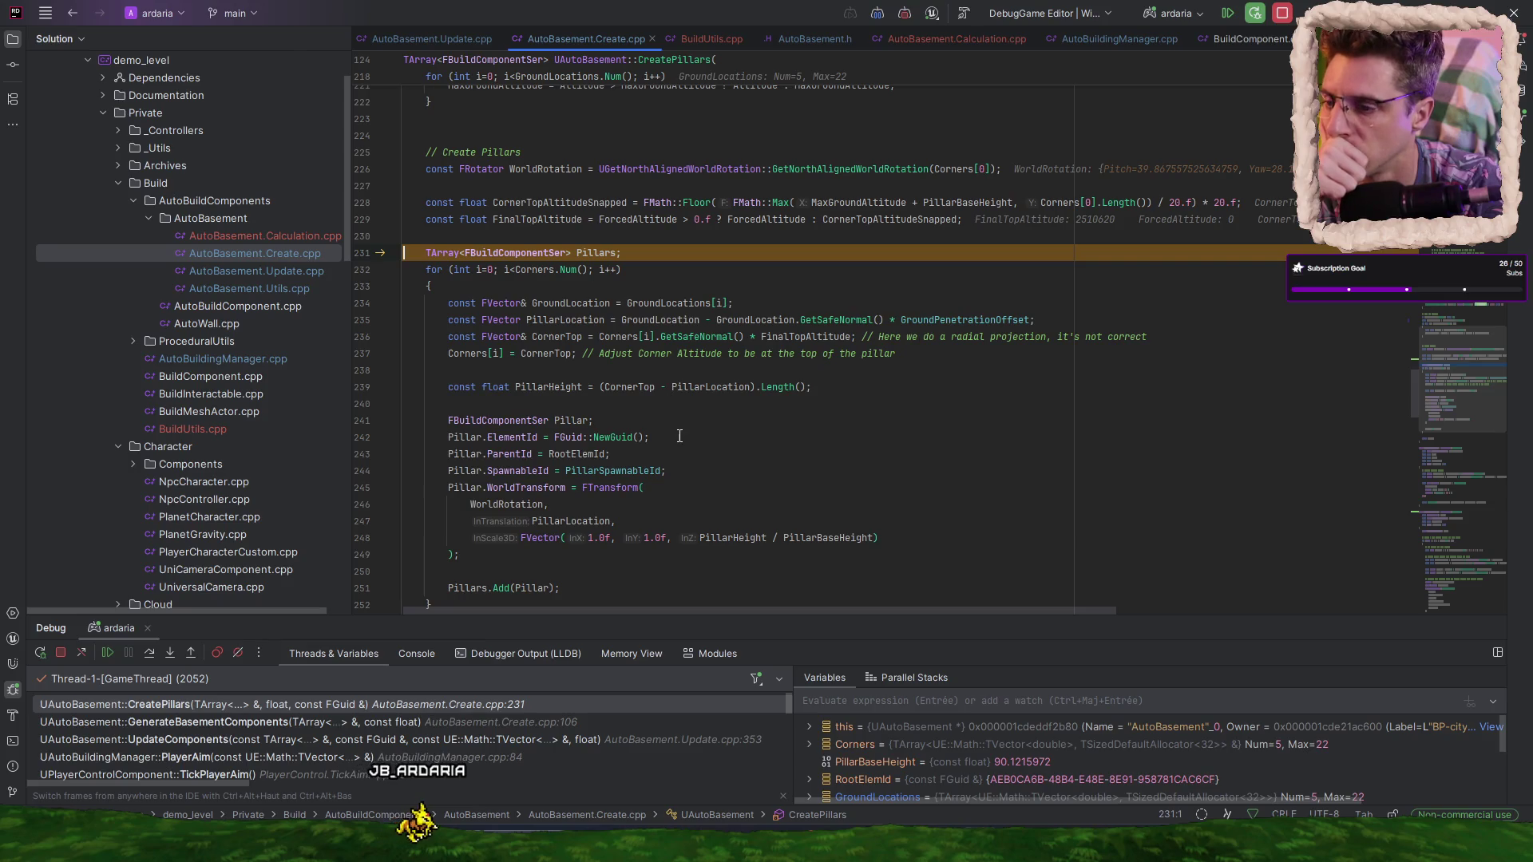
scroll(679, 436, "down", 1)
mouse_move(639, 422)
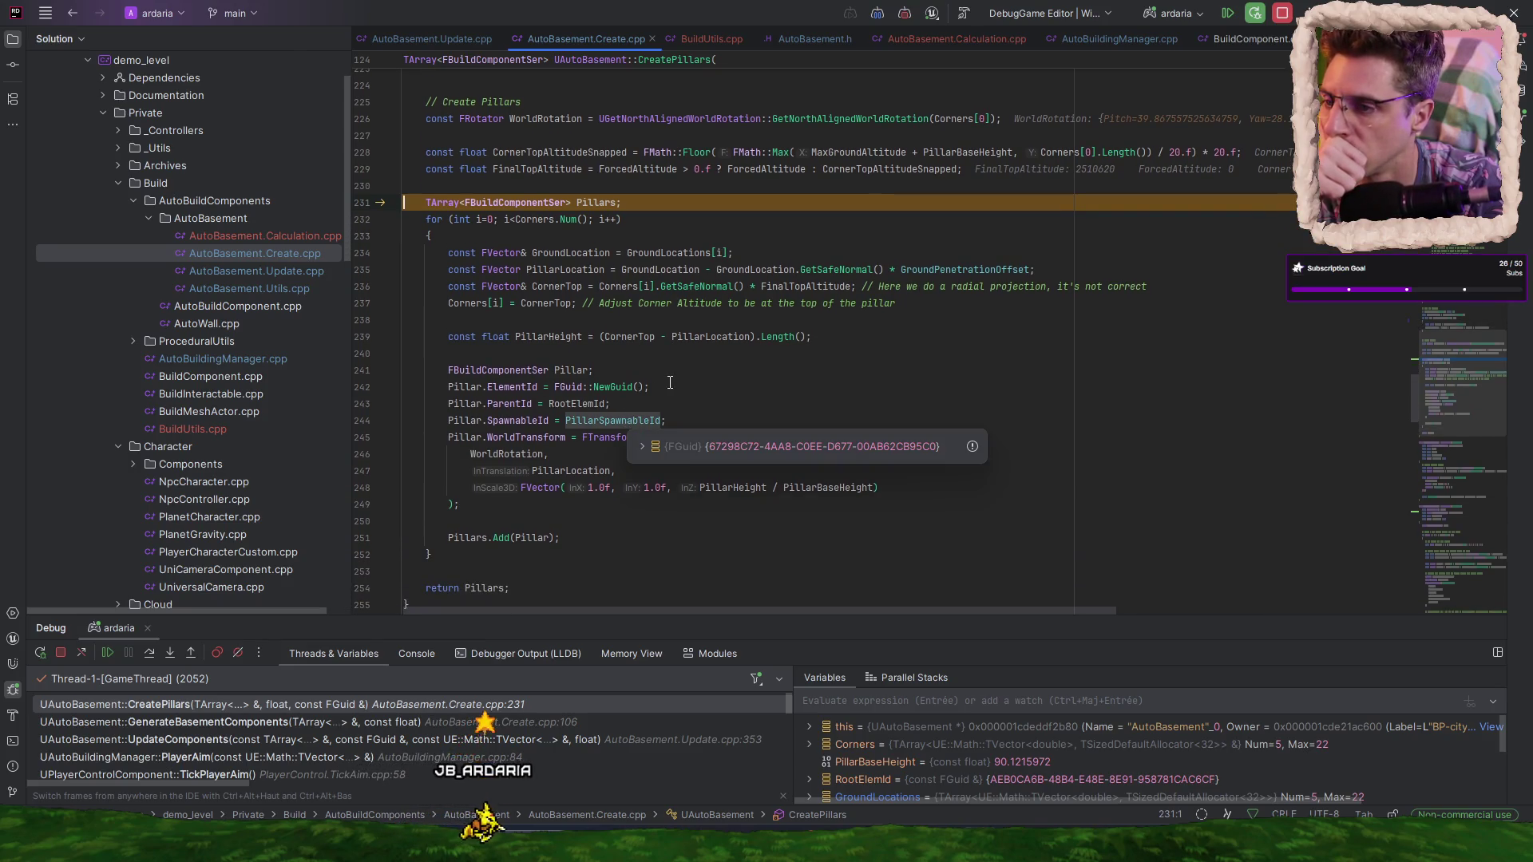
left_click(169, 653)
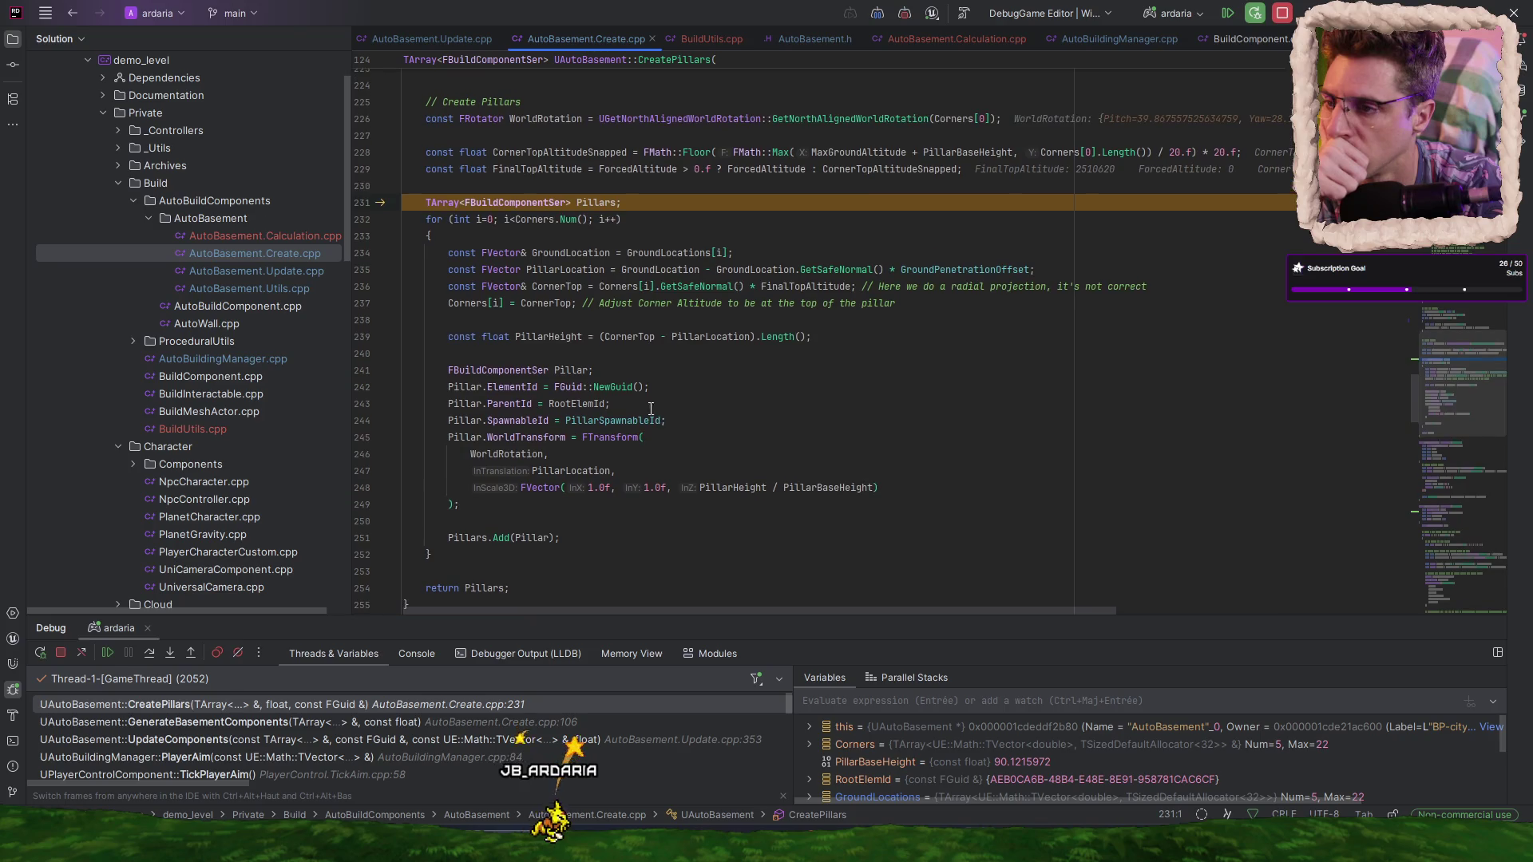
left_click(112, 652)
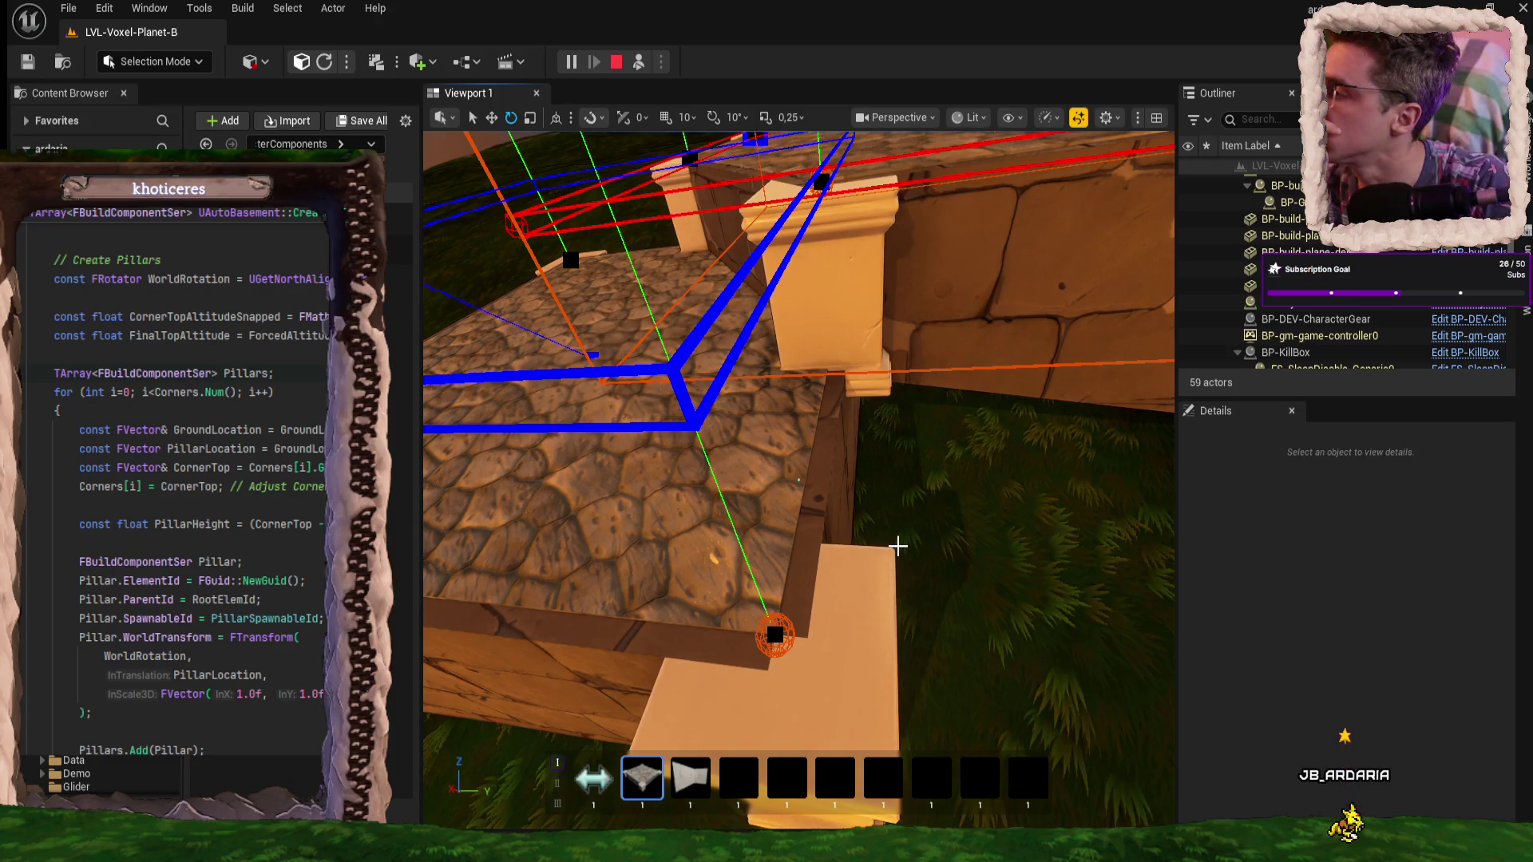
- Pull the viewport back to see the new basement's pillar and wall up close
mouse_move(900, 506)
left_mouse_down()
mouse_move(900, 703)
mouse_move(900, 638)
mouse_move(899, 687)
left_mouse_up()
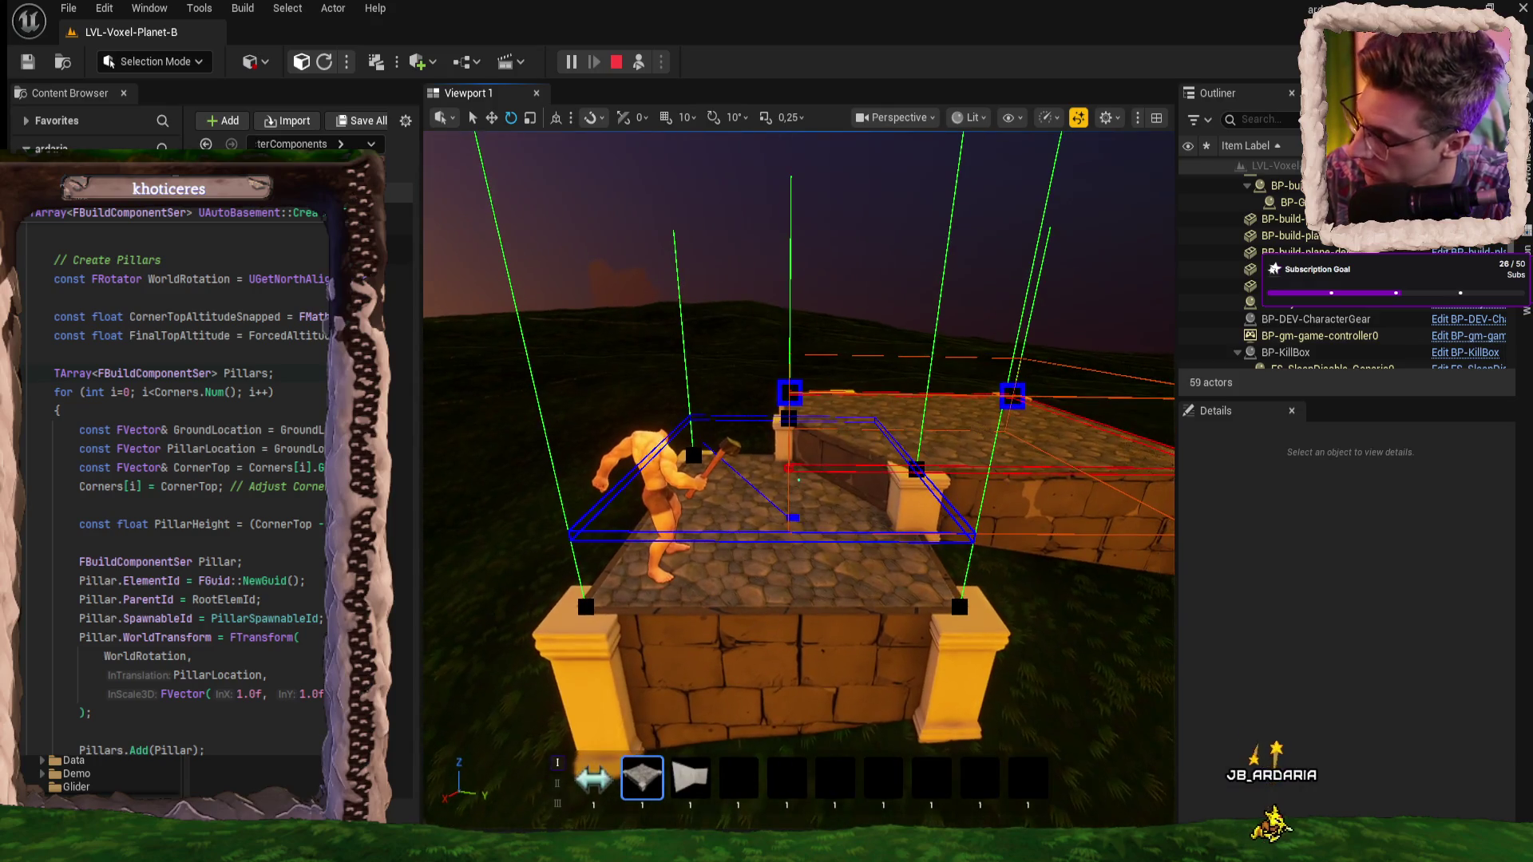
- Walk the character over the stone floor and along the wall to check the yellow pillars, then end play
key("w")
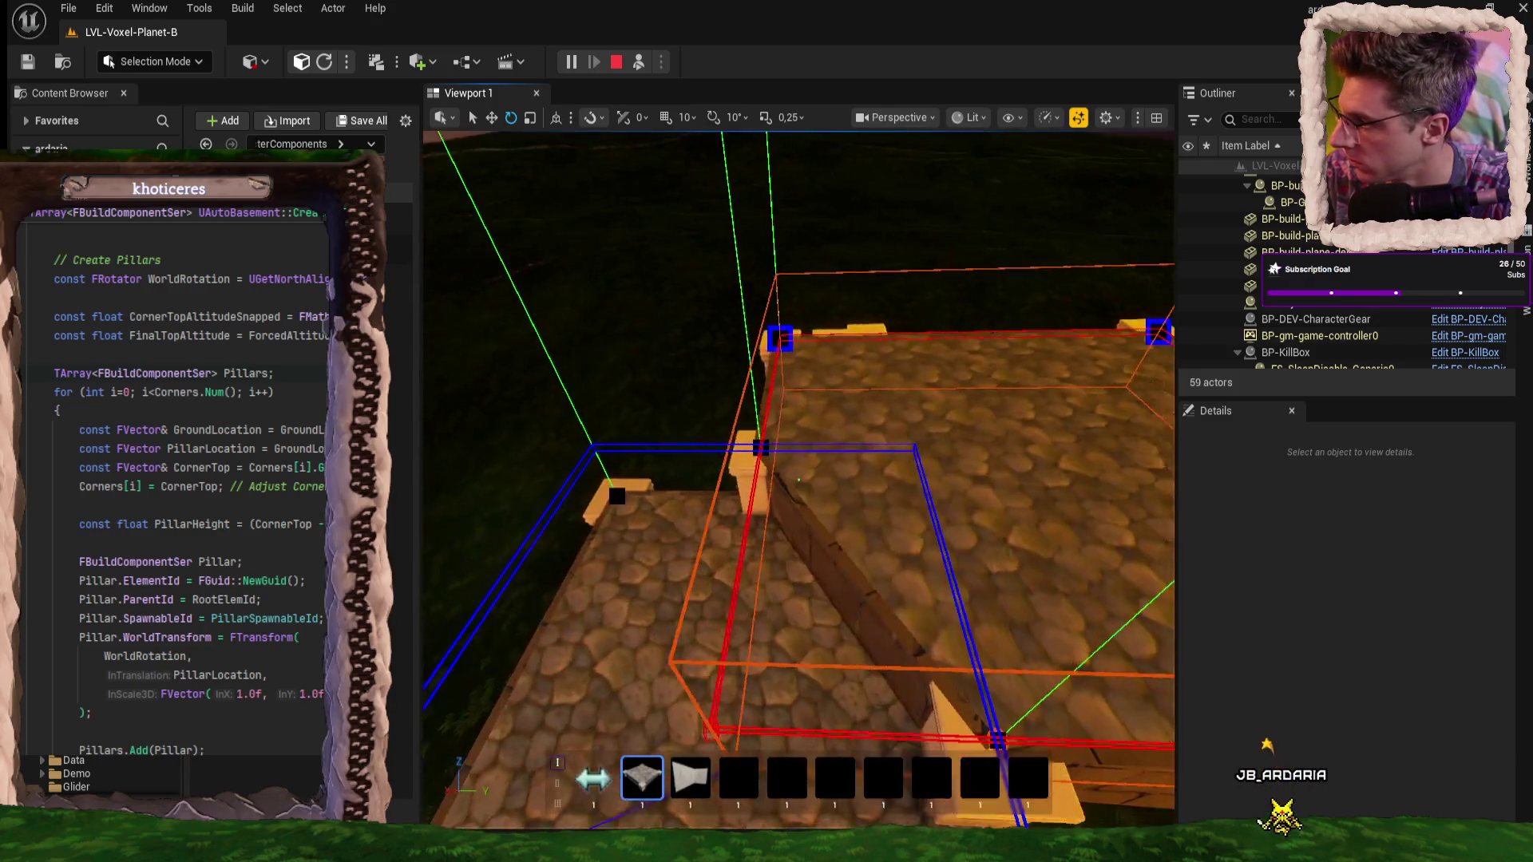
key("w")
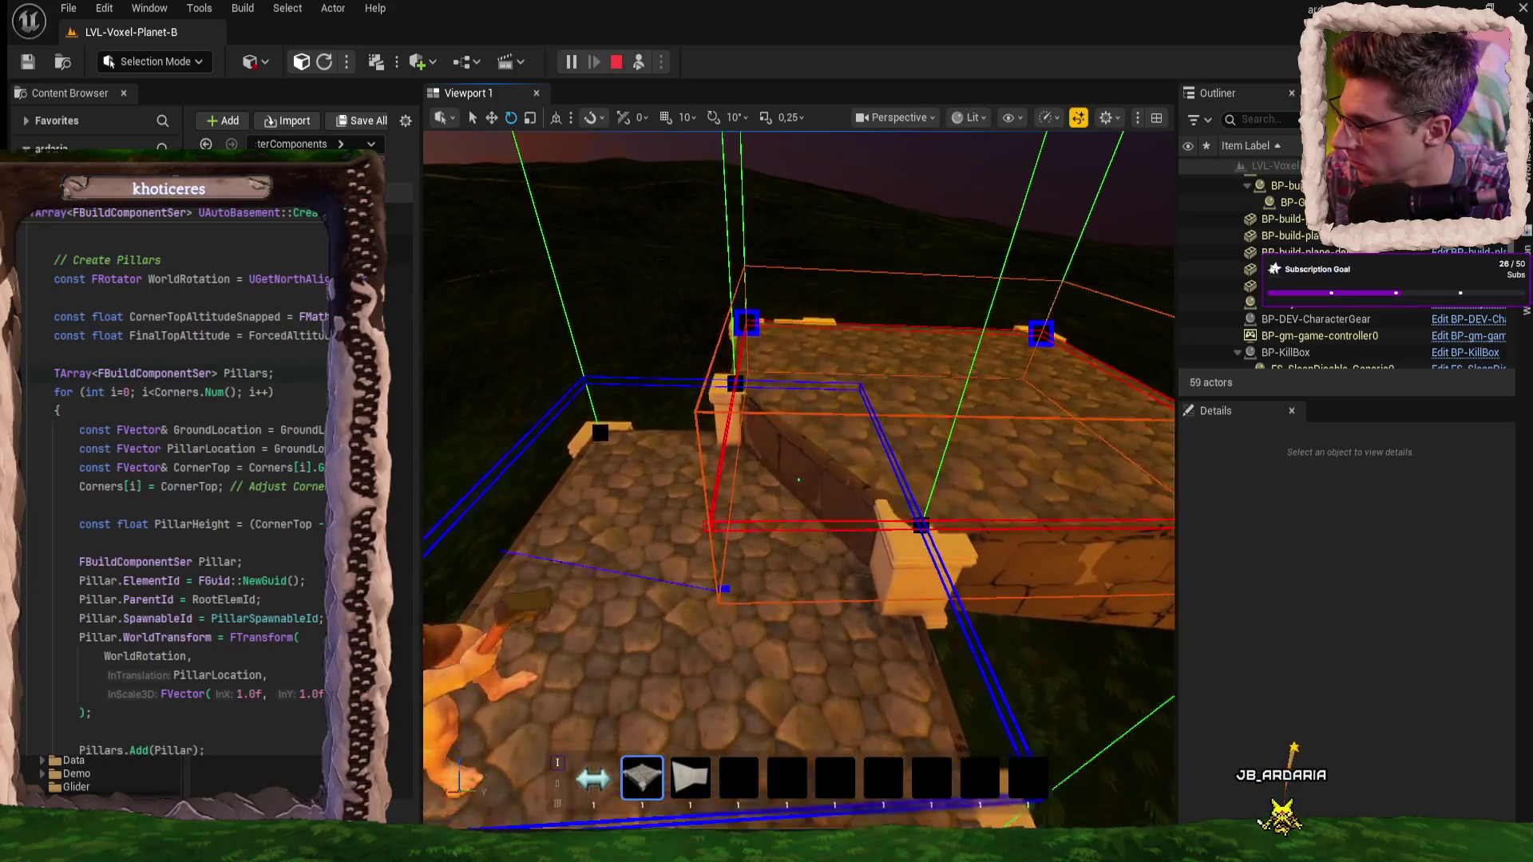
key("s")
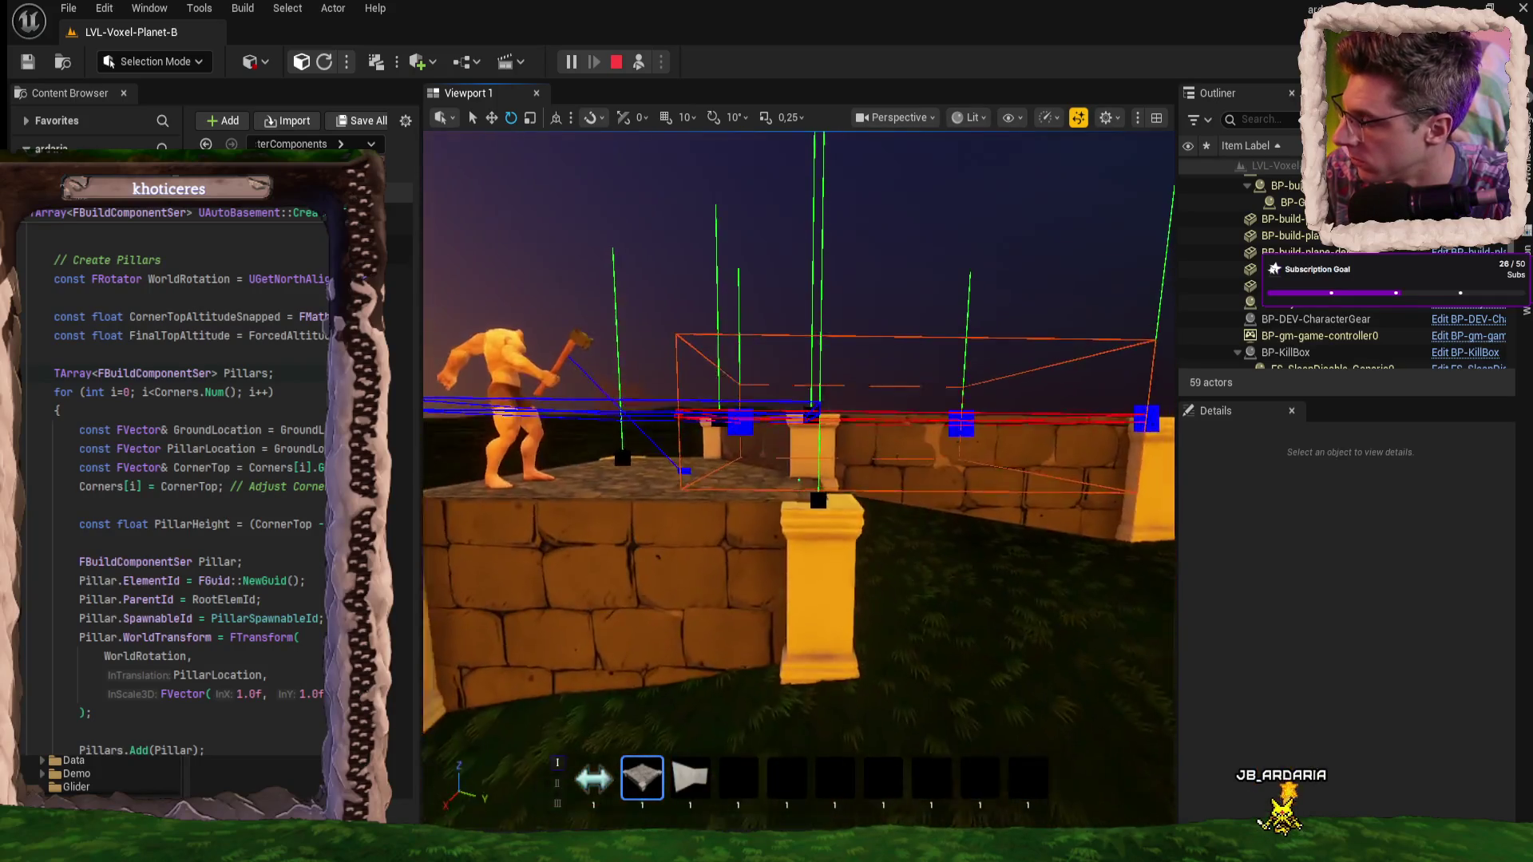
key("w")
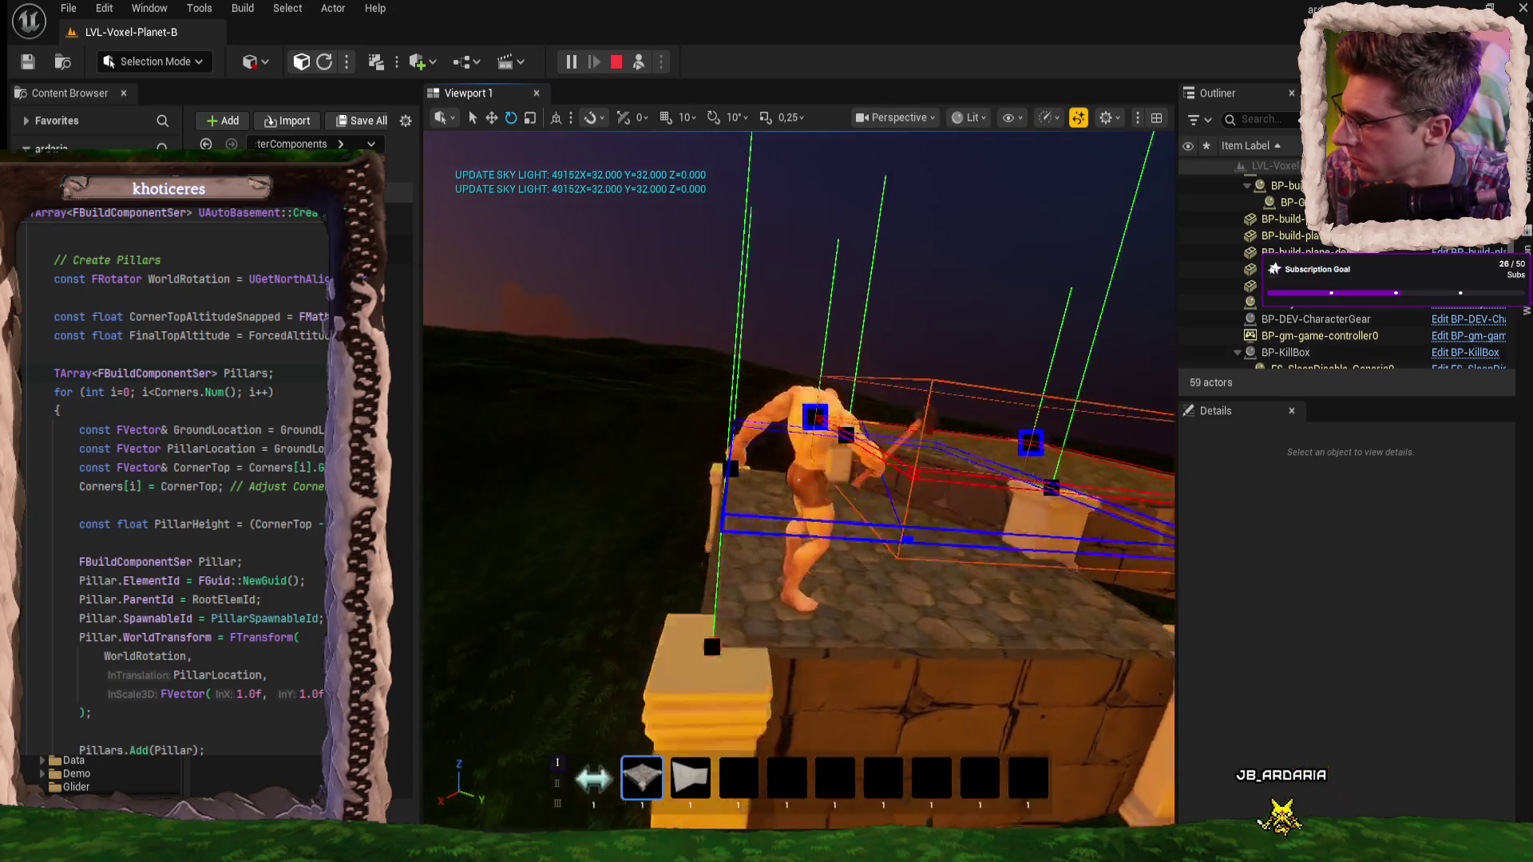
key("s")
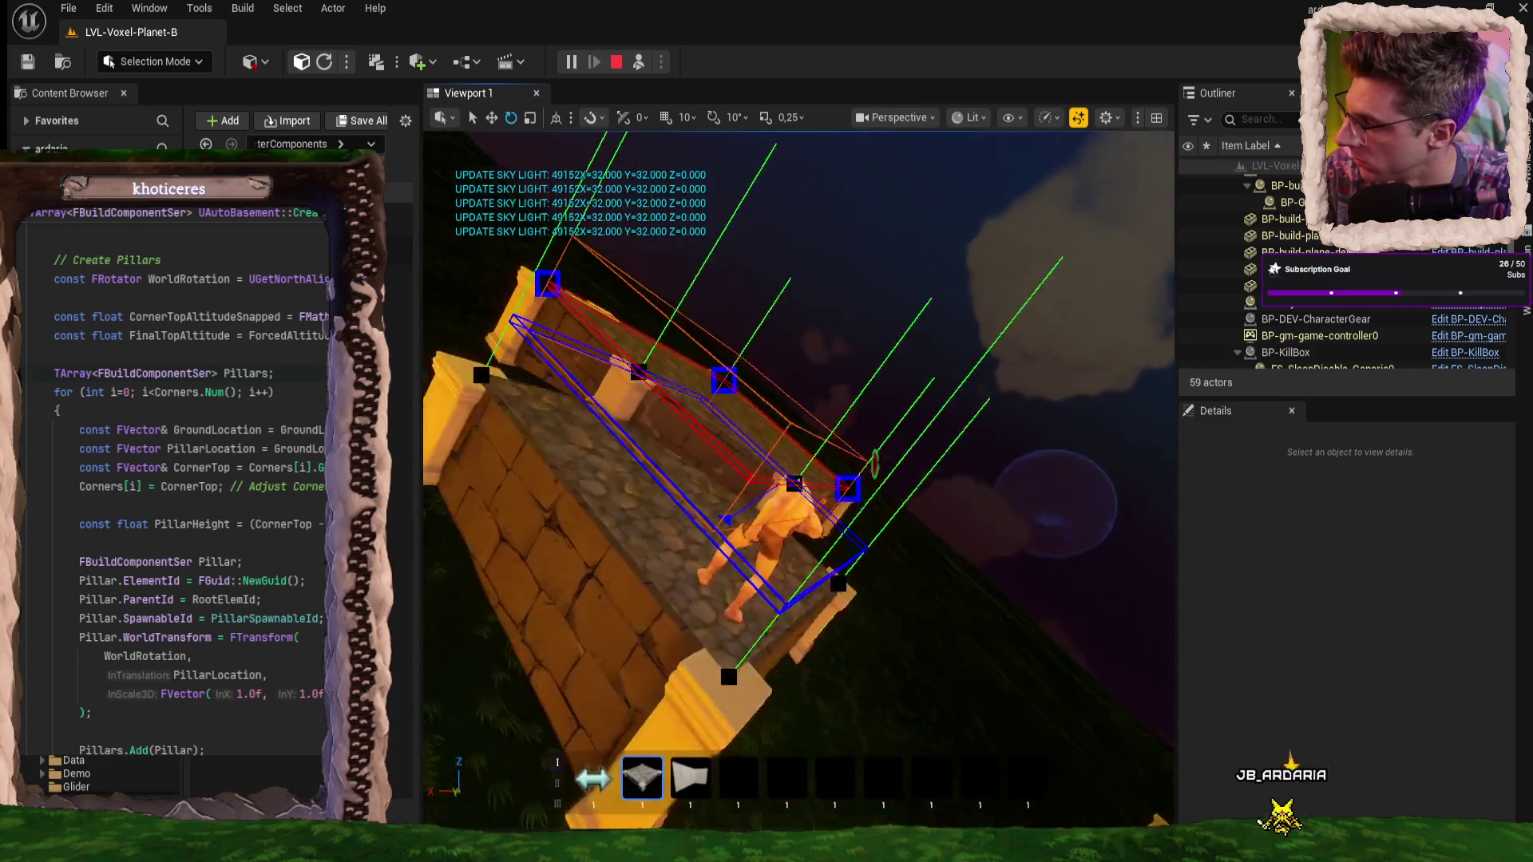
key("w")
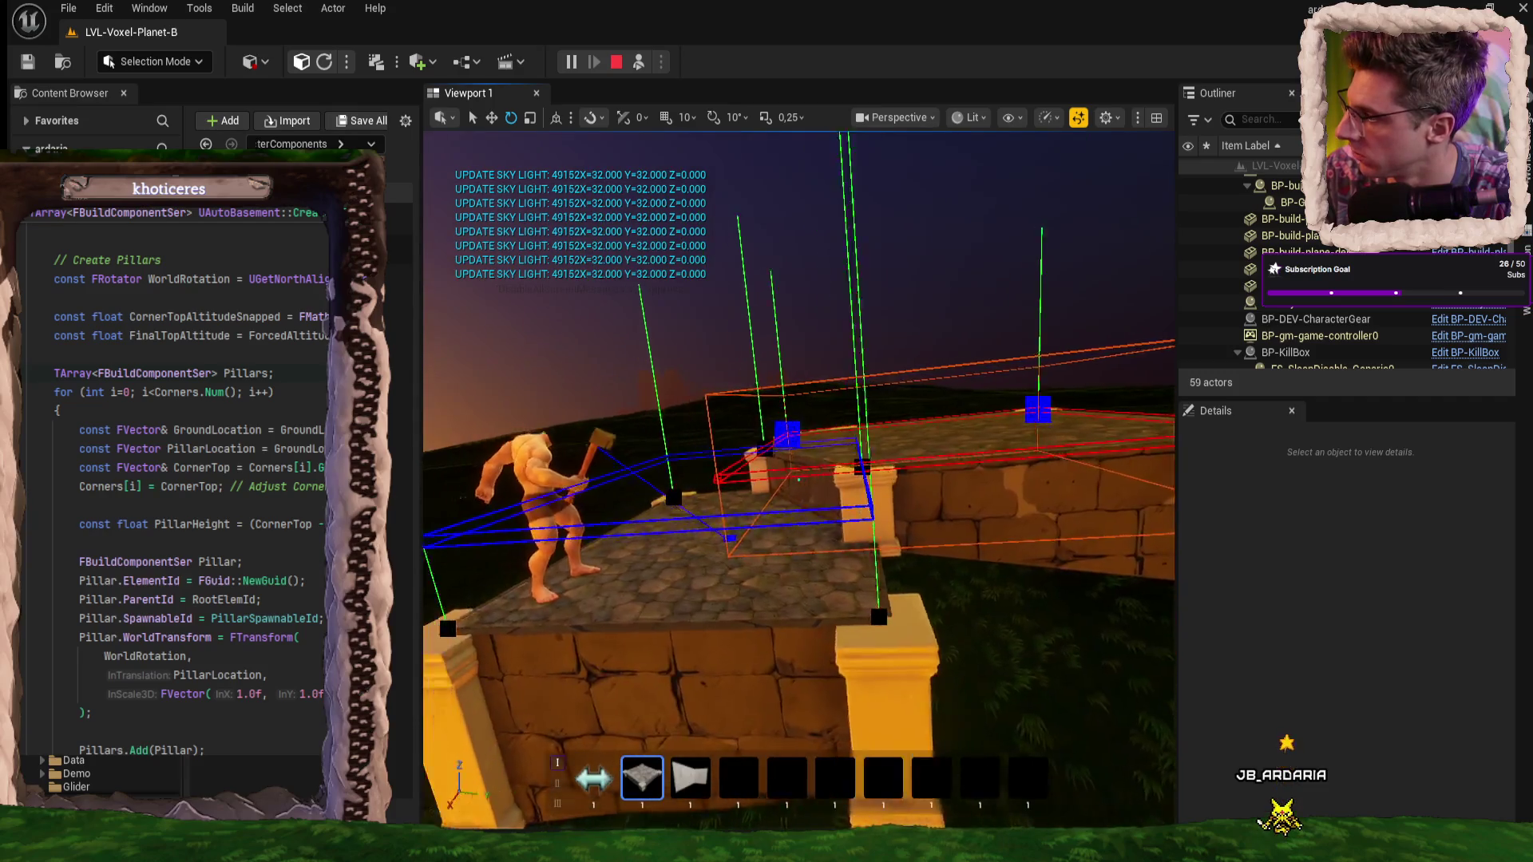
key("w")
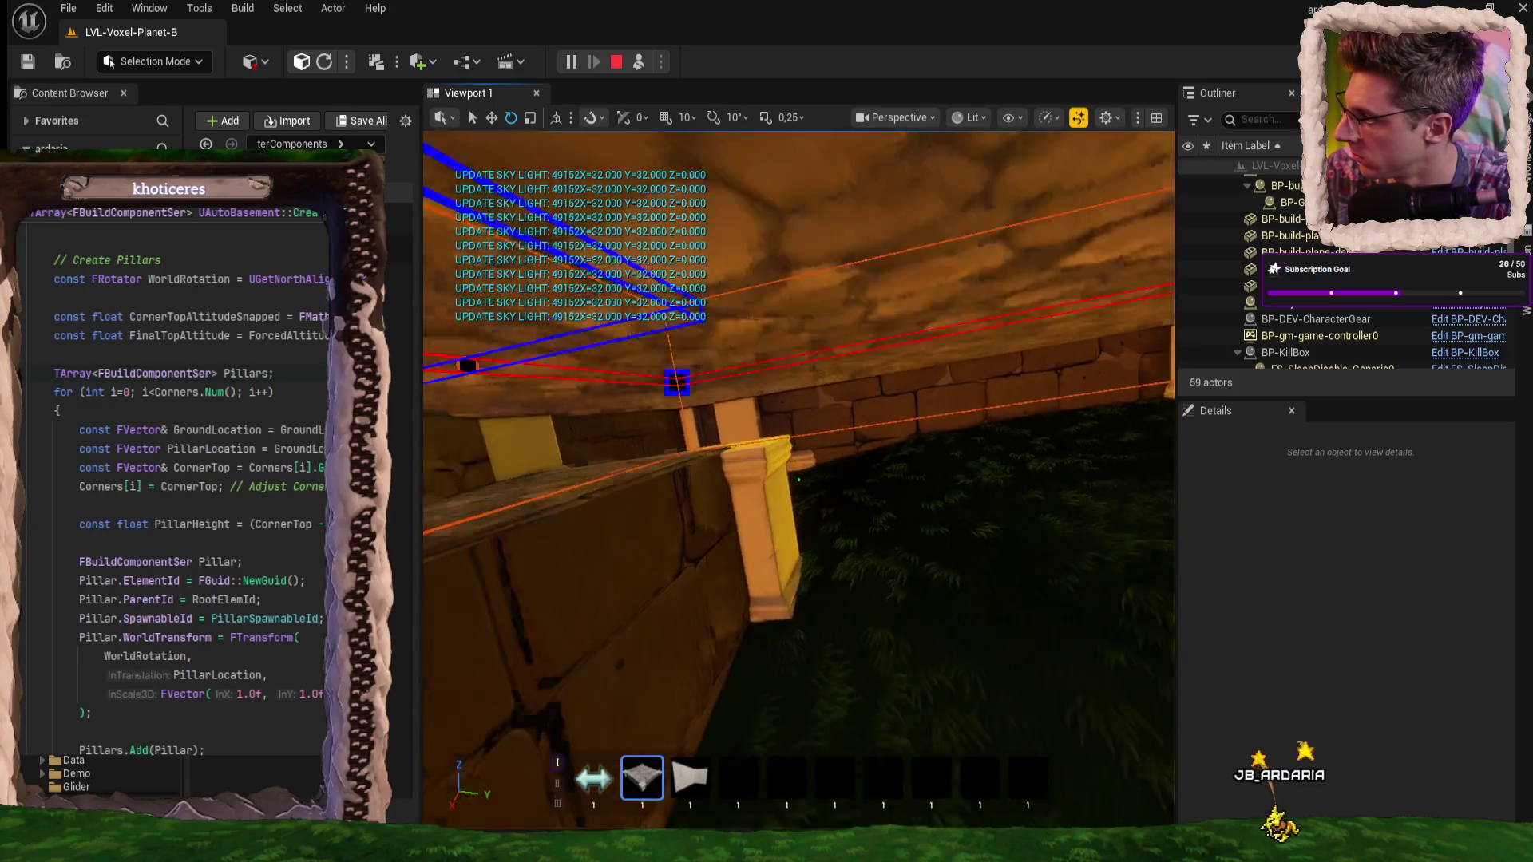
key("a")
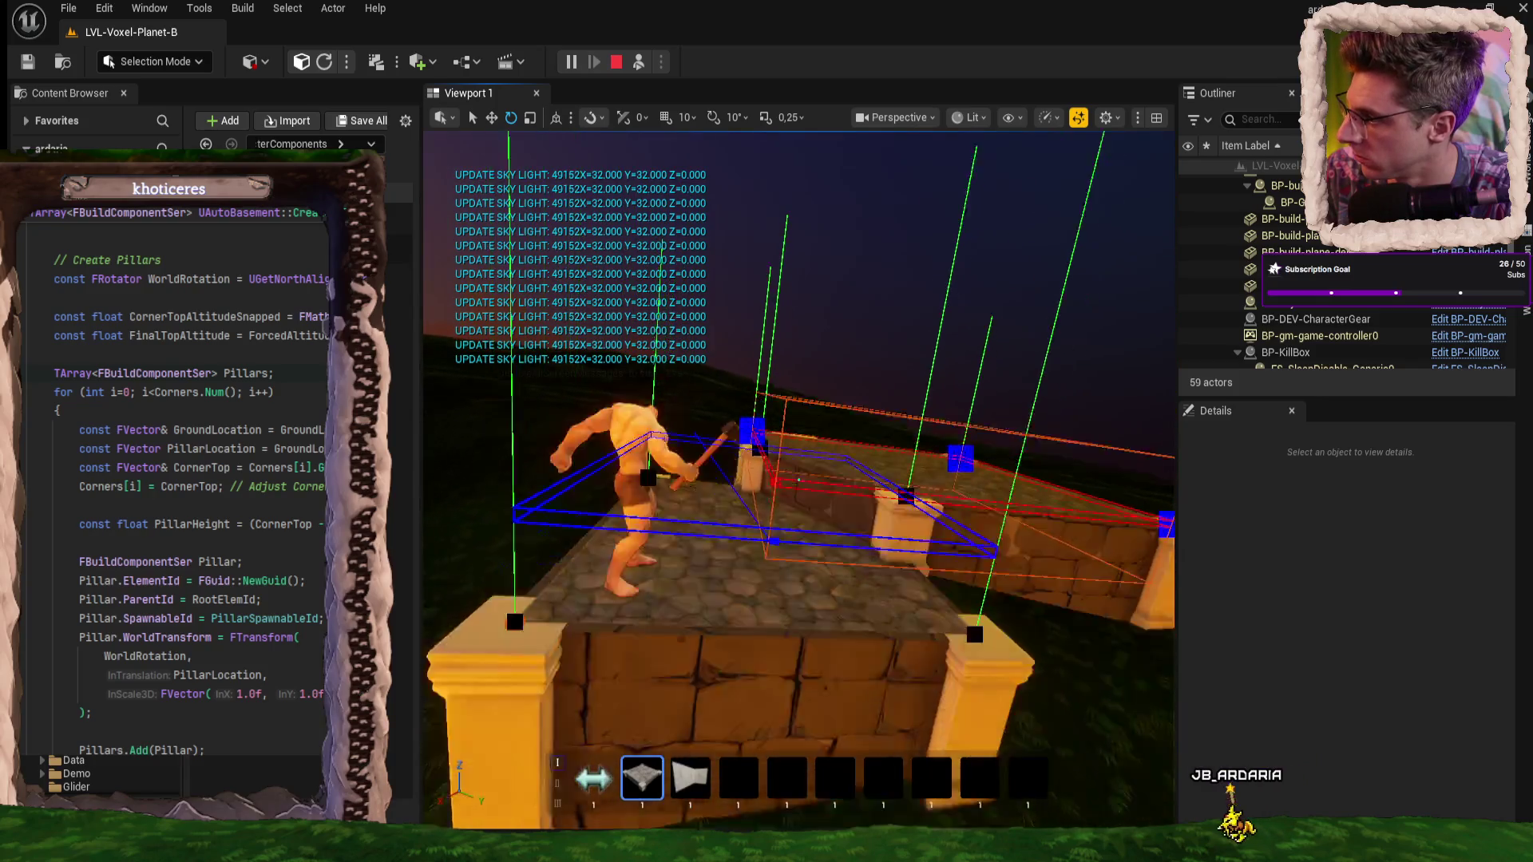
key("w")
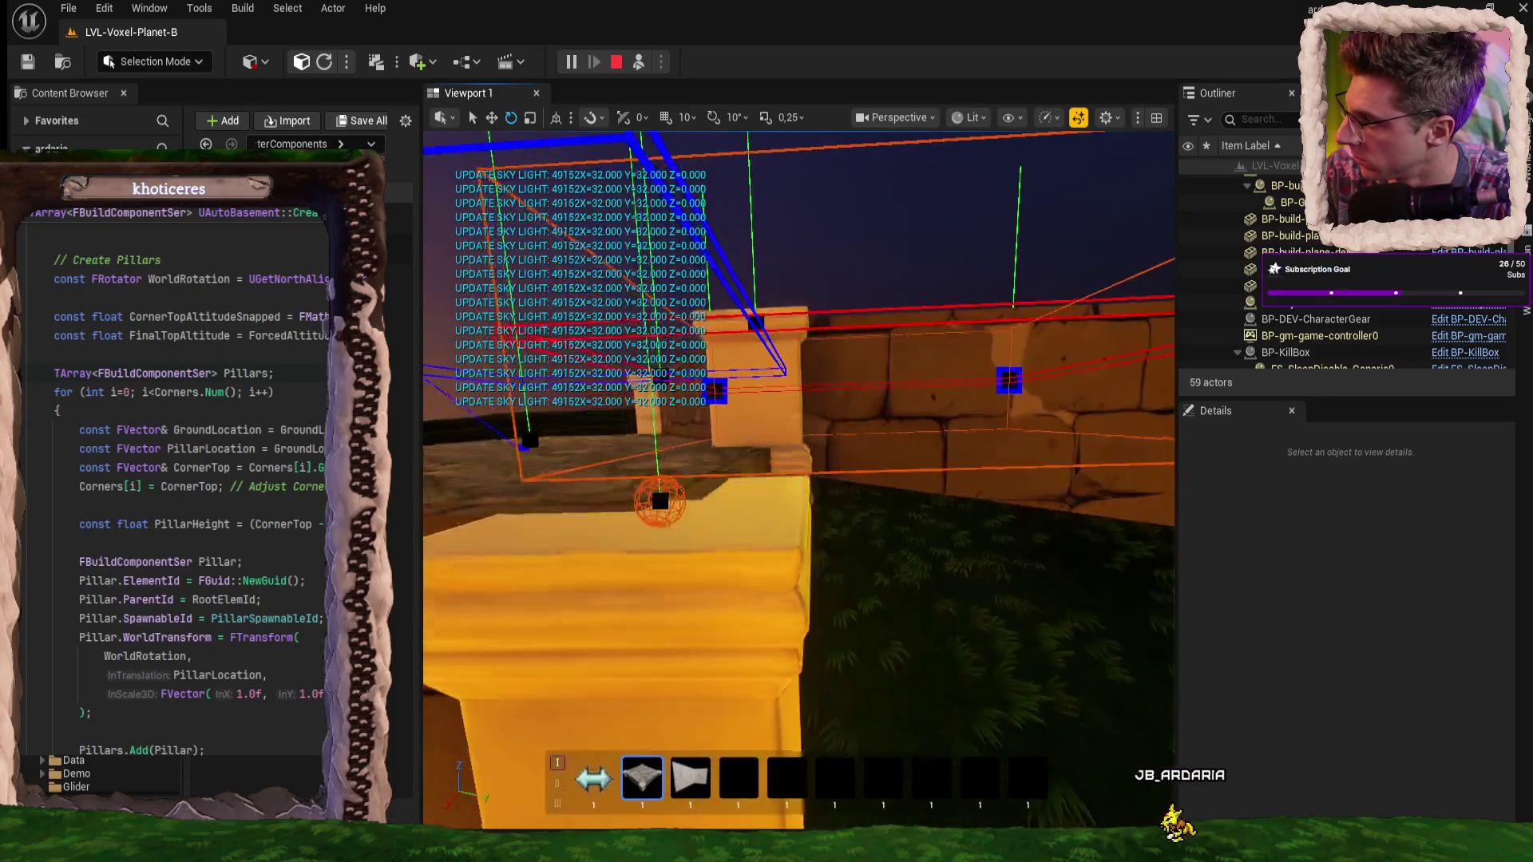
key("s")
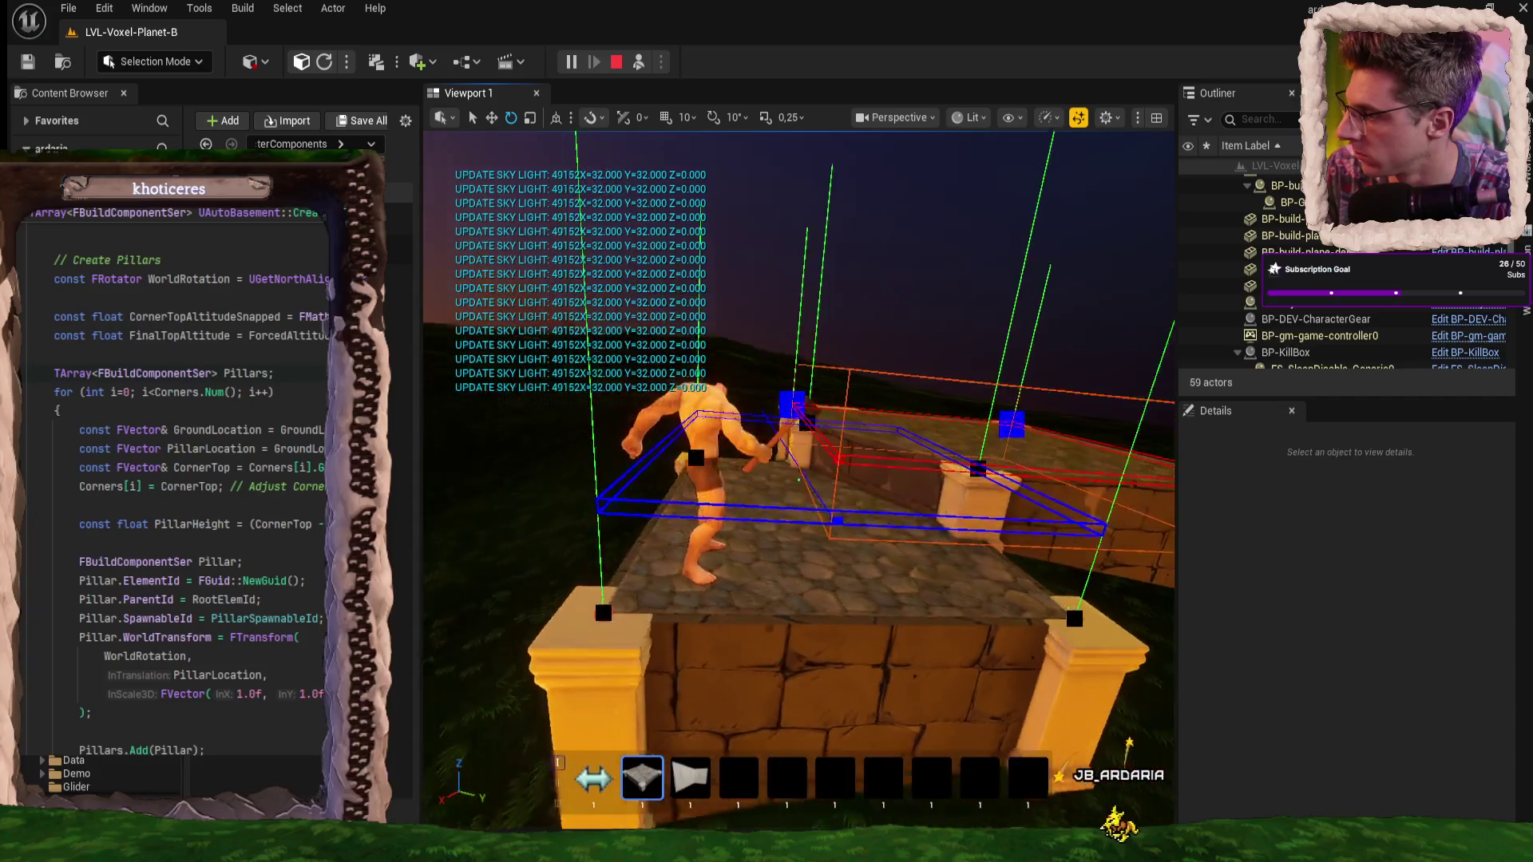
key("s")
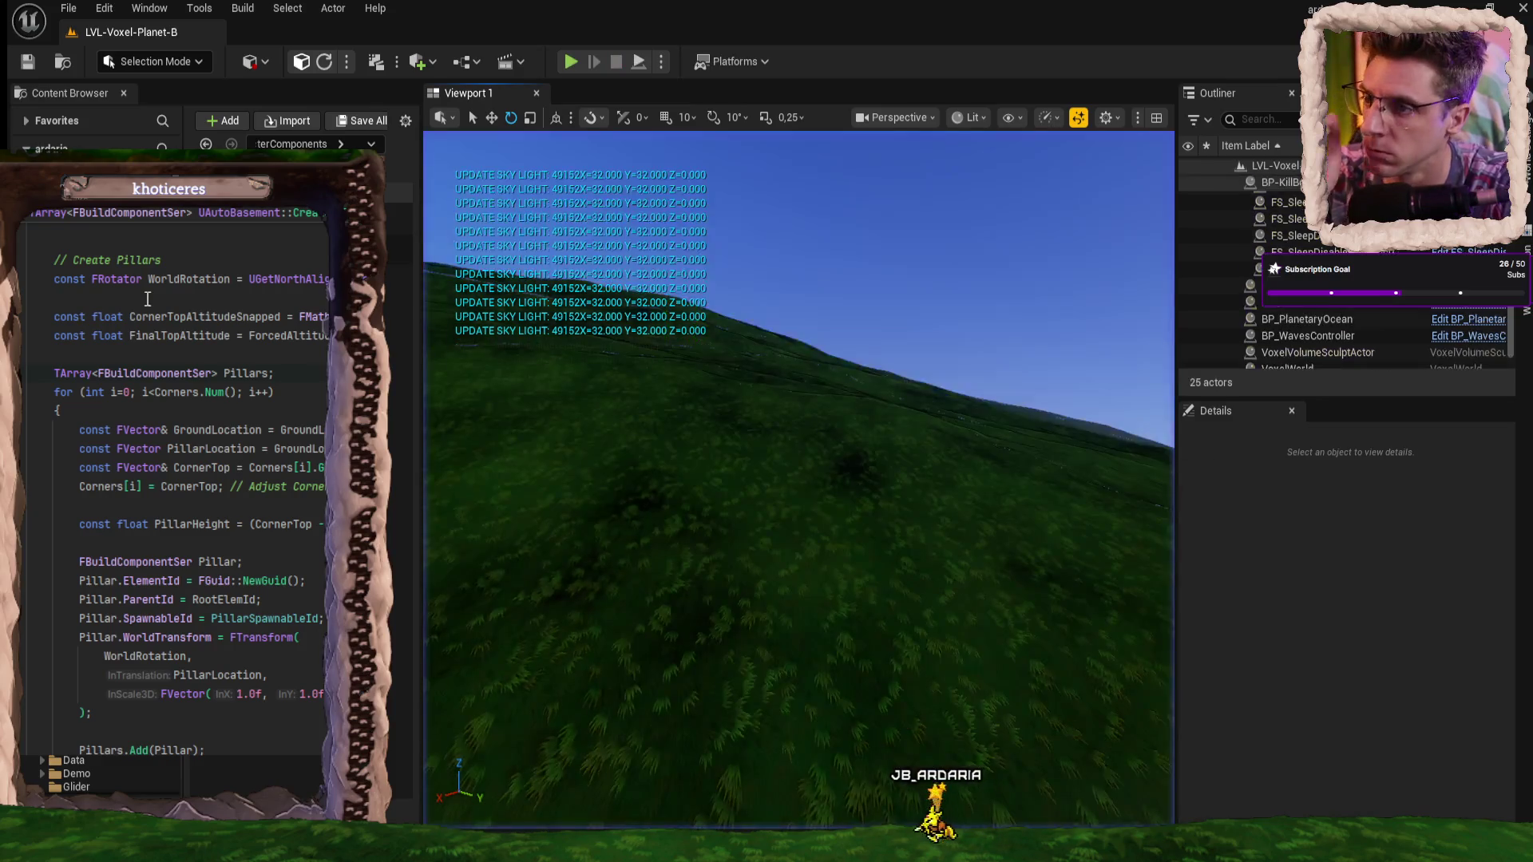
key("alt+Tab")
- Review the CurrentBoxAltitude code in AutoBasement.Update.cpp, then return to CreatePillars in AutoBasement.Create.cpp
left_click(433, 40)
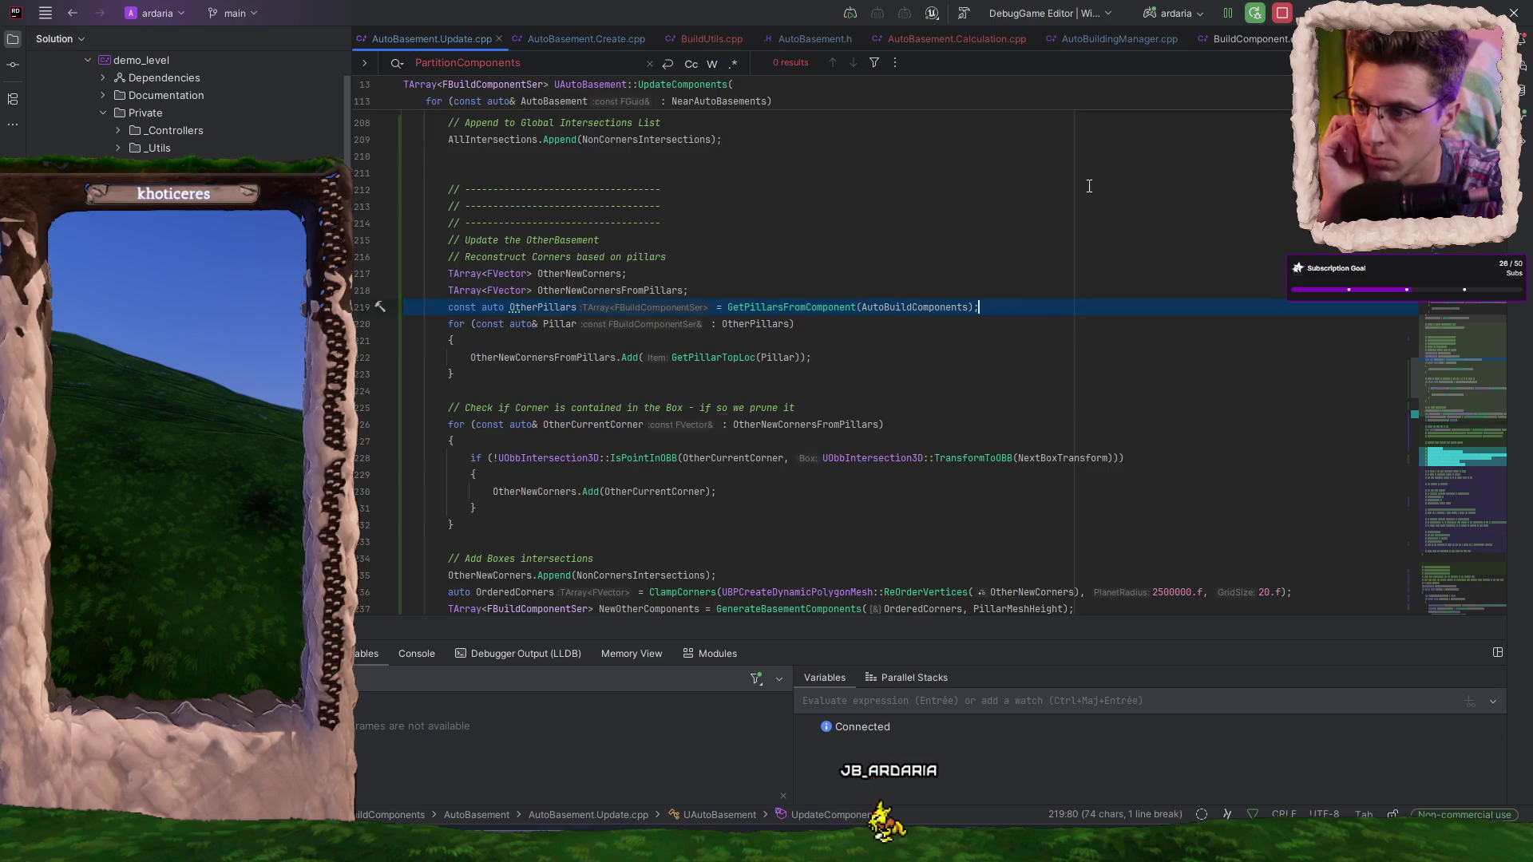
scroll(798, 351, "down", 15)
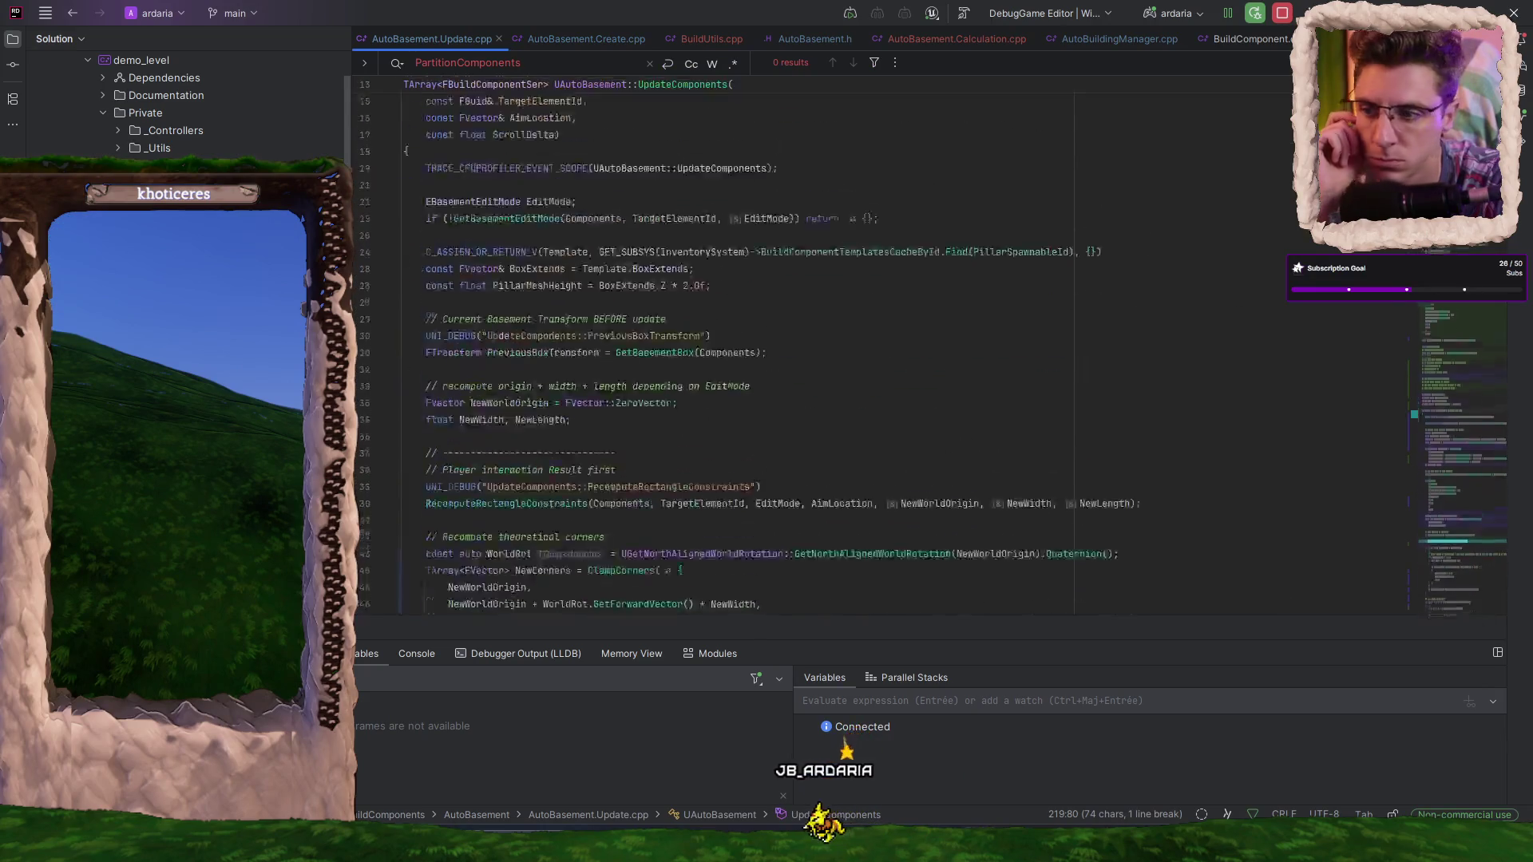
scroll(799, 351, "down", 16)
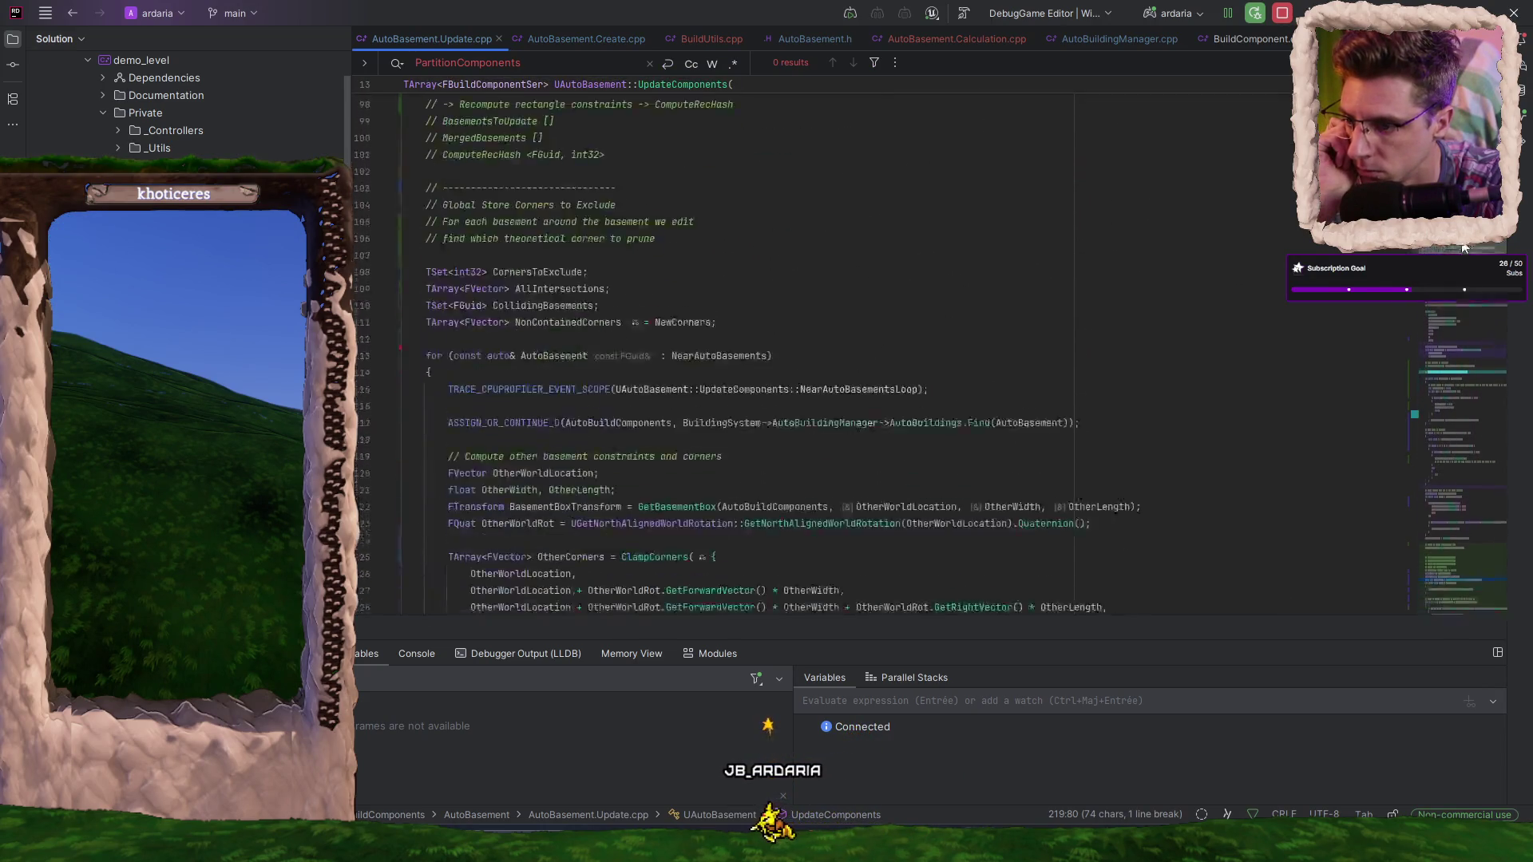
scroll(669, 306, "up", 1)
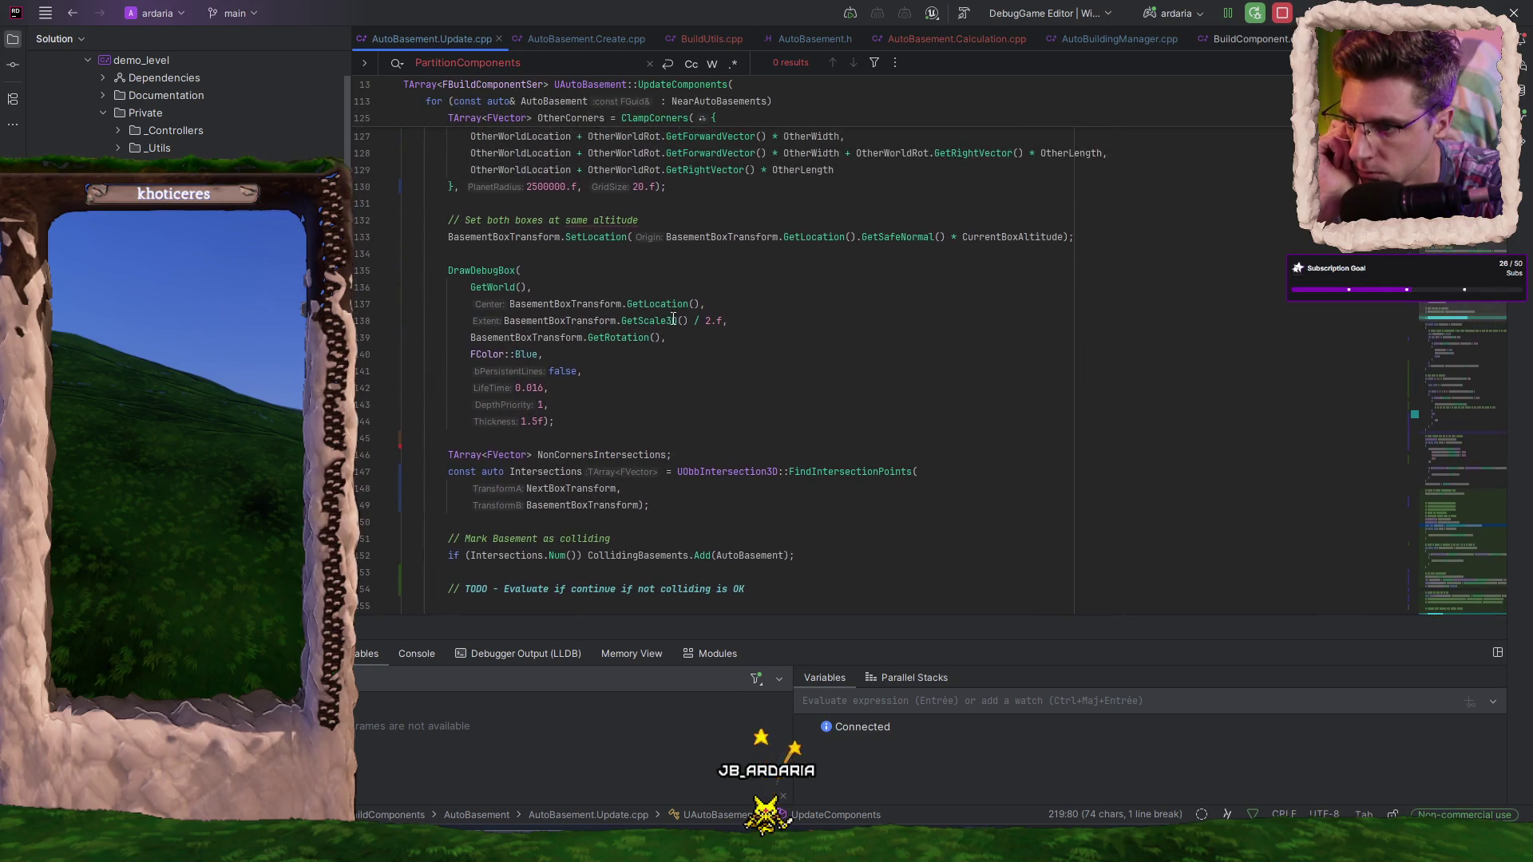
scroll(588, 313, "up", 2)
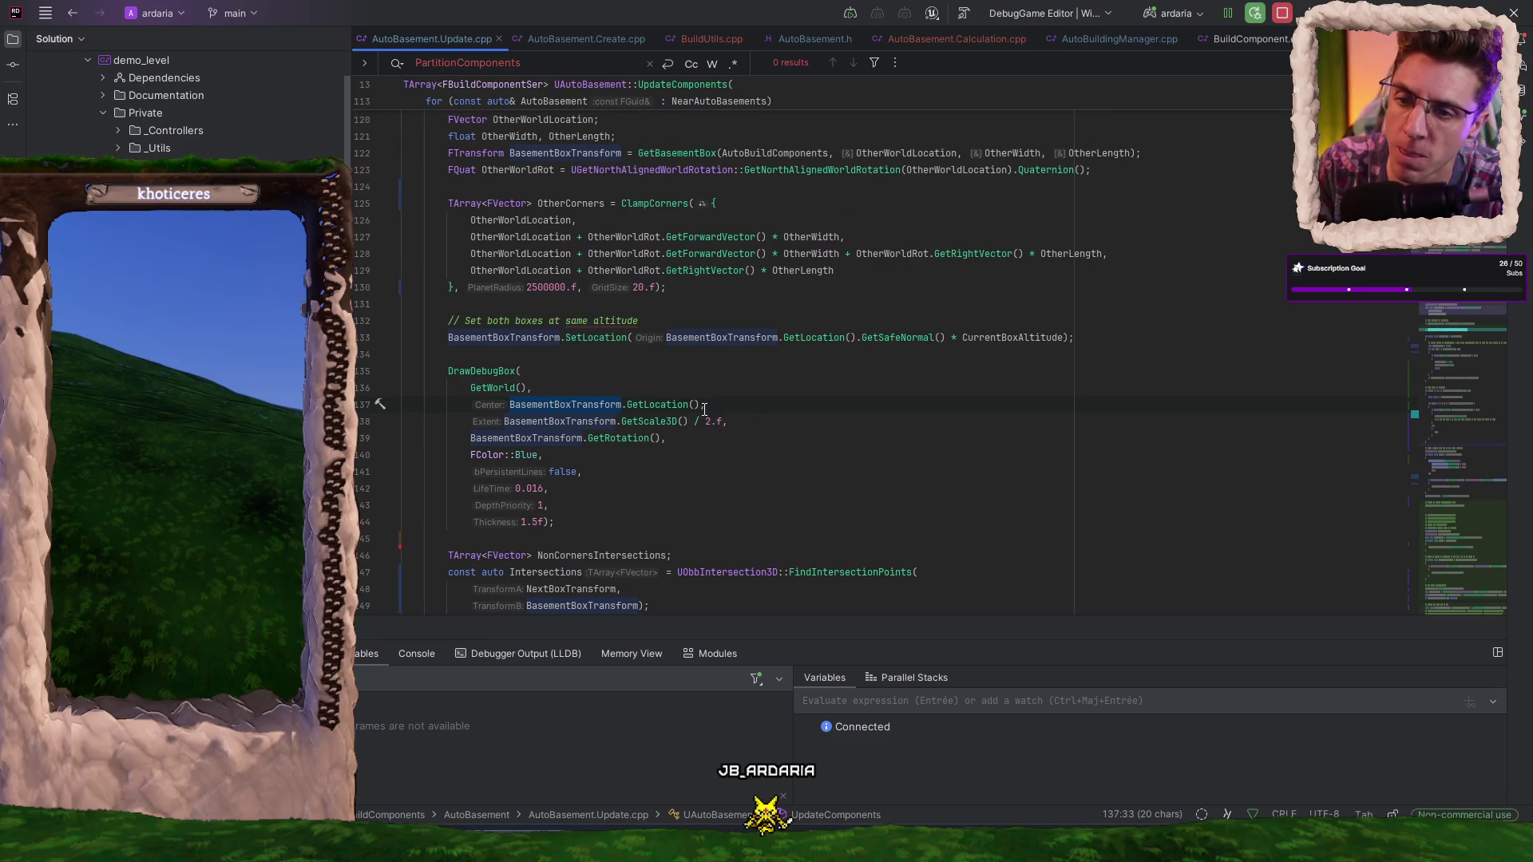
double_click(1013, 338)
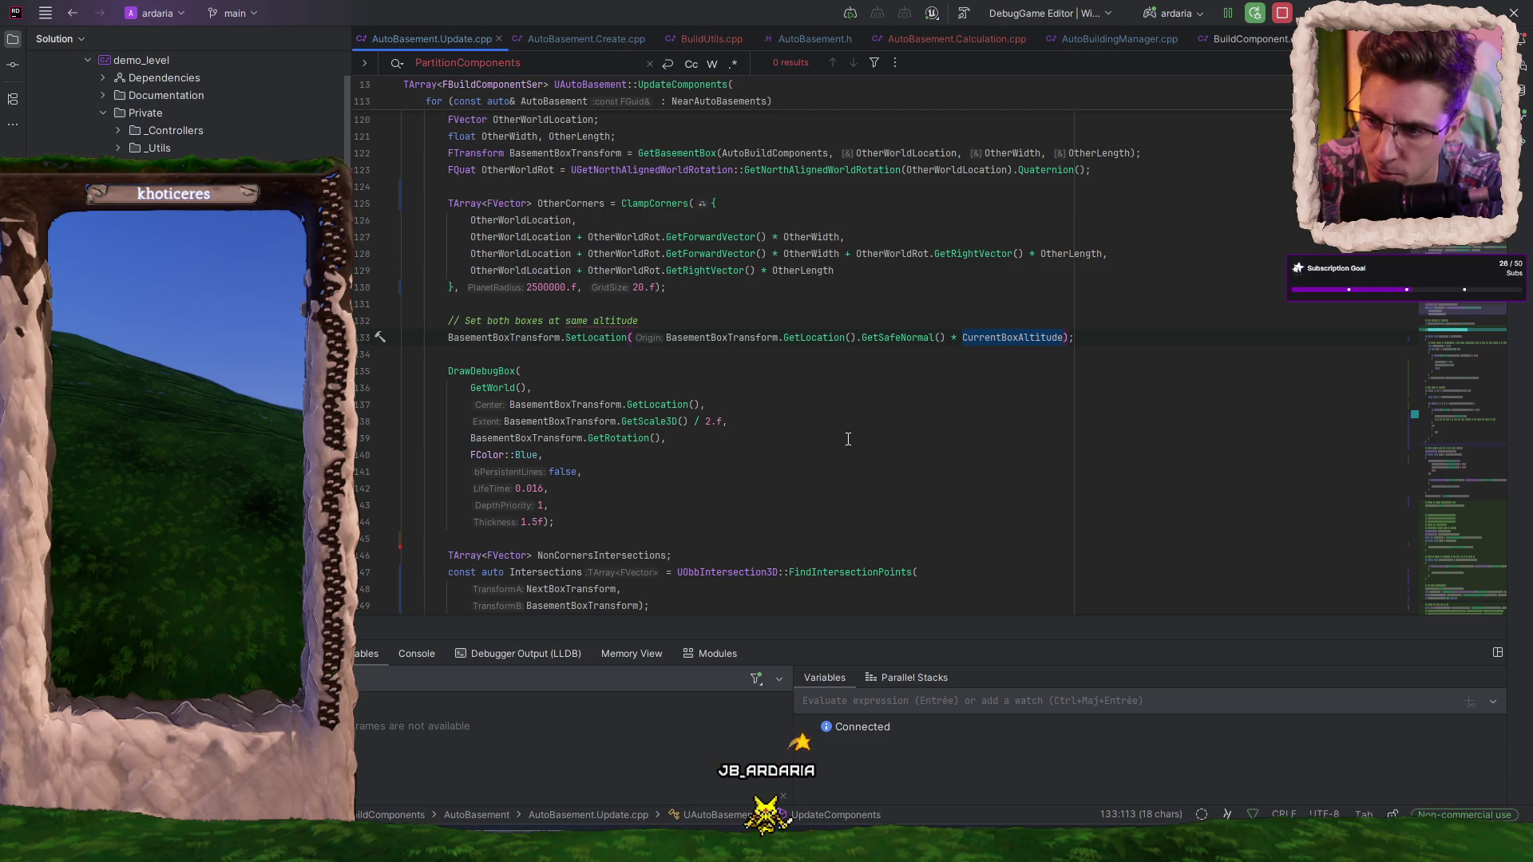
scroll(848, 439, "up", 17)
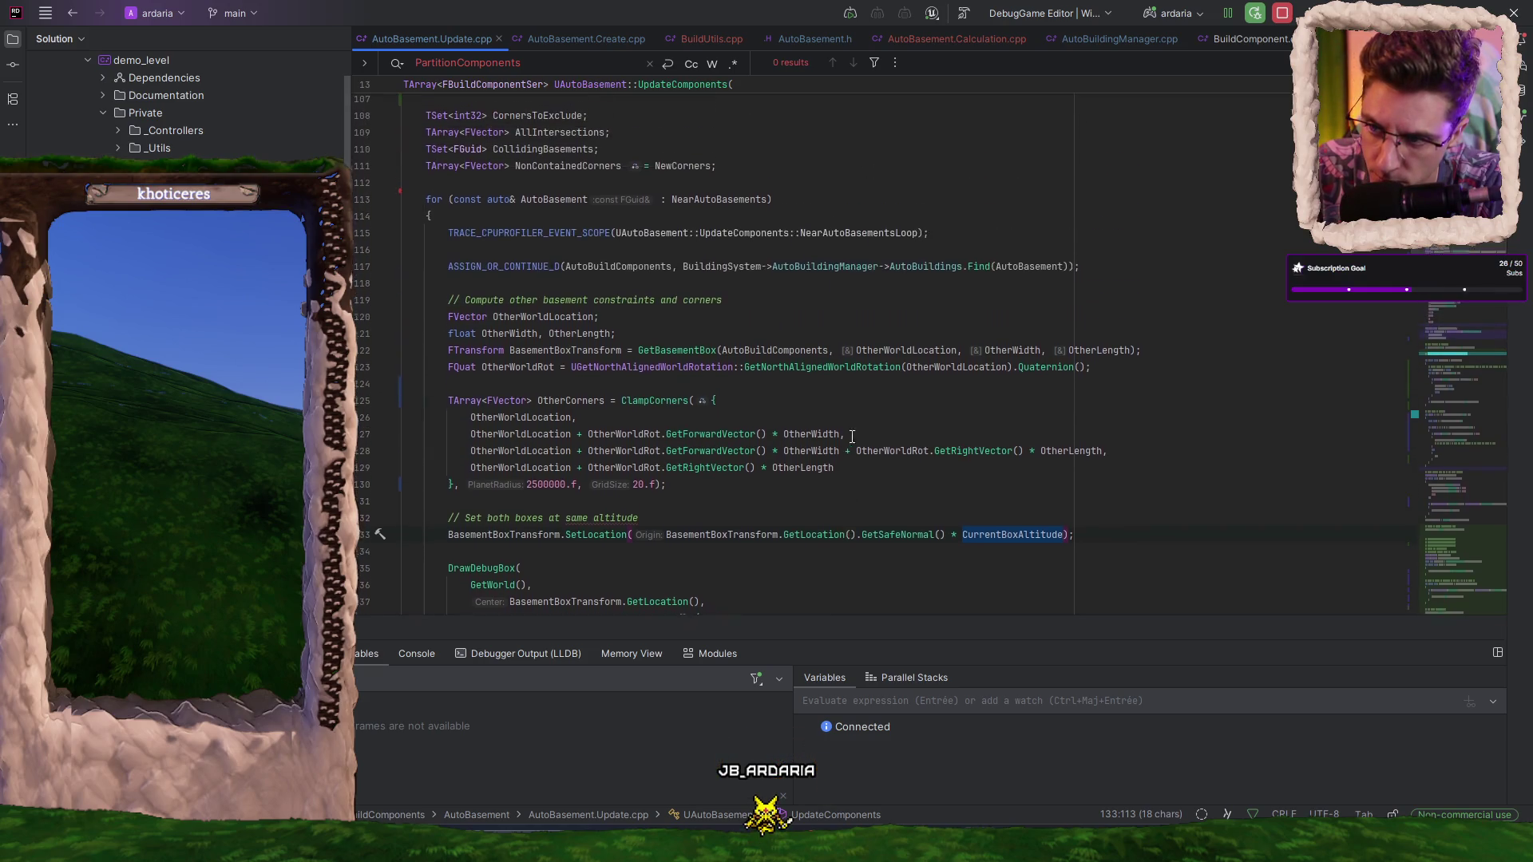
scroll(887, 427, "down", 20)
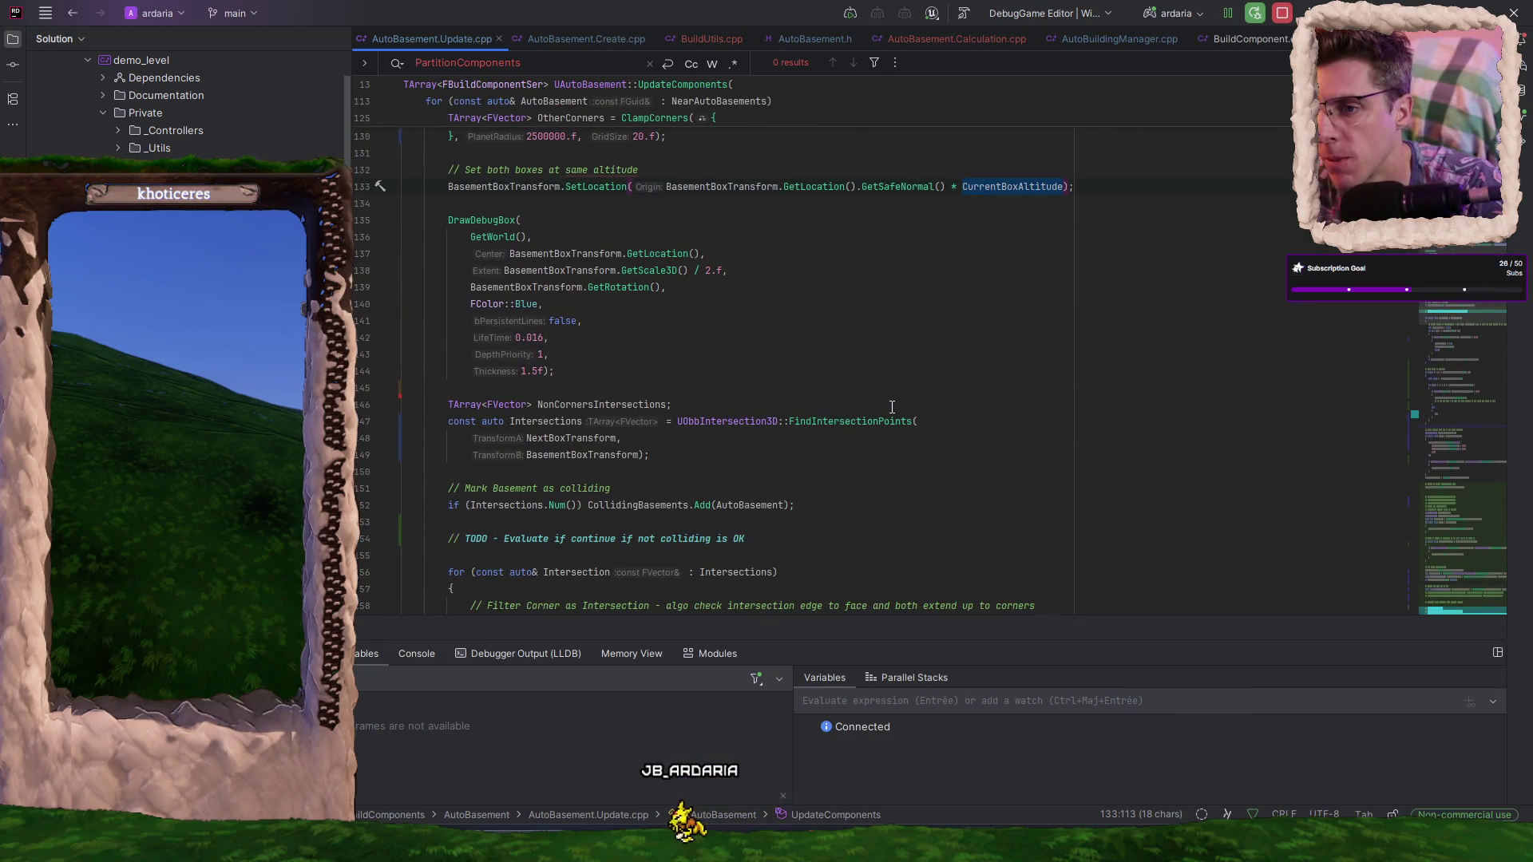
left_click(571, 37)
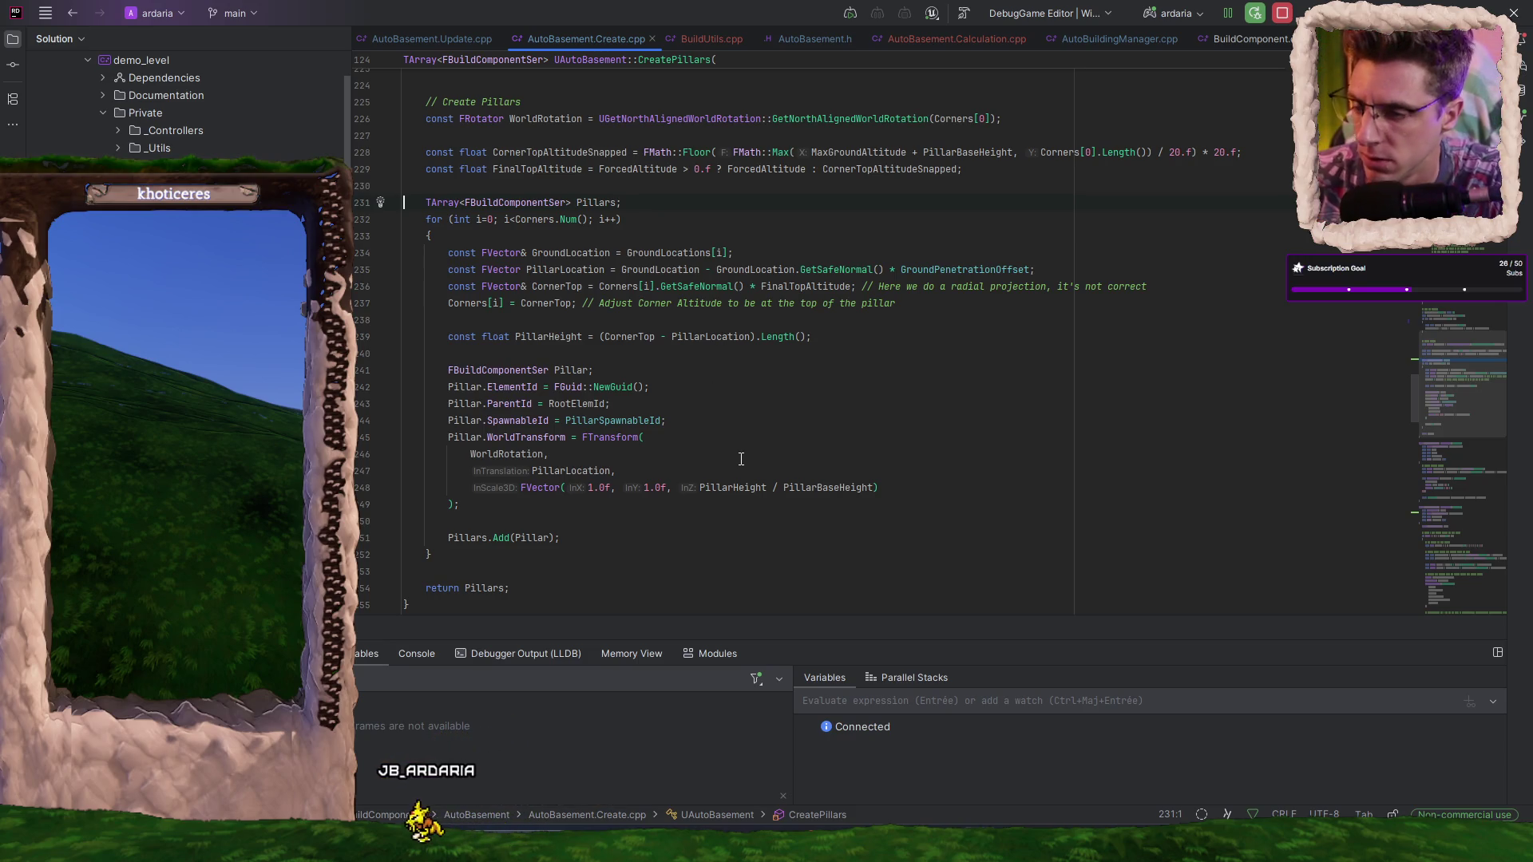
- Inspect AutoBuildComponentBySpawnableId and AutoBuildingManager on line 179 of CreatePillars
scroll(741, 459, "down", 10)
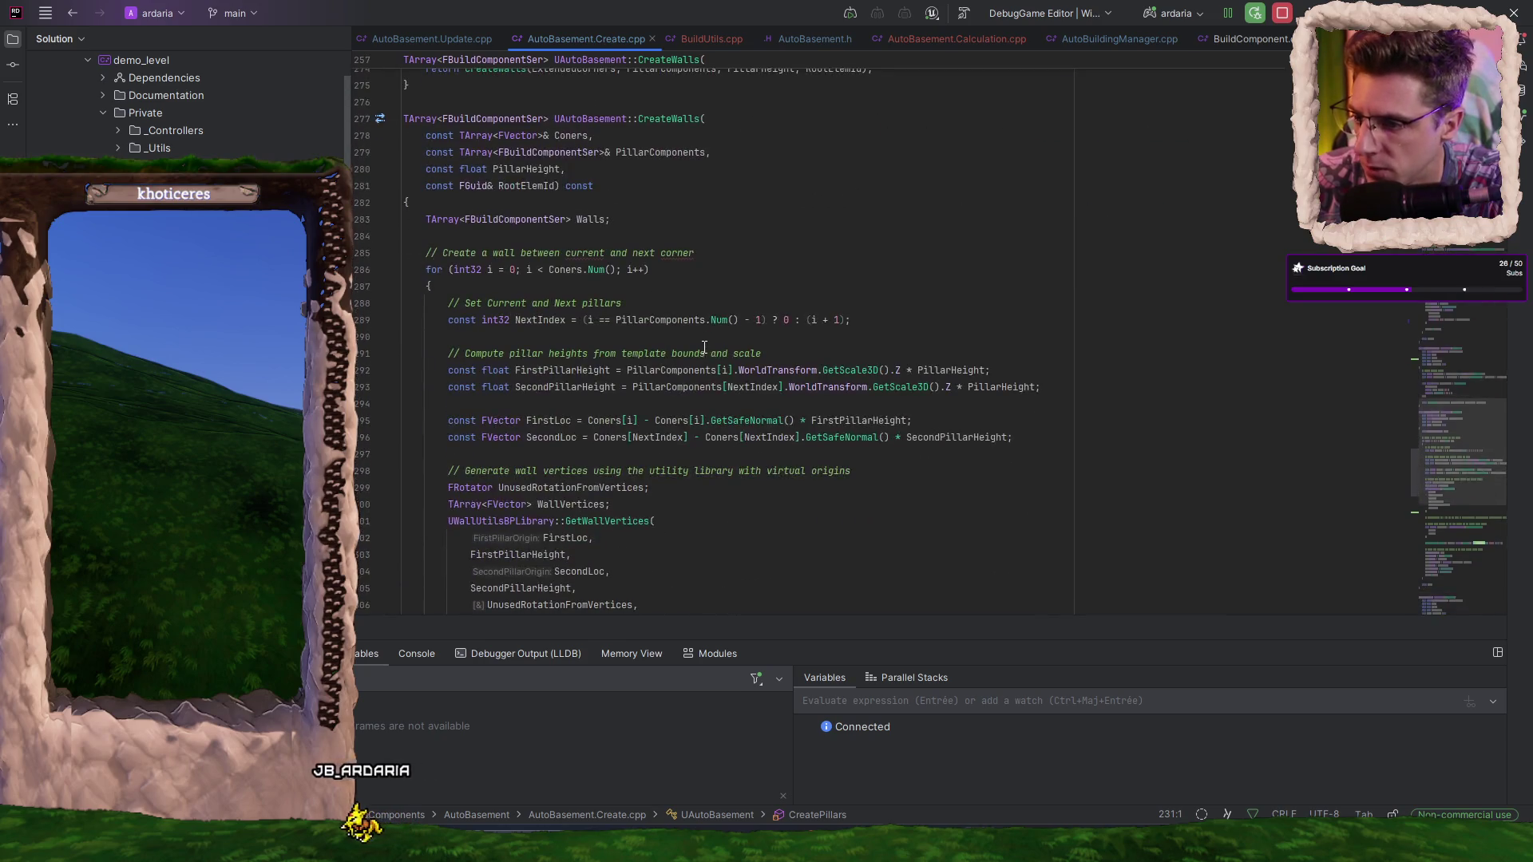
scroll(705, 348, "down", 2)
scroll(703, 345, "up", 9)
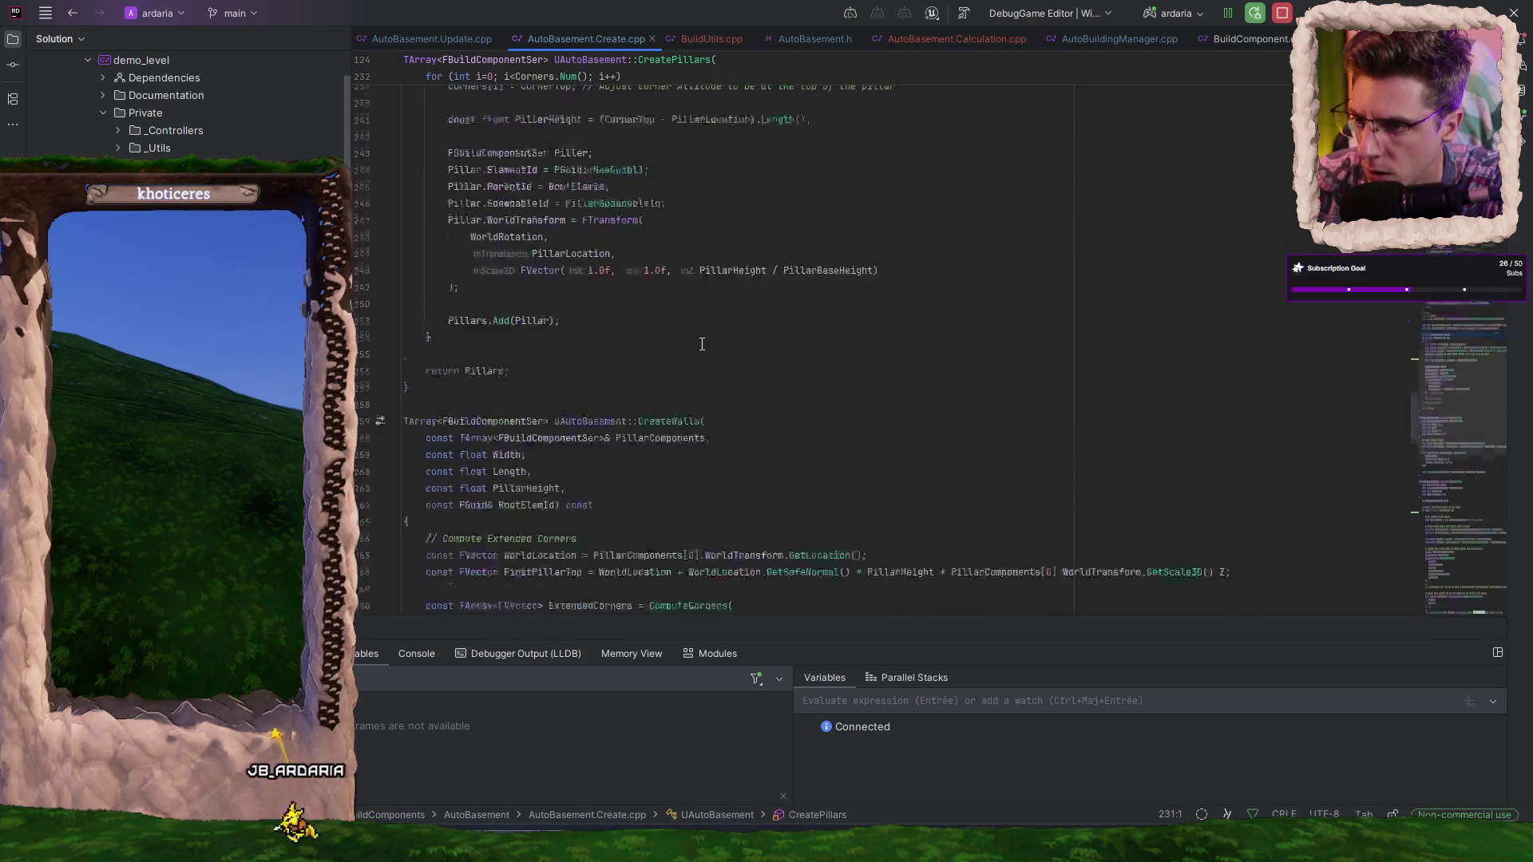
scroll(702, 344, "up", 15)
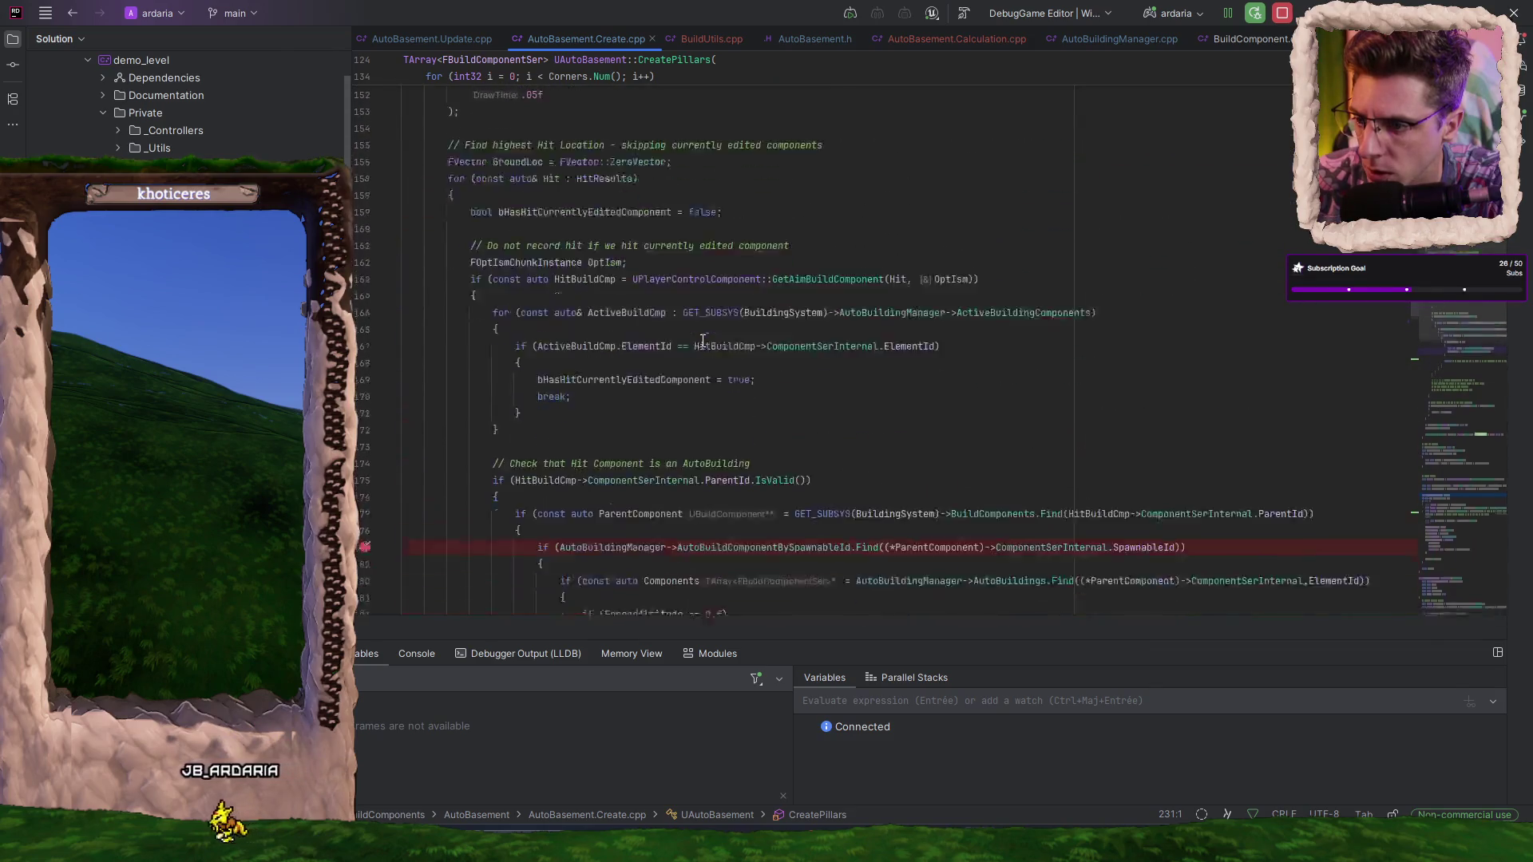
scroll(702, 341, "down", 2)
double_click(762, 388)
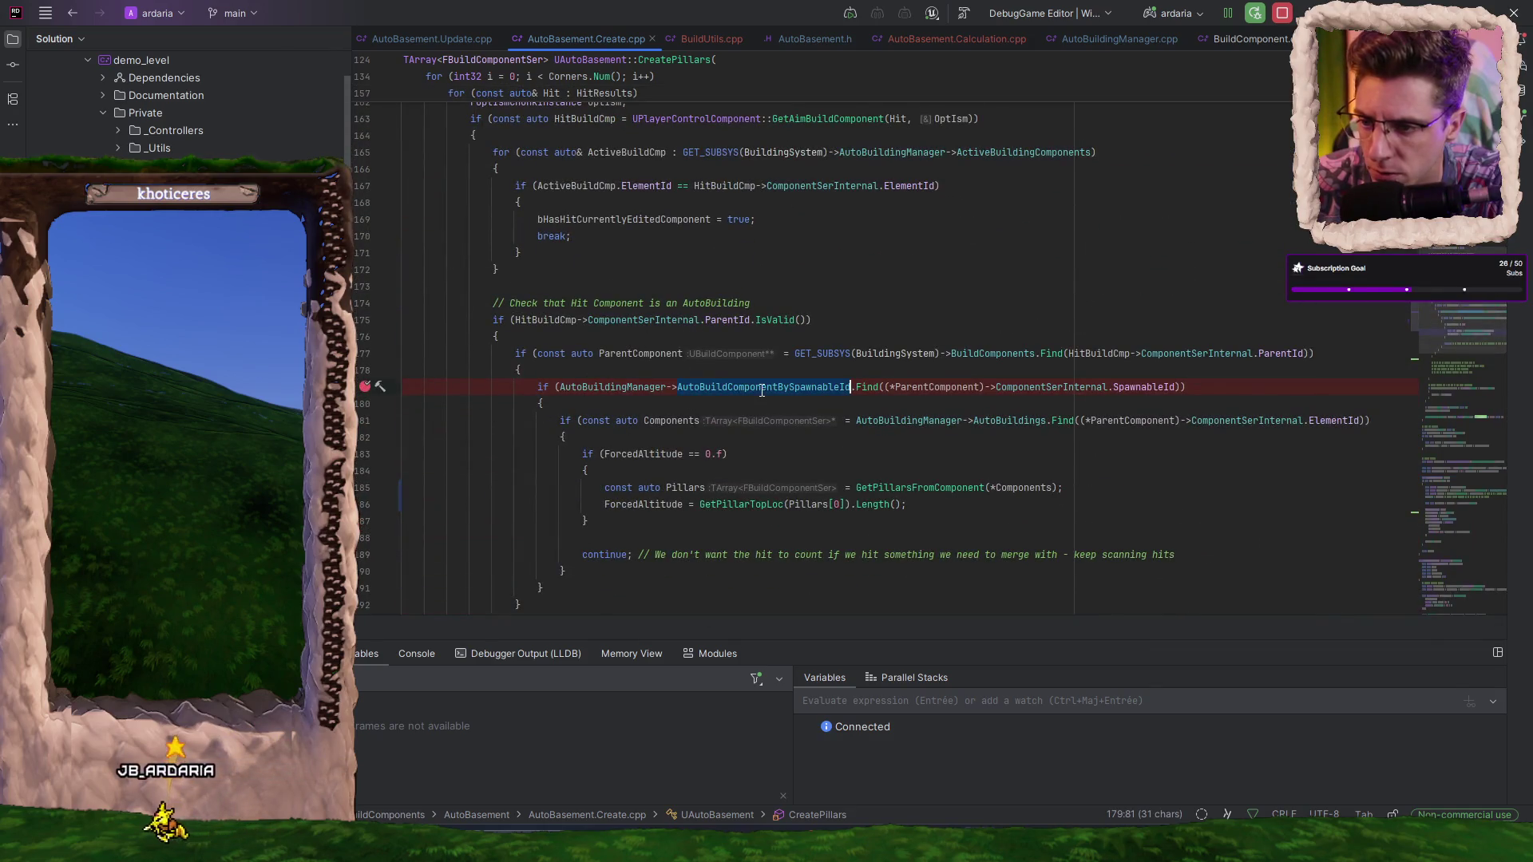
mouse_move(769, 389)
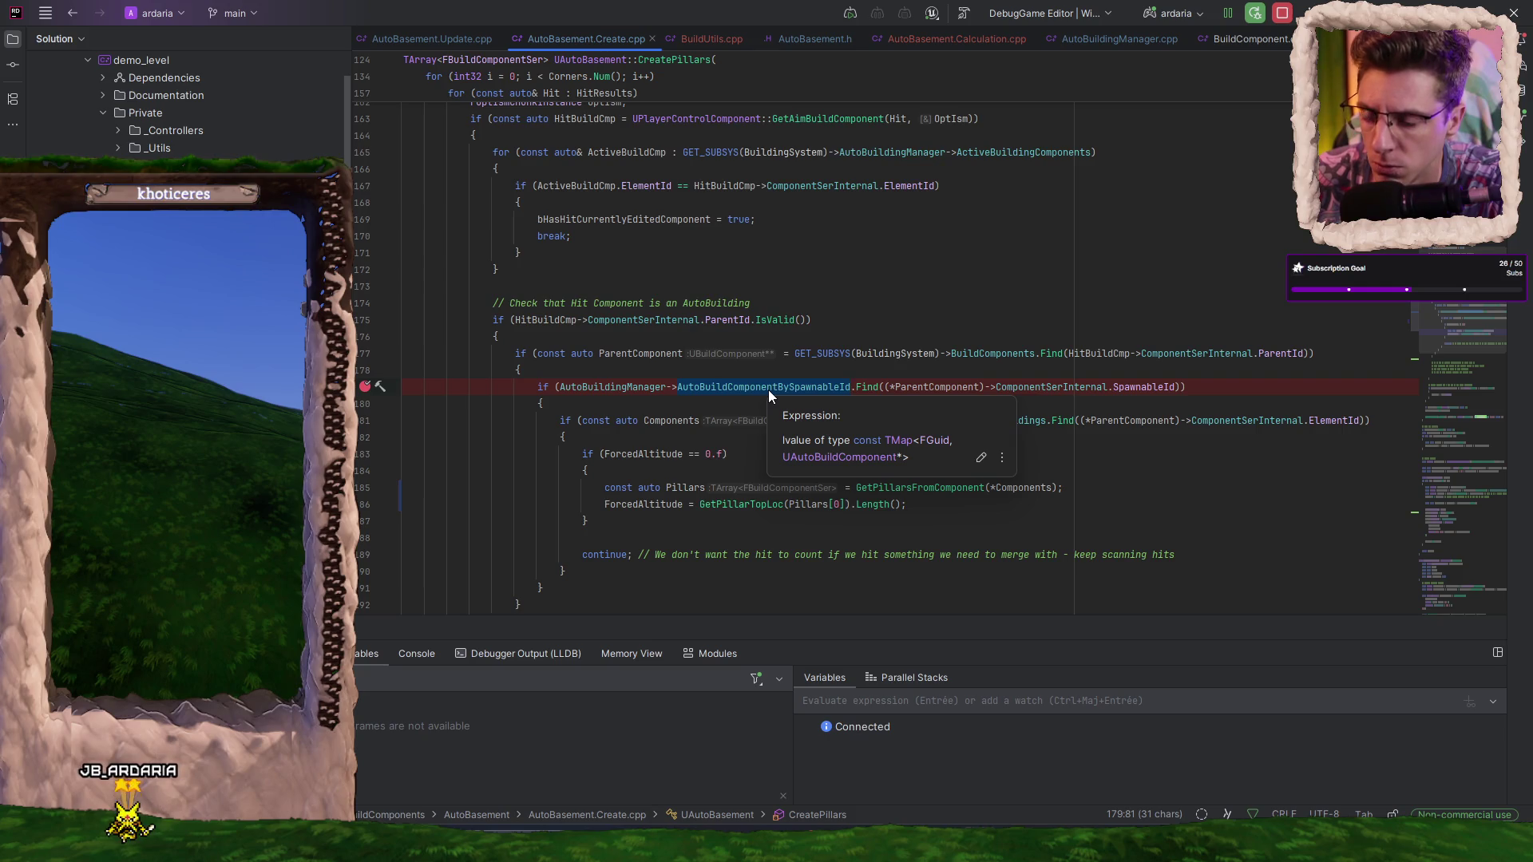
double_click(636, 389)
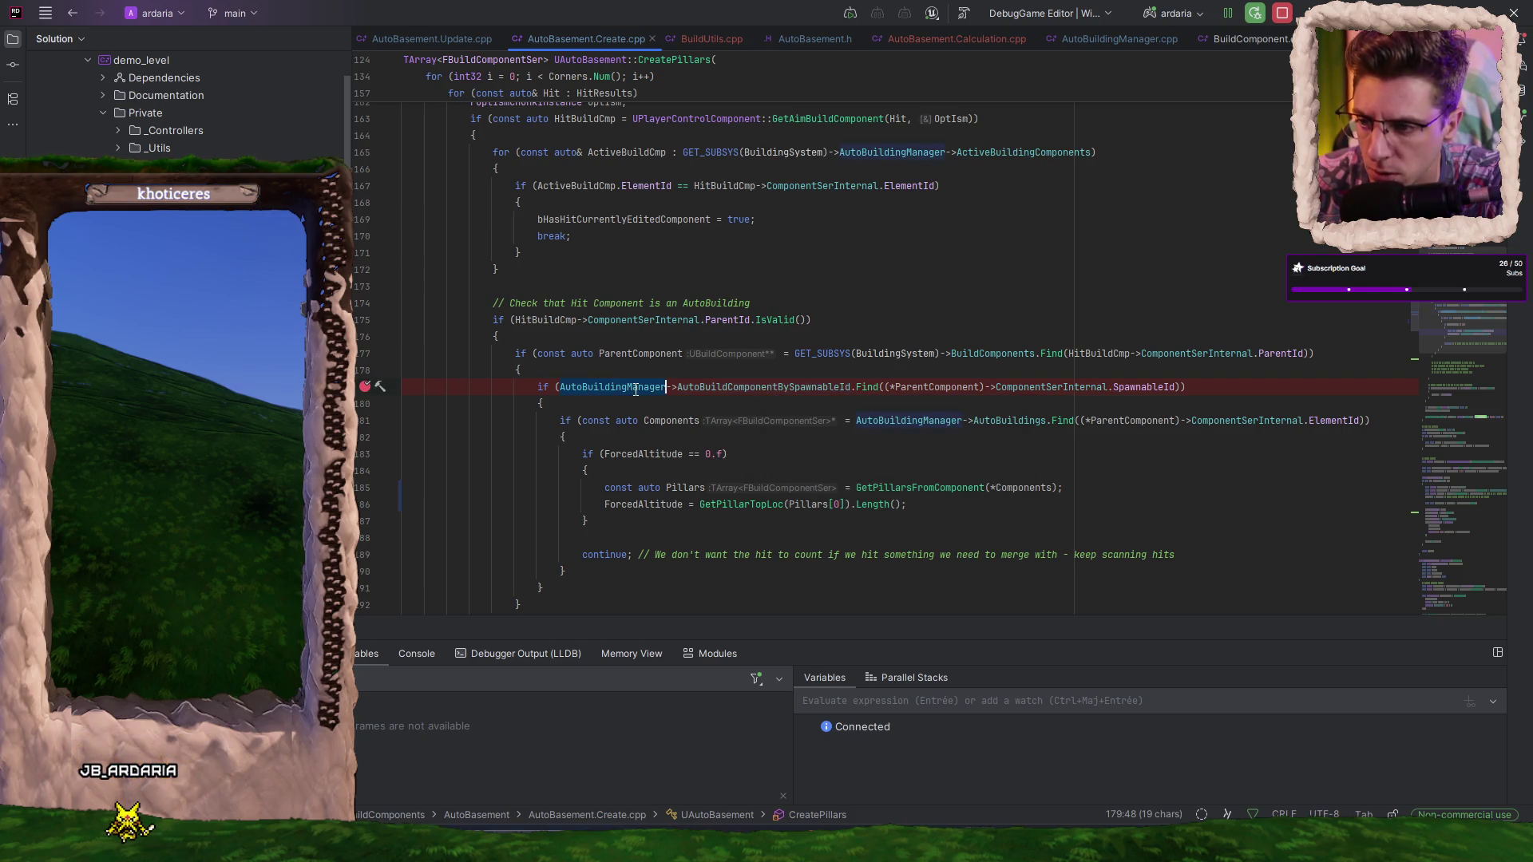
left_click(706, 390)
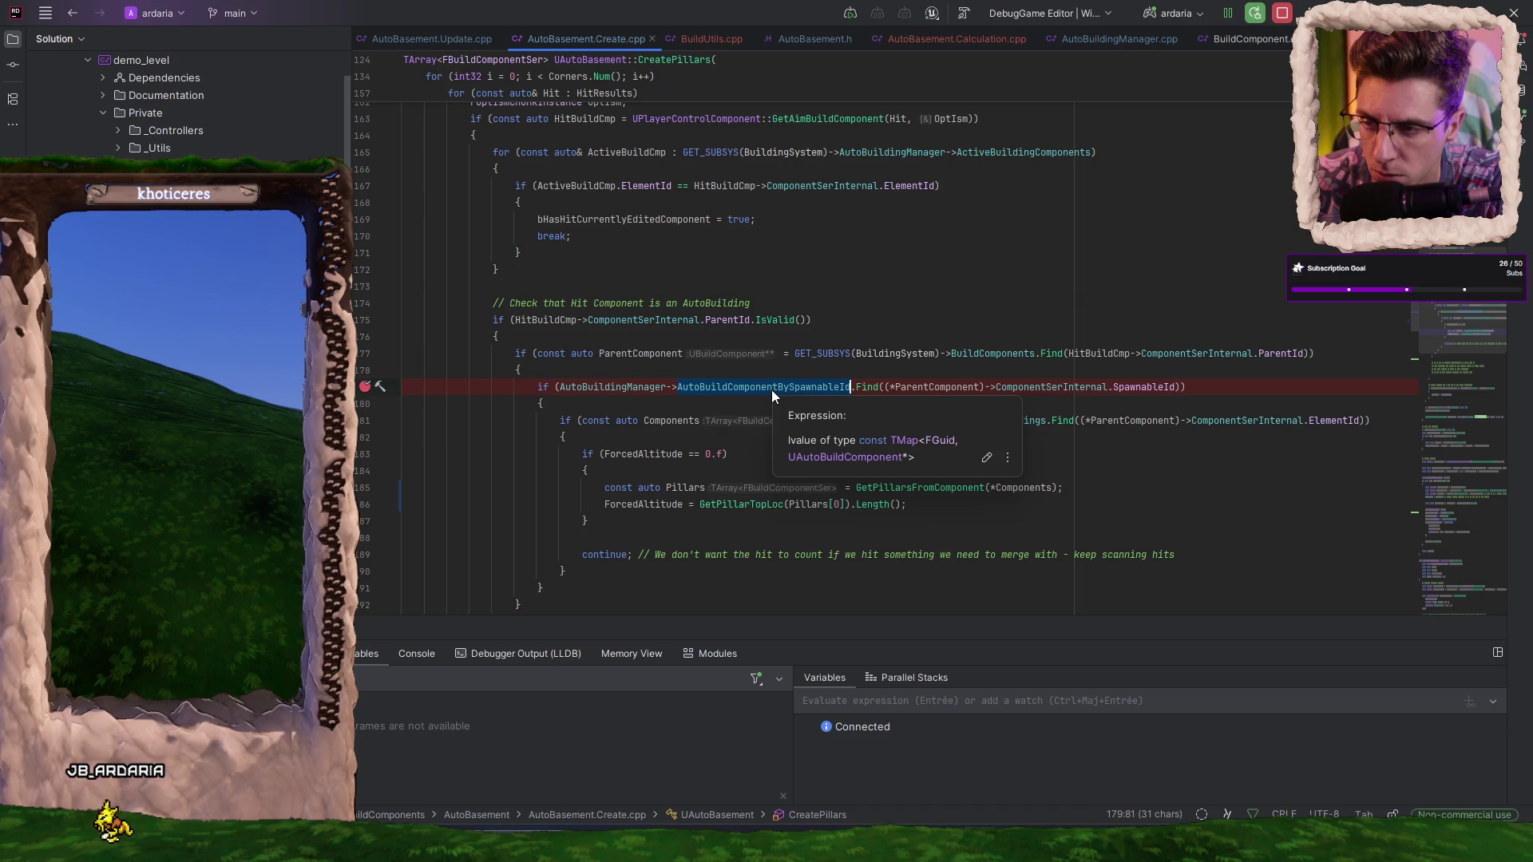
- Glance at UpdateComponents in AutoBasement.Update.cpp, then view CreateOrUpdateBuildComponents in BuildUtils.cpp
scroll(1082, 331, "up", 2)
scroll(1083, 330, "up", 20)
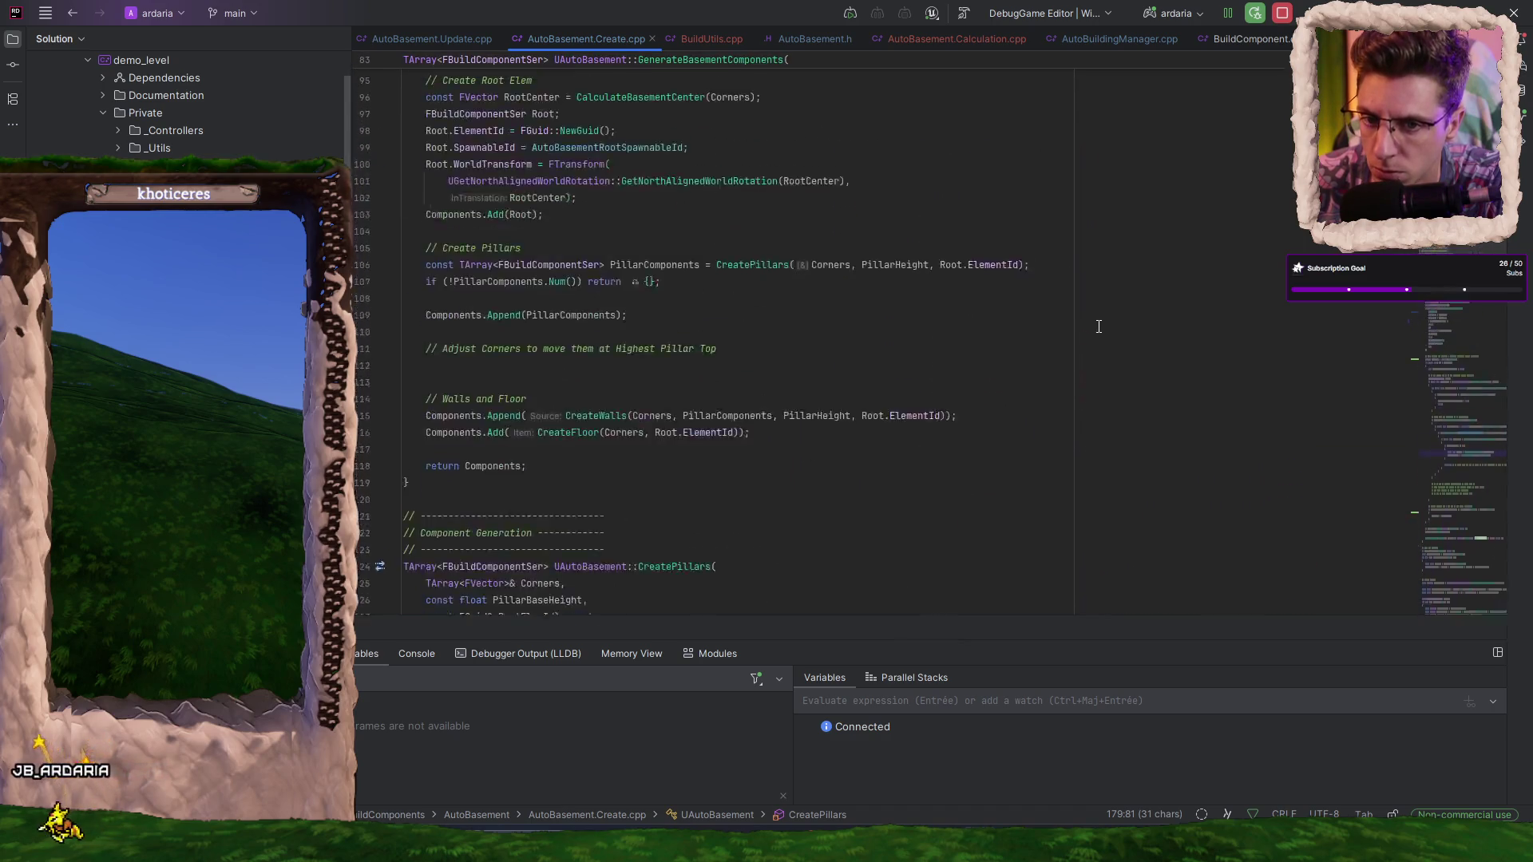
scroll(1093, 326, "down", 20)
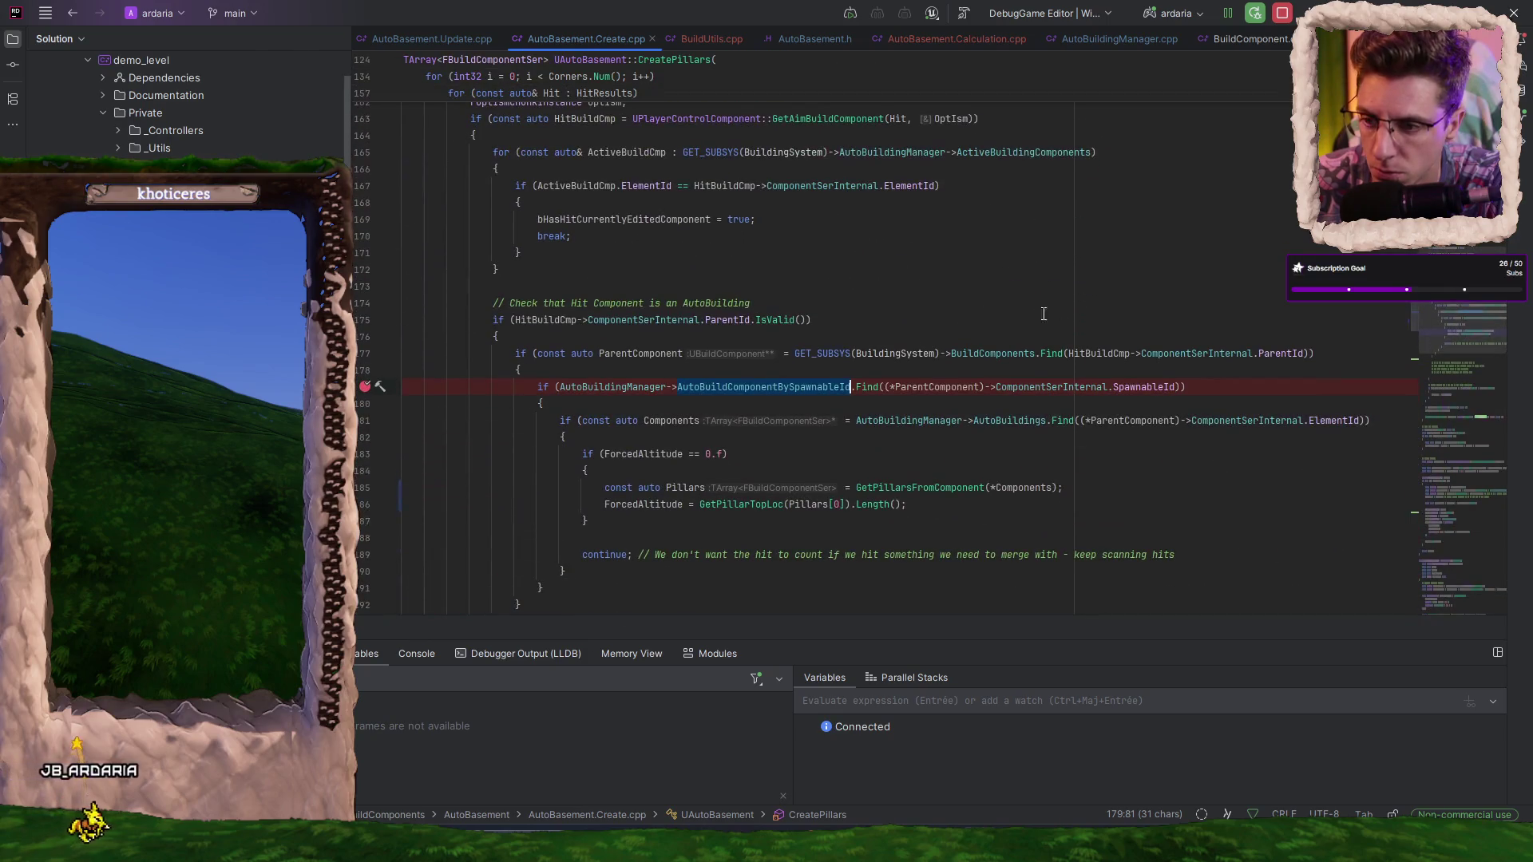
left_click(415, 37)
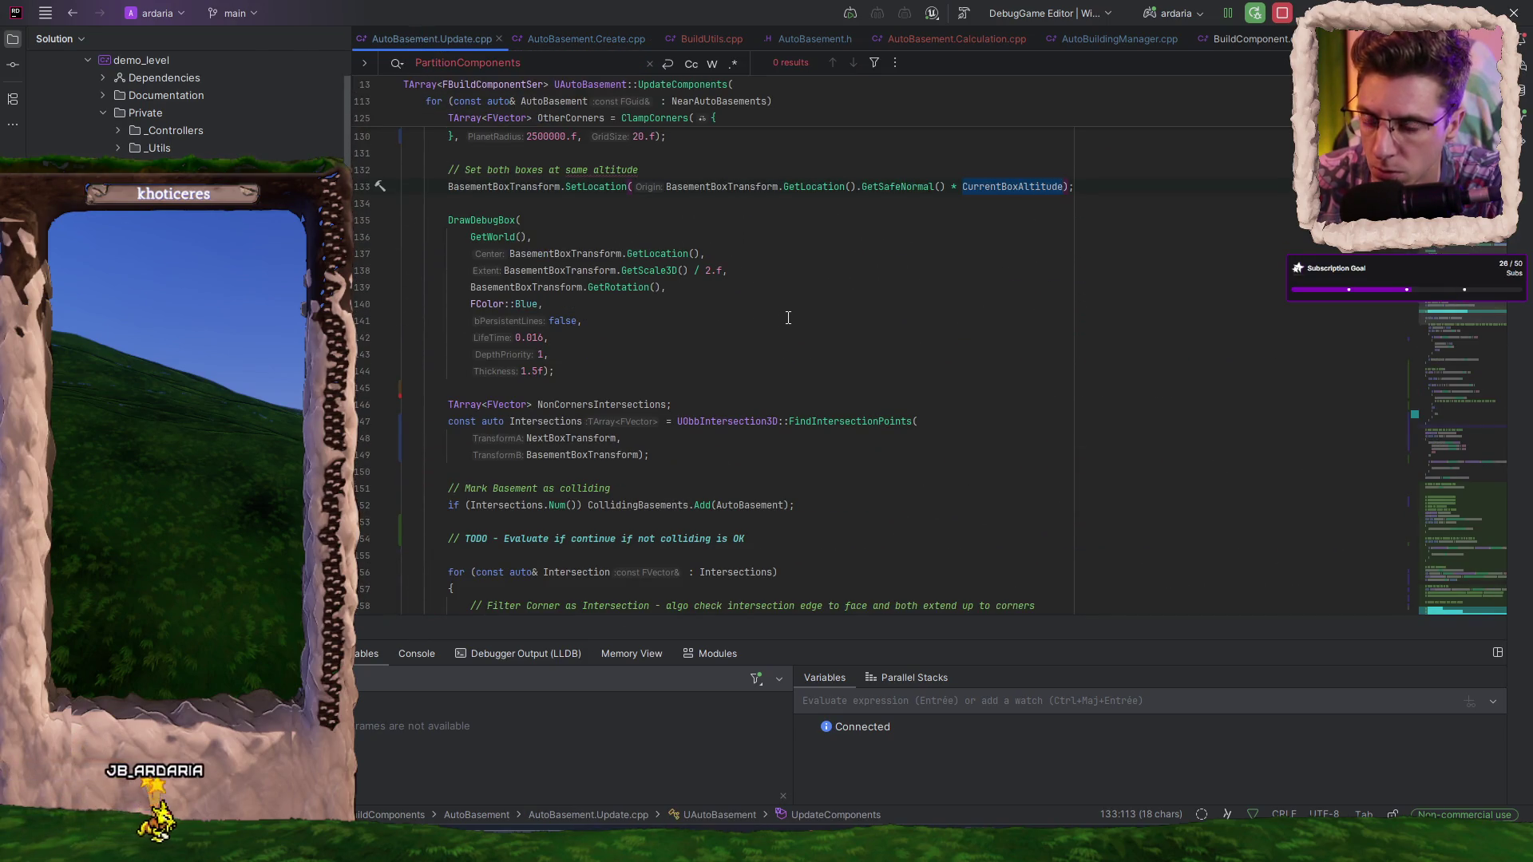
scroll(788, 318, "down", 7)
scroll(787, 317, "down", 5)
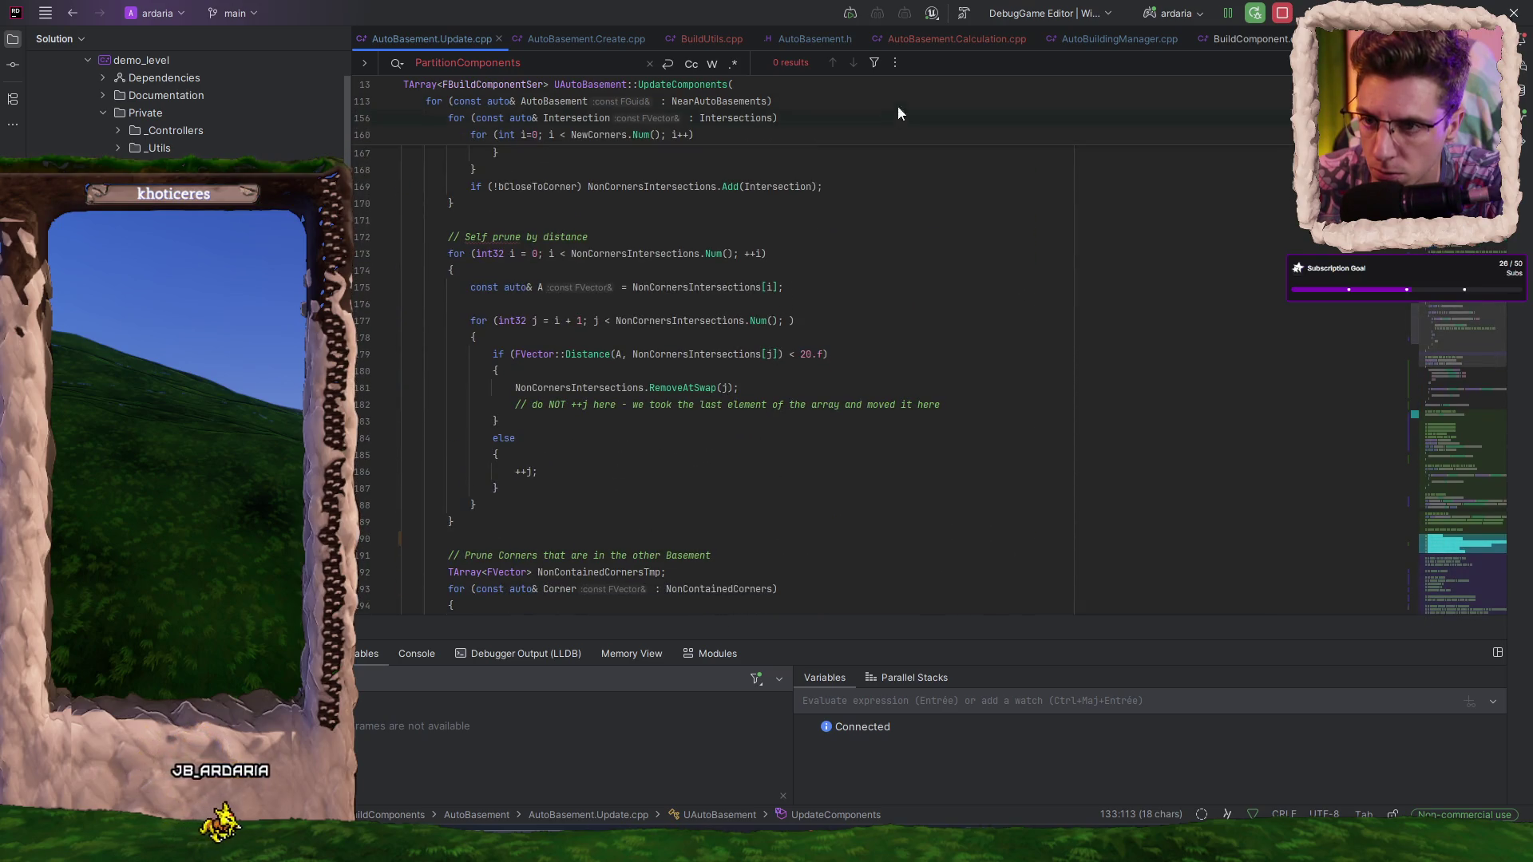
left_click(720, 39)
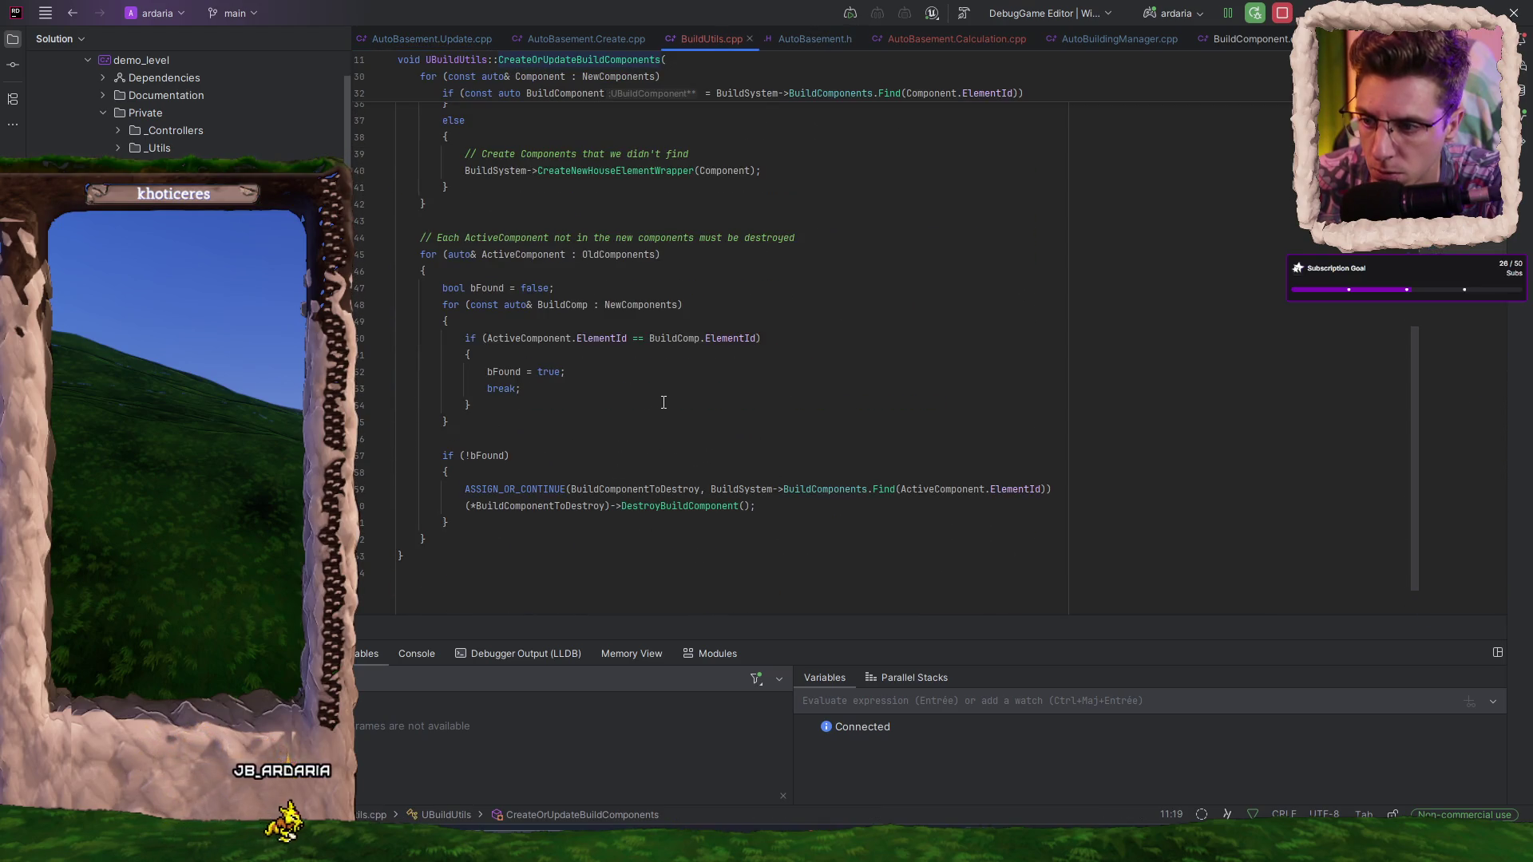
scroll(625, 430, "up", 5)
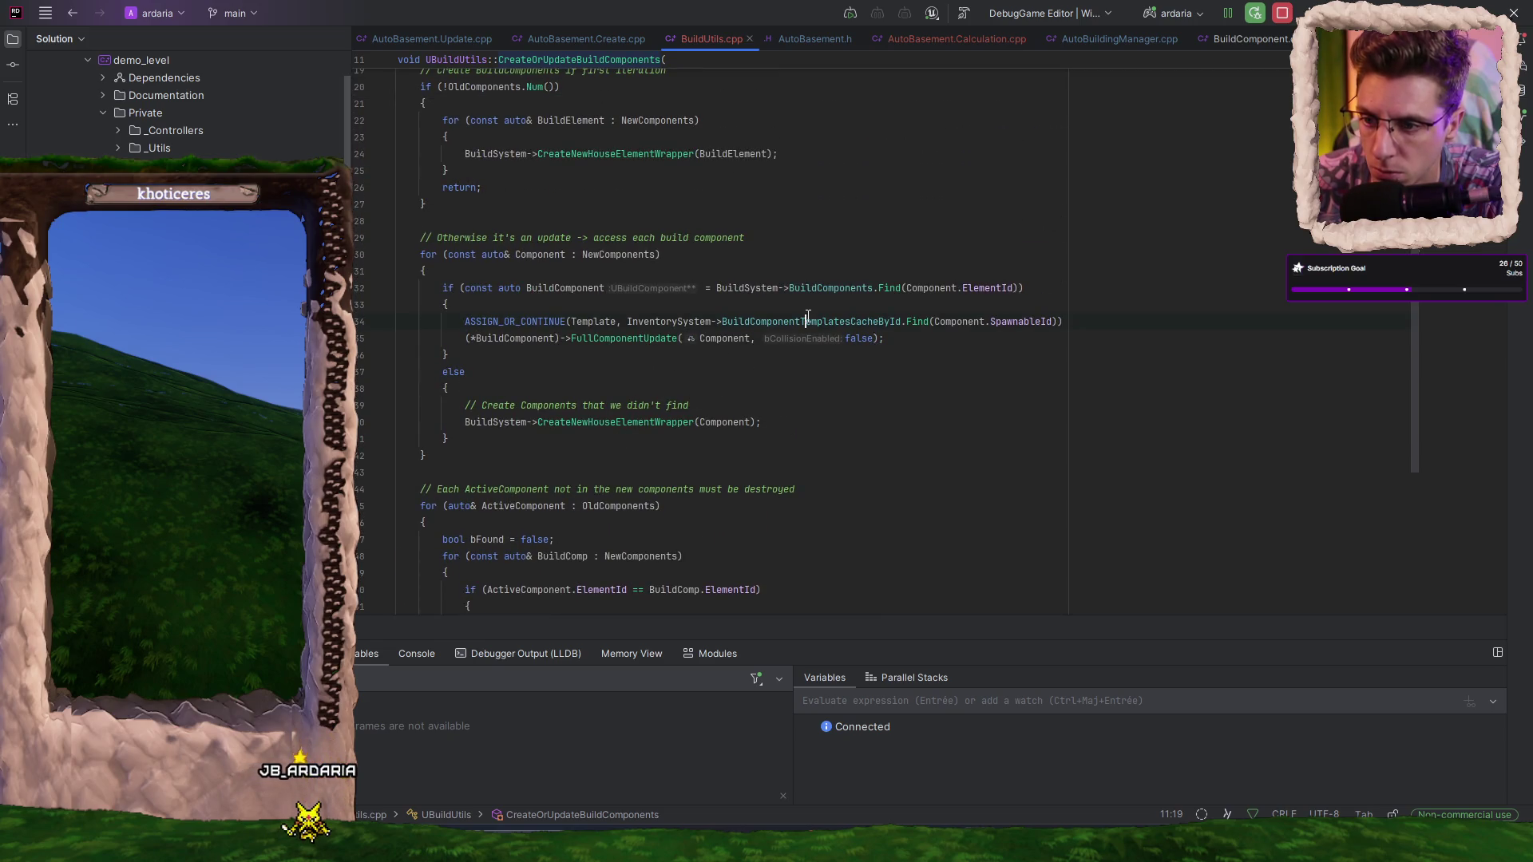
scroll(803, 426, "up", 1)
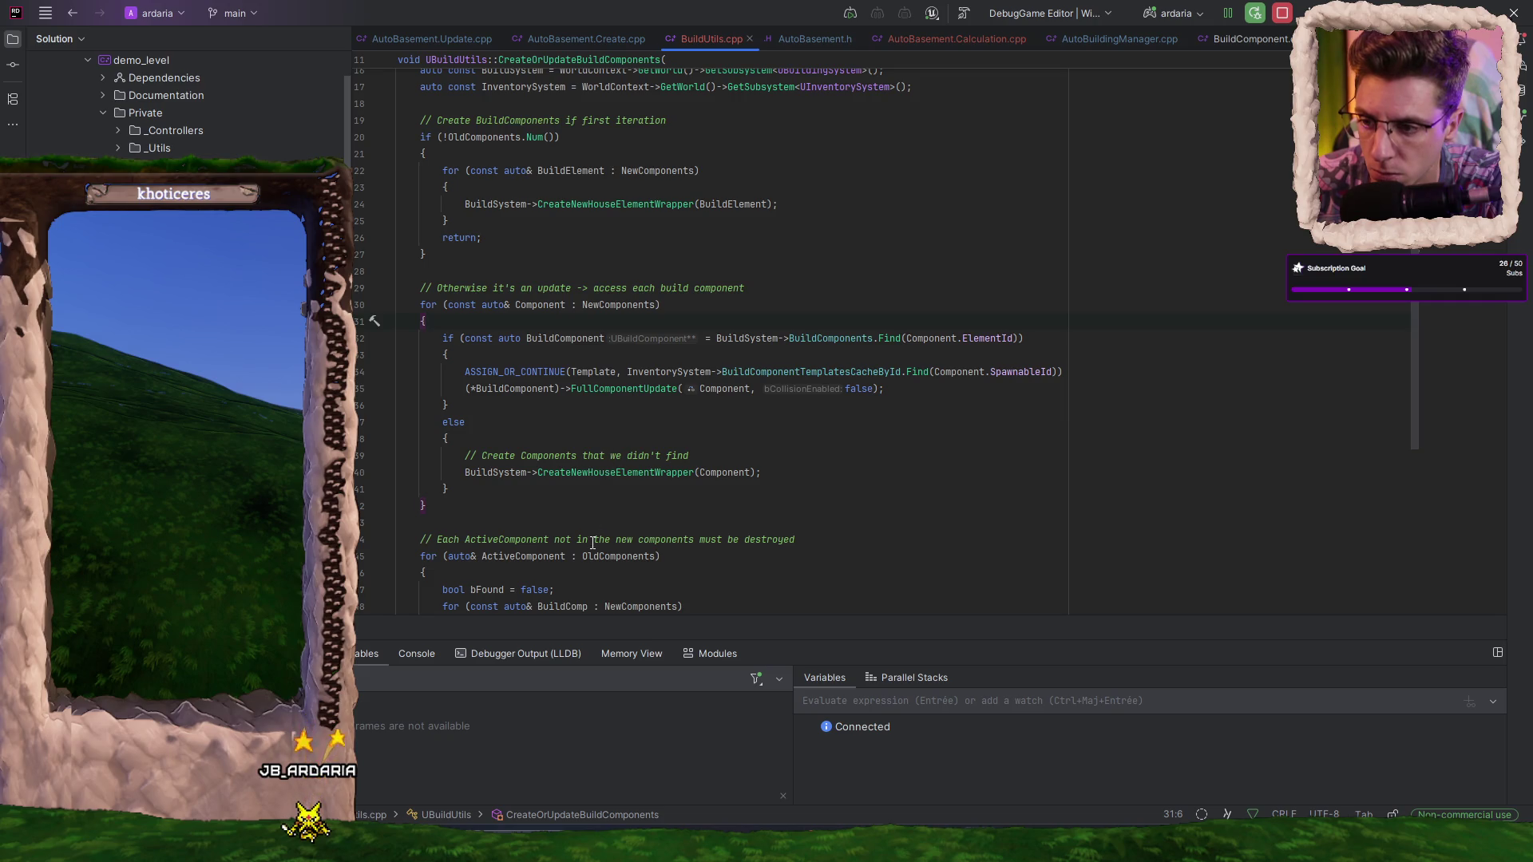
scroll(766, 441, "down", 1)
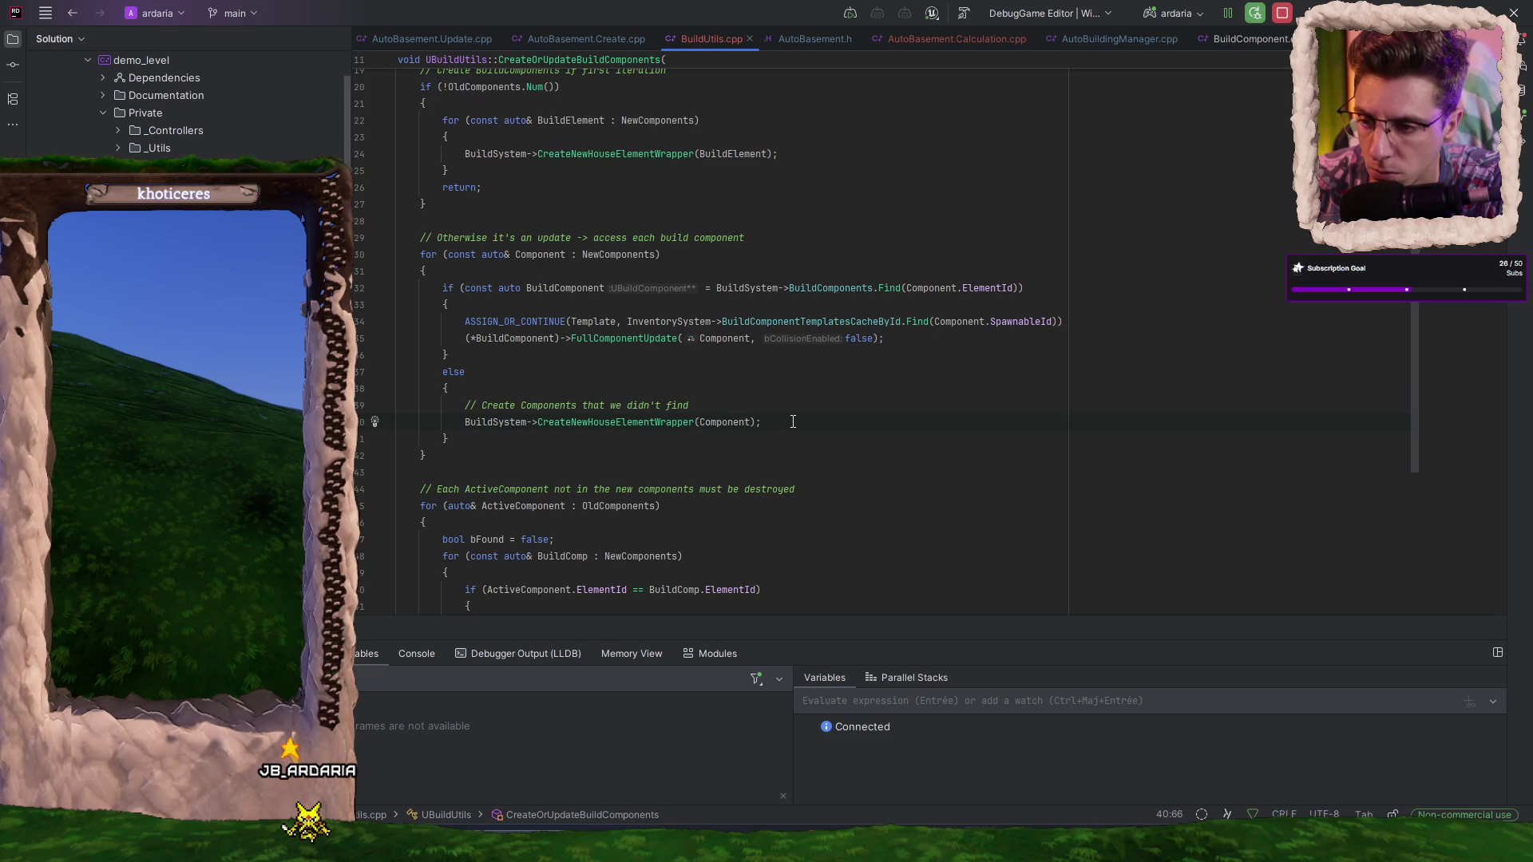
scroll(793, 421, "down", 4)
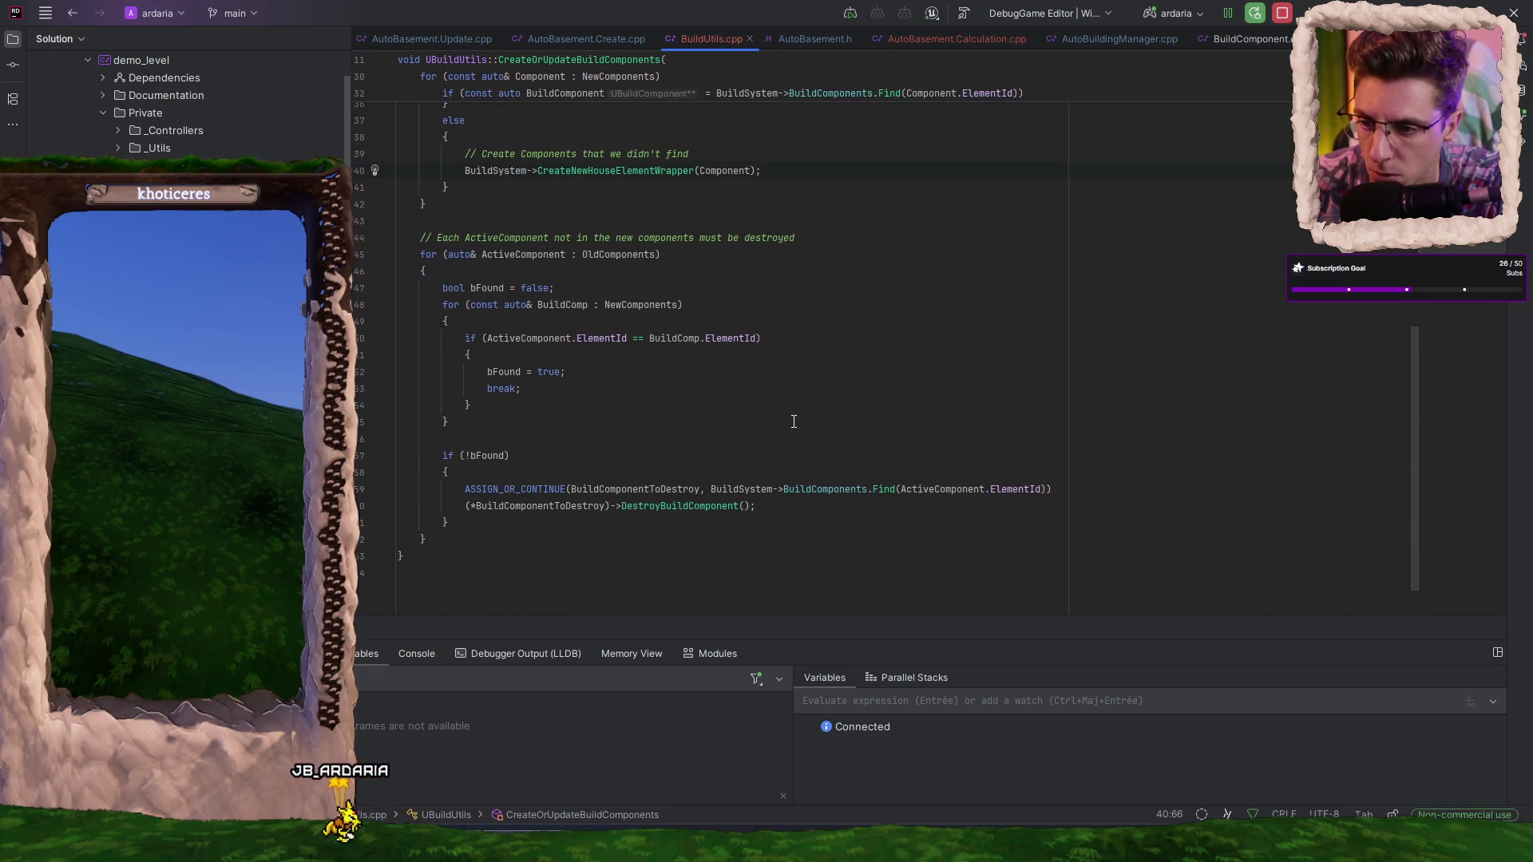
scroll(793, 421, "up", 5)
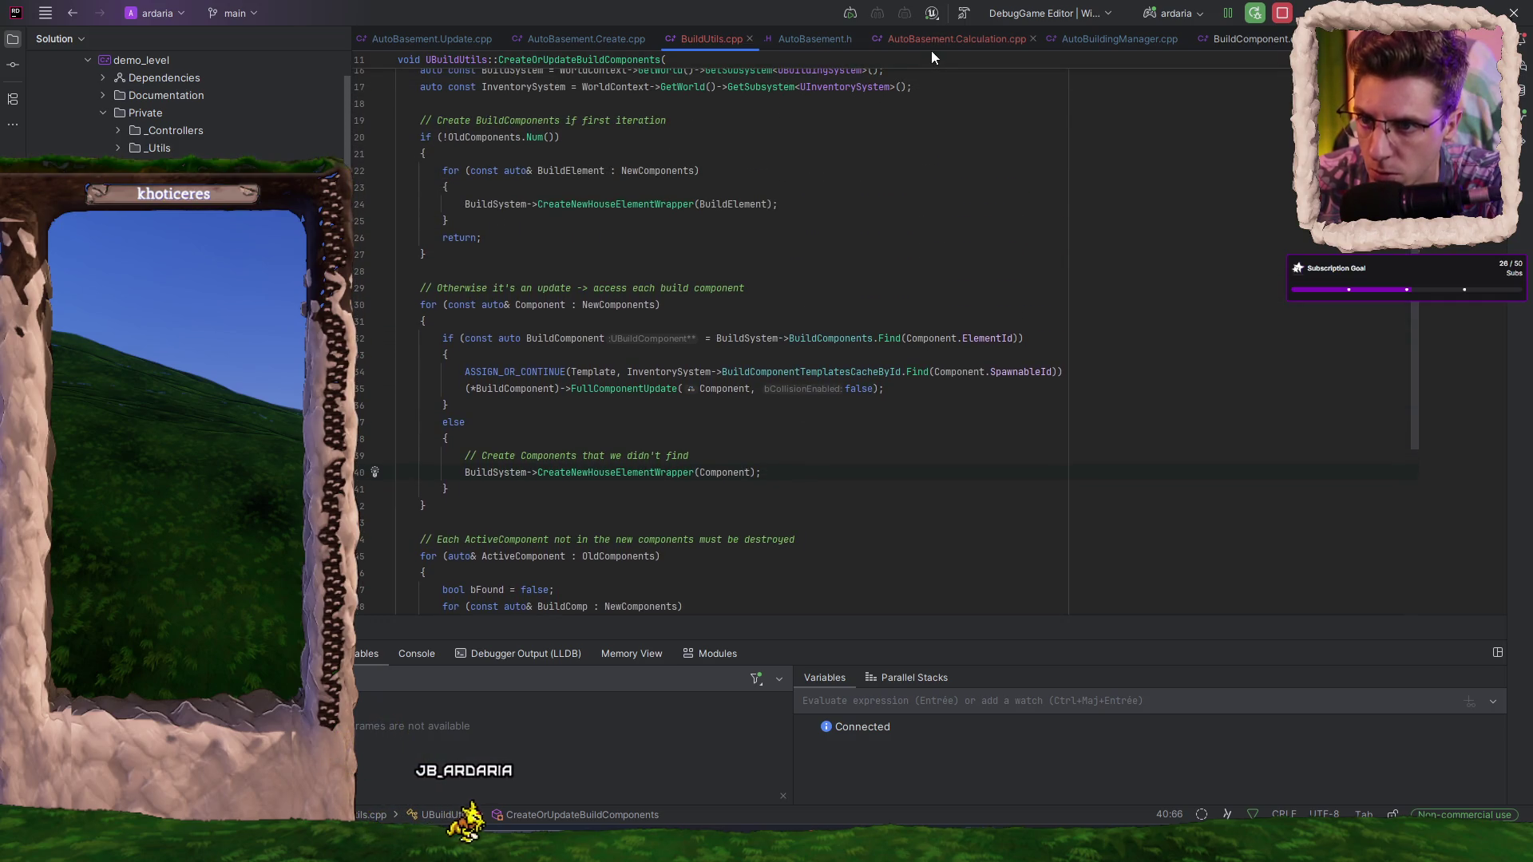
left_click(639, 41)
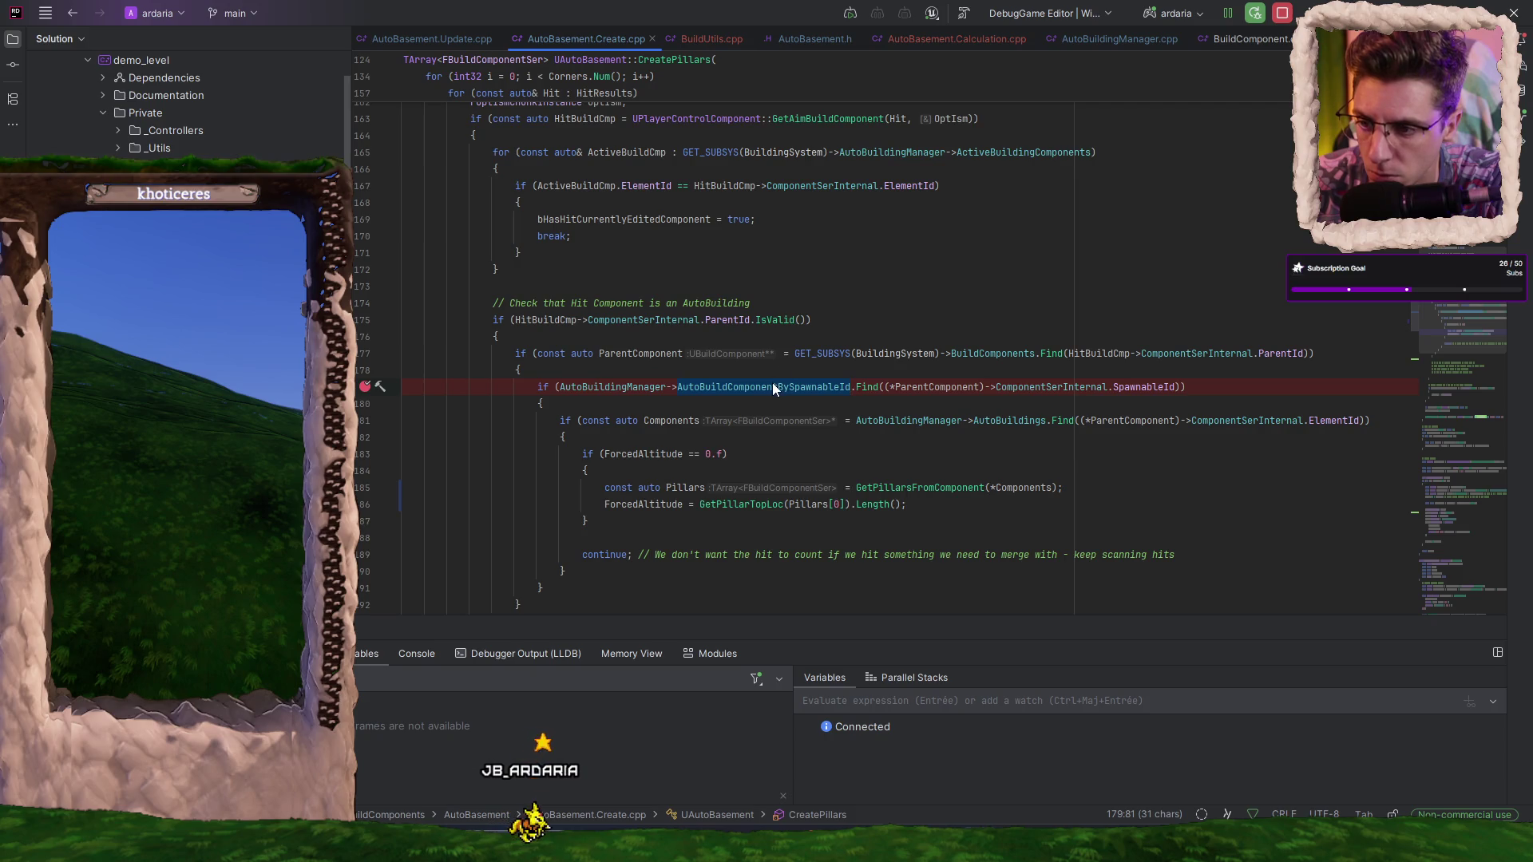
- Check the types of AutoBuildingManager, ActiveBuildingComponents and AutoBuildComponentBySpawnableId, then return to UpdateComponents
mouse_move(773, 381)
double_click(612, 437)
scroll(958, 279, "up", 1)
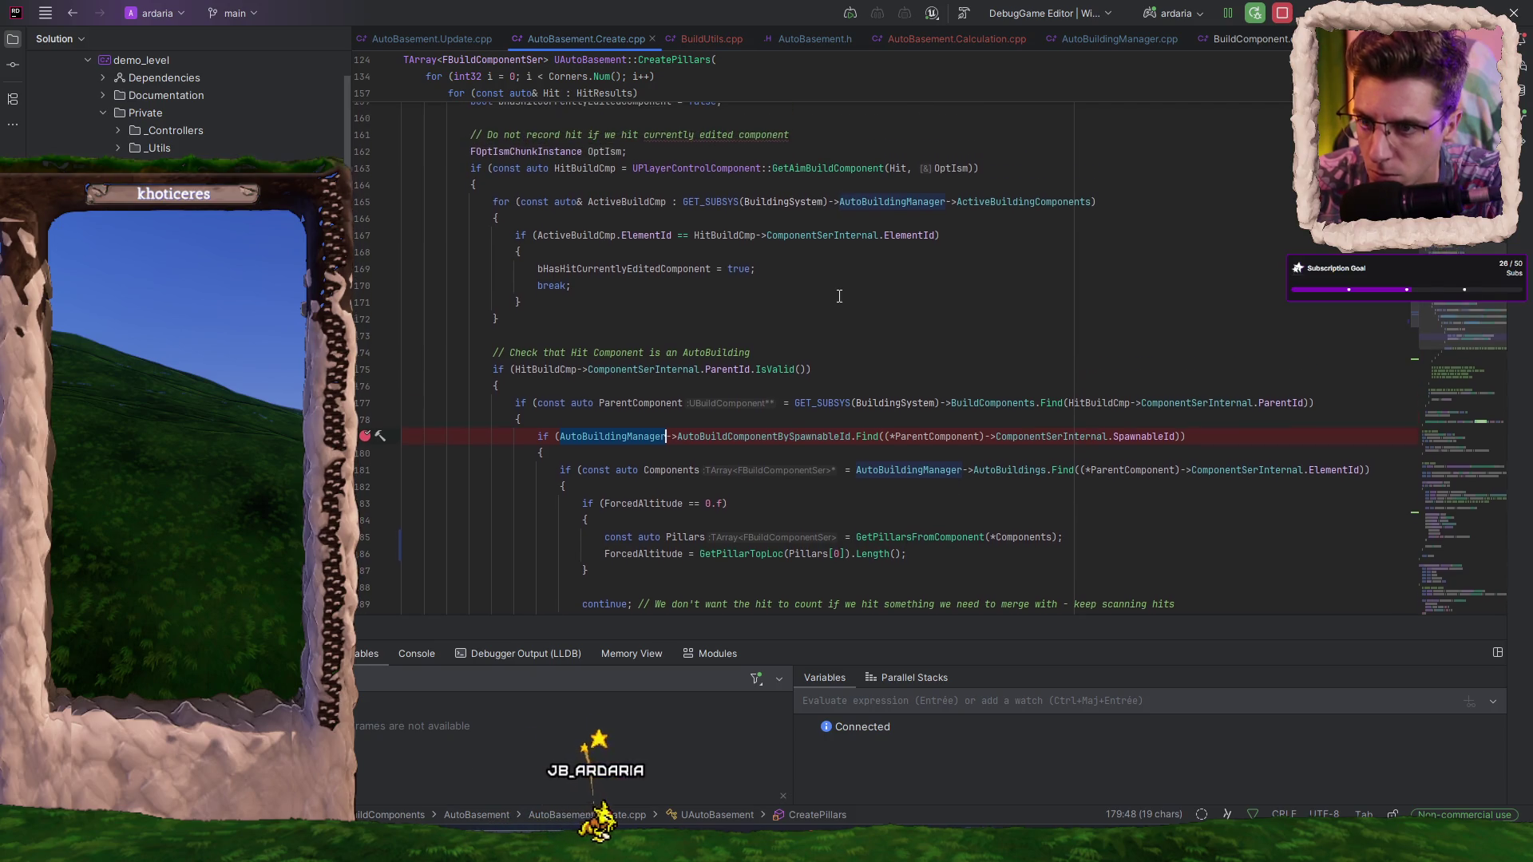
double_click(1016, 205)
mouse_move(1027, 206)
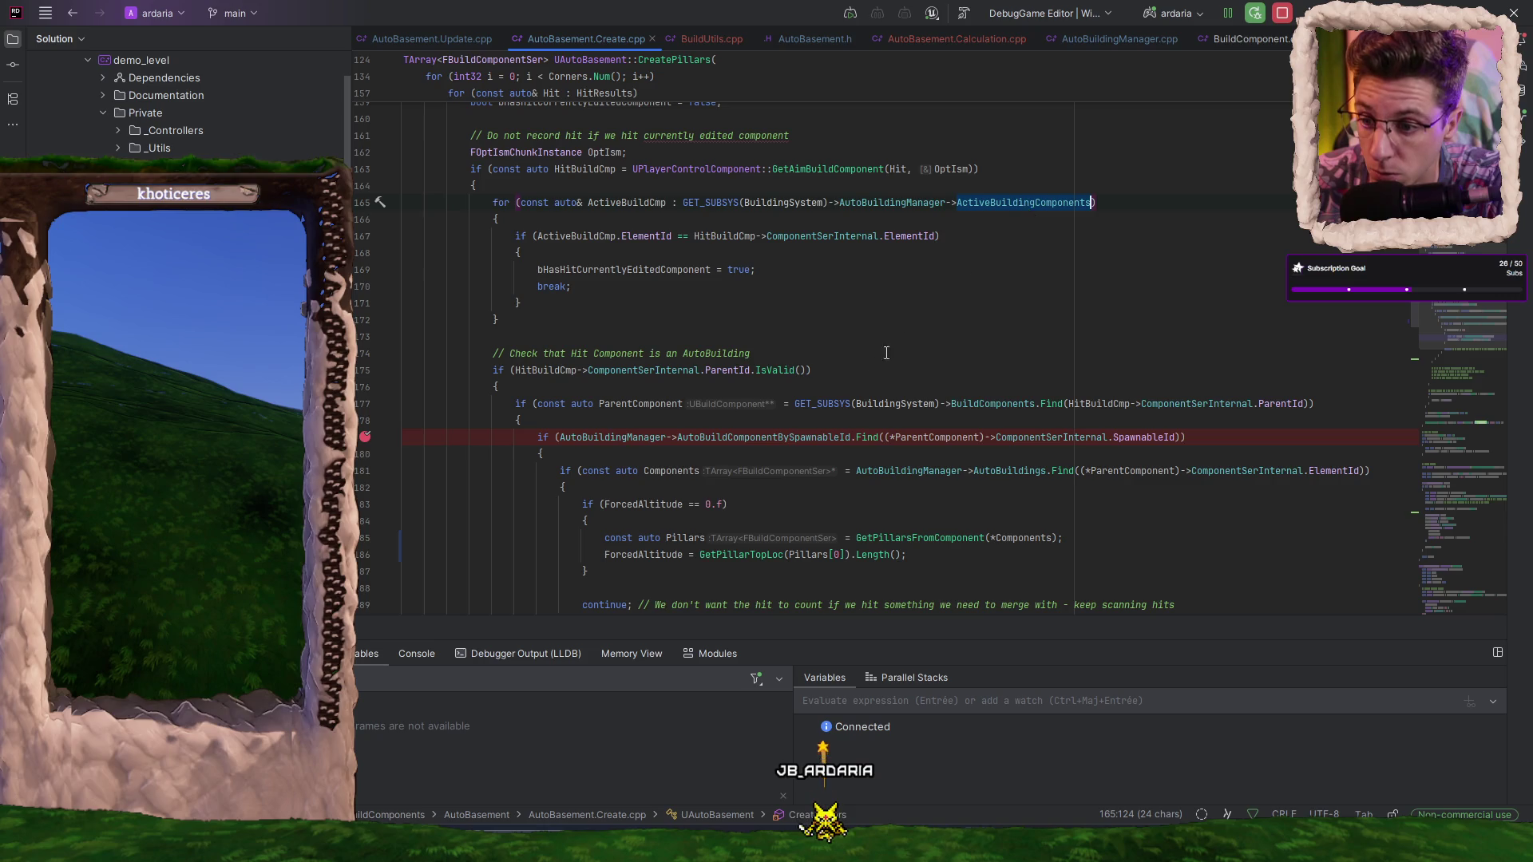
double_click(767, 435)
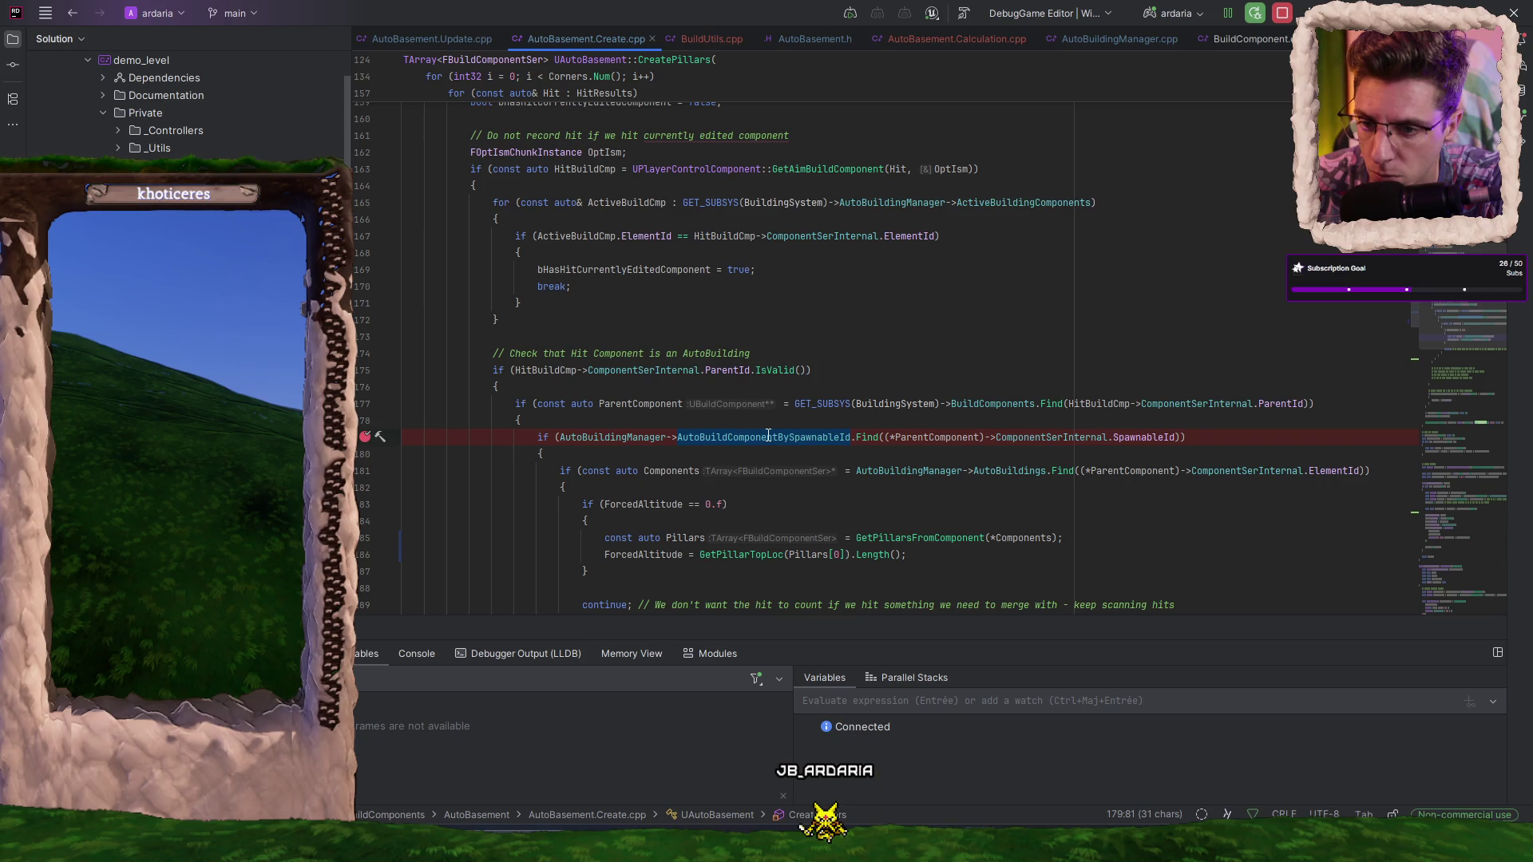
mouse_move(762, 443)
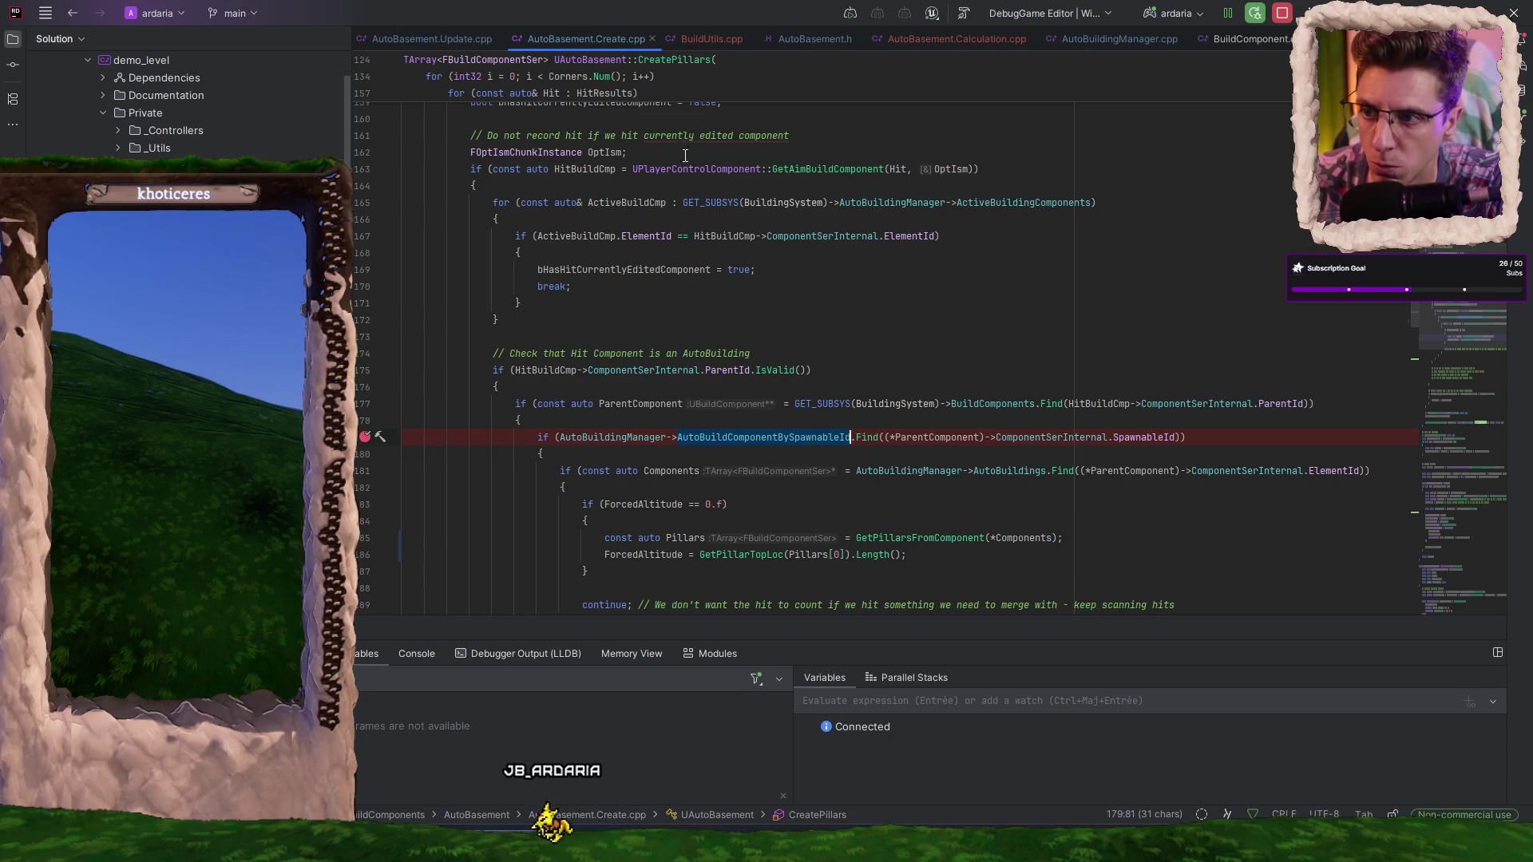
left_click(468, 40)
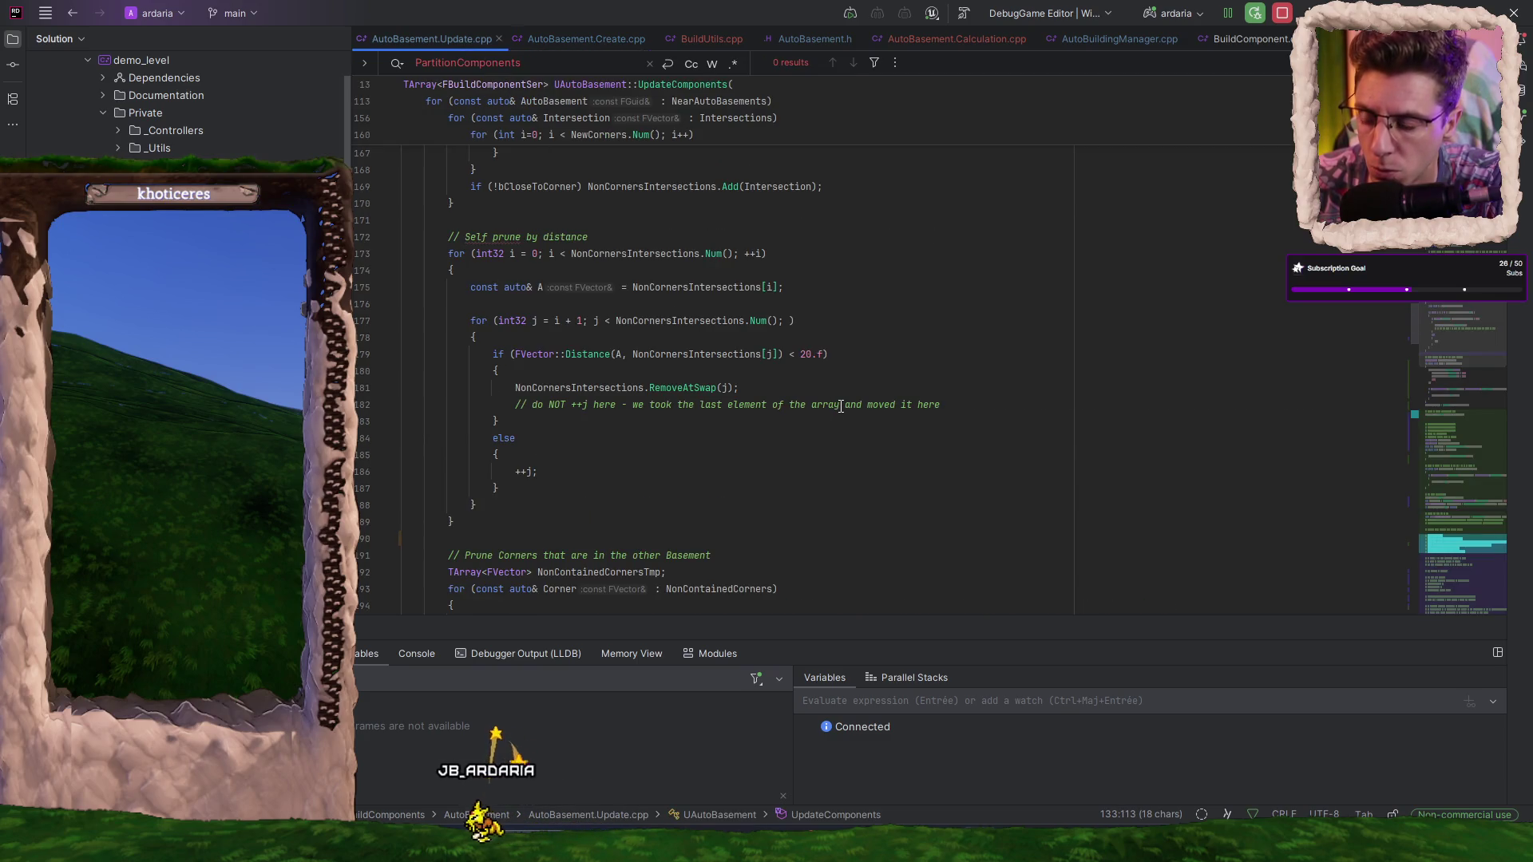
- Locate the RemapComponents call in UpdateComponents and jump to its definition in AutoBasement.Utils.cpp
scroll(800, 321, "up", 6)
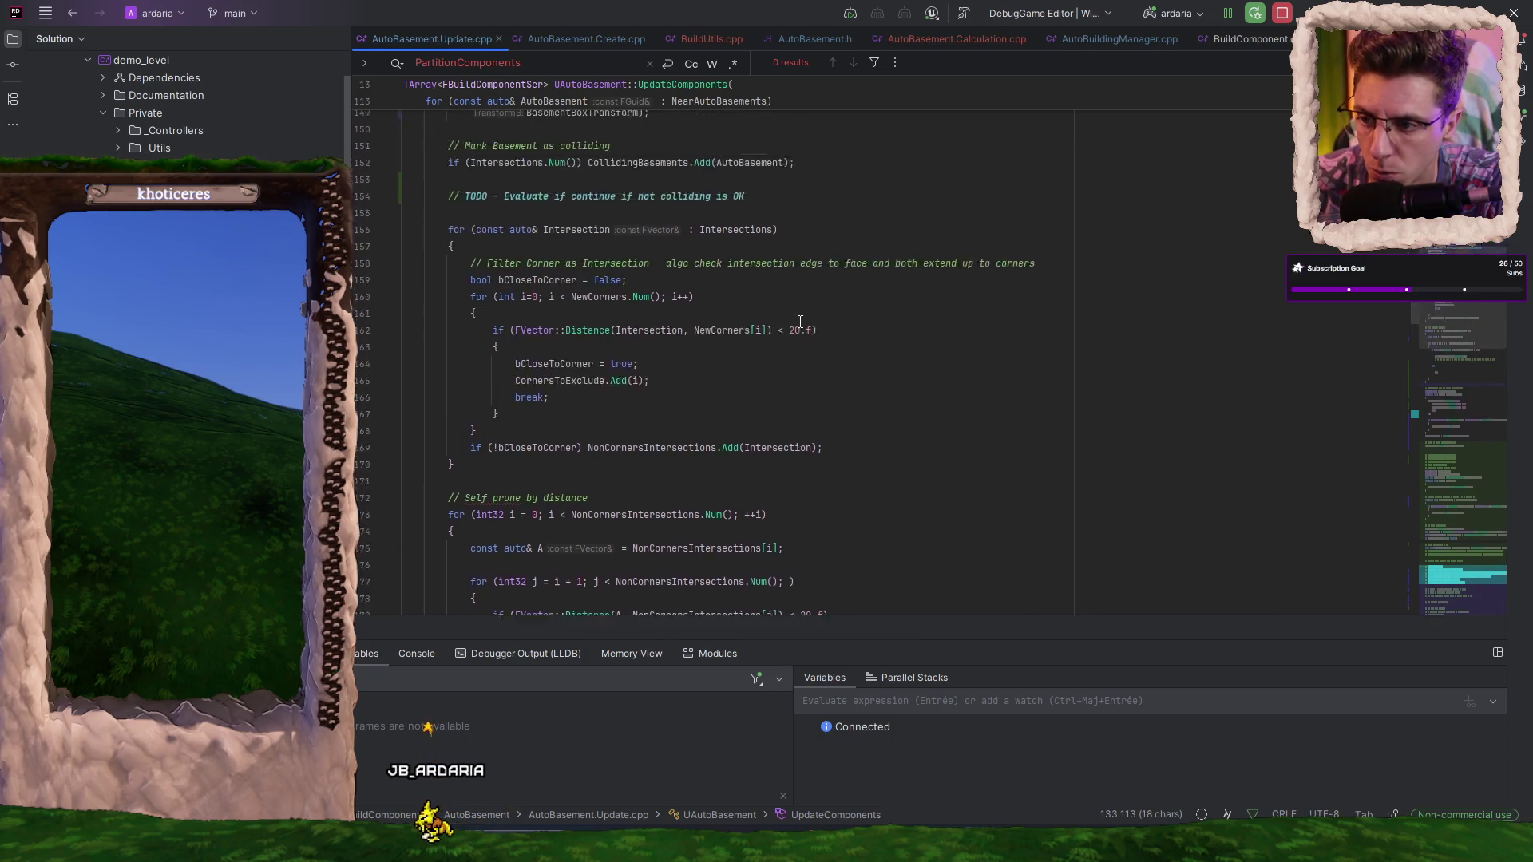
scroll(800, 321, "up", 4)
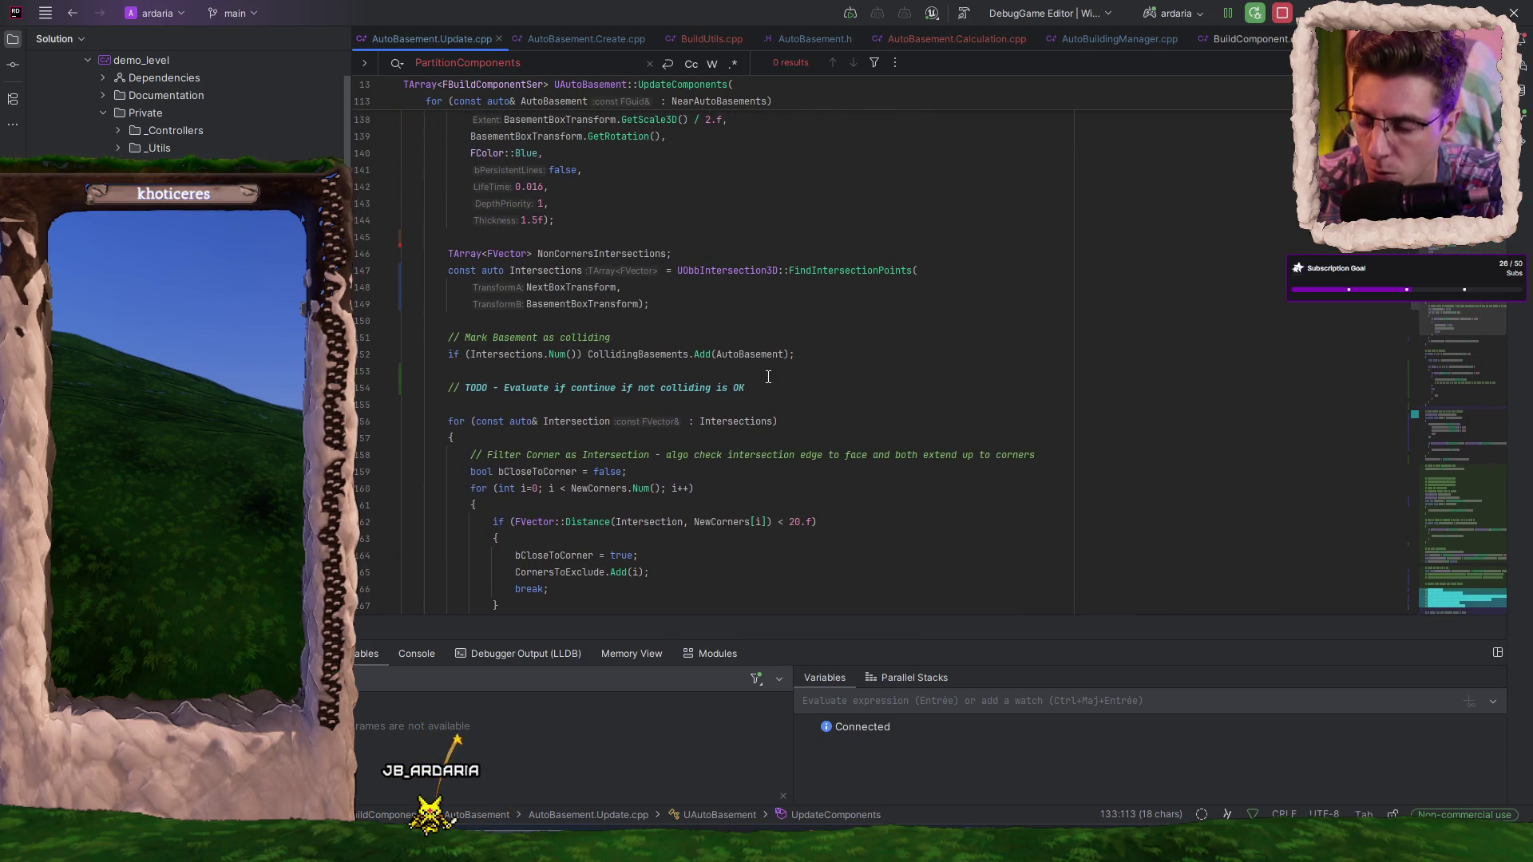
scroll(768, 376, "up", 1)
scroll(770, 376, "up", 1)
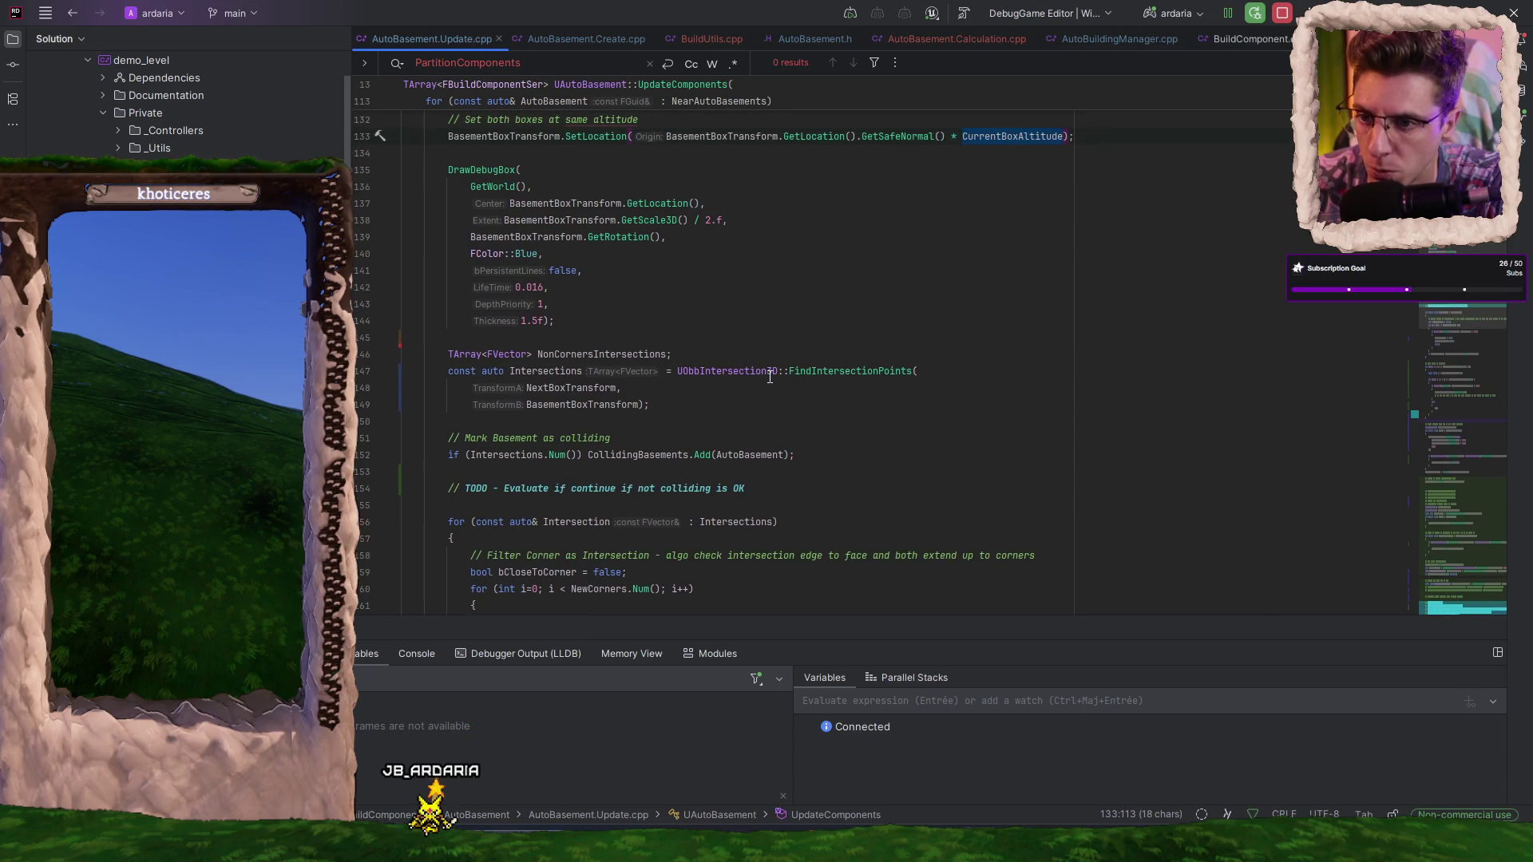
scroll(770, 376, "down", 20)
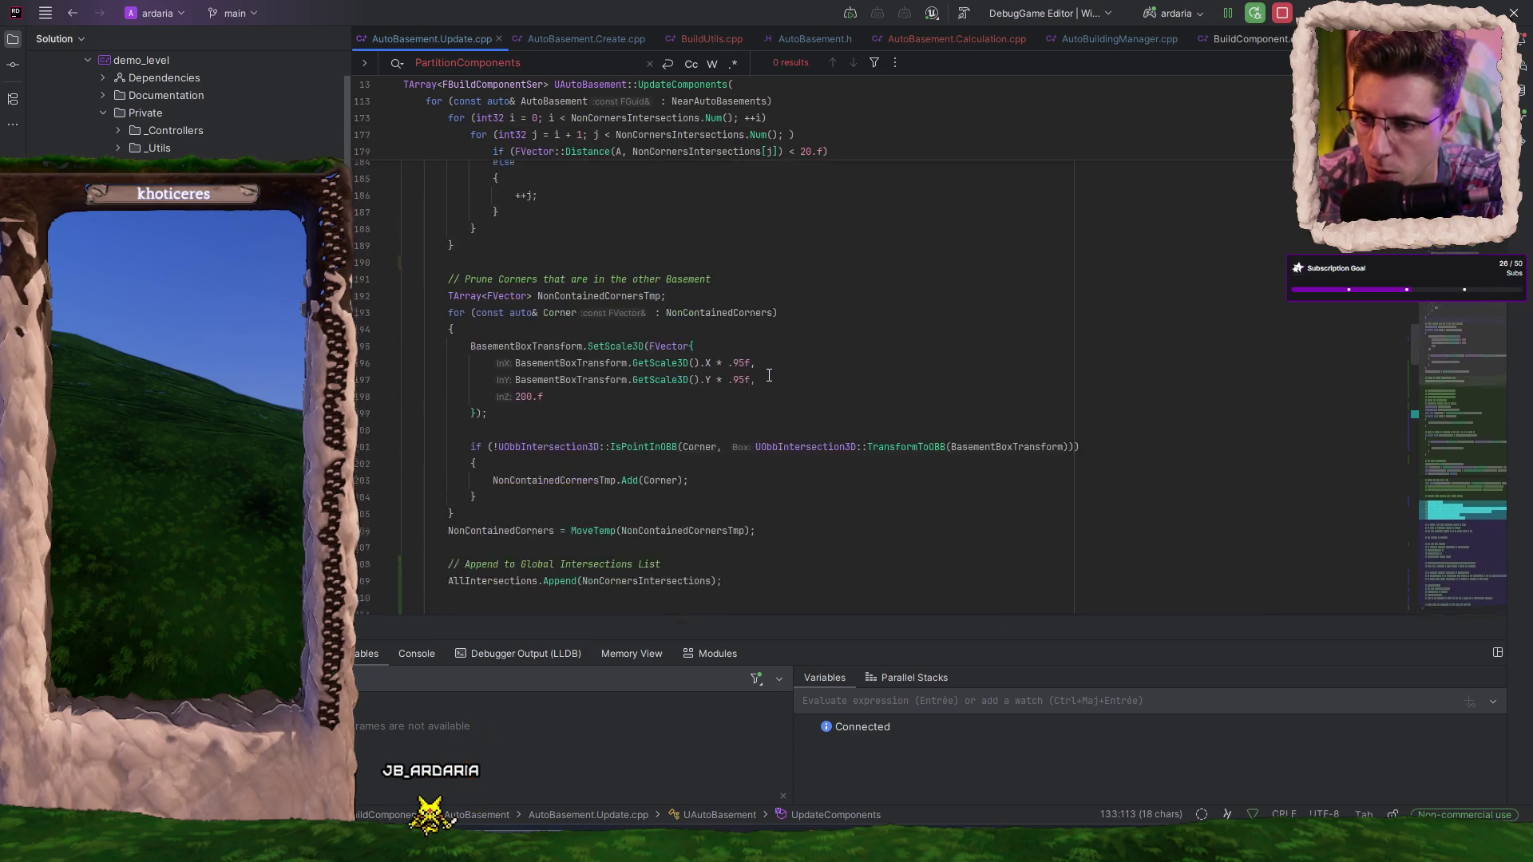
scroll(765, 375, "down", 20)
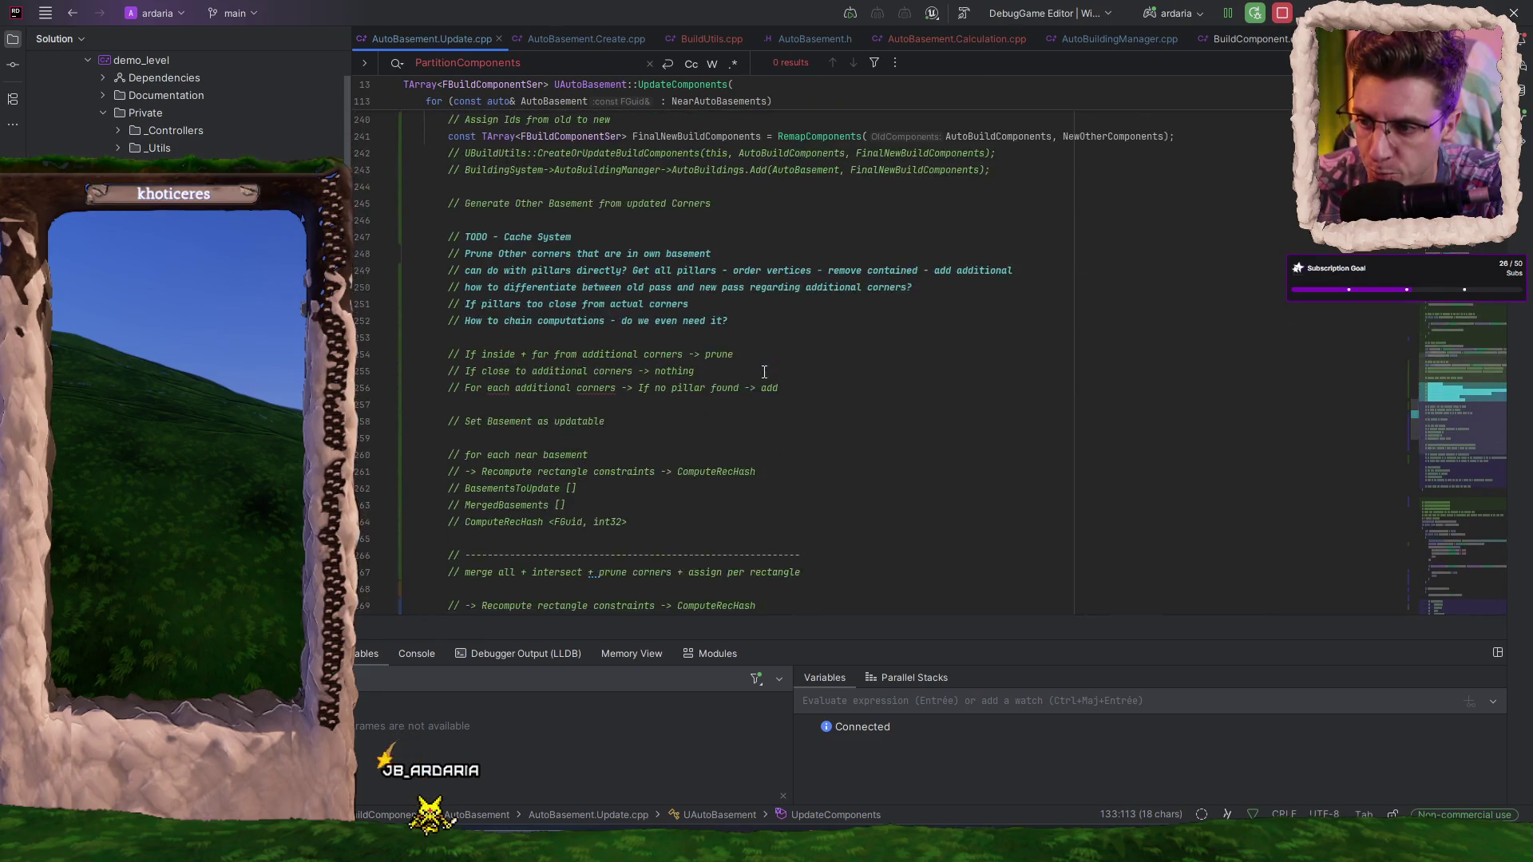
scroll(762, 369, "up", 10)
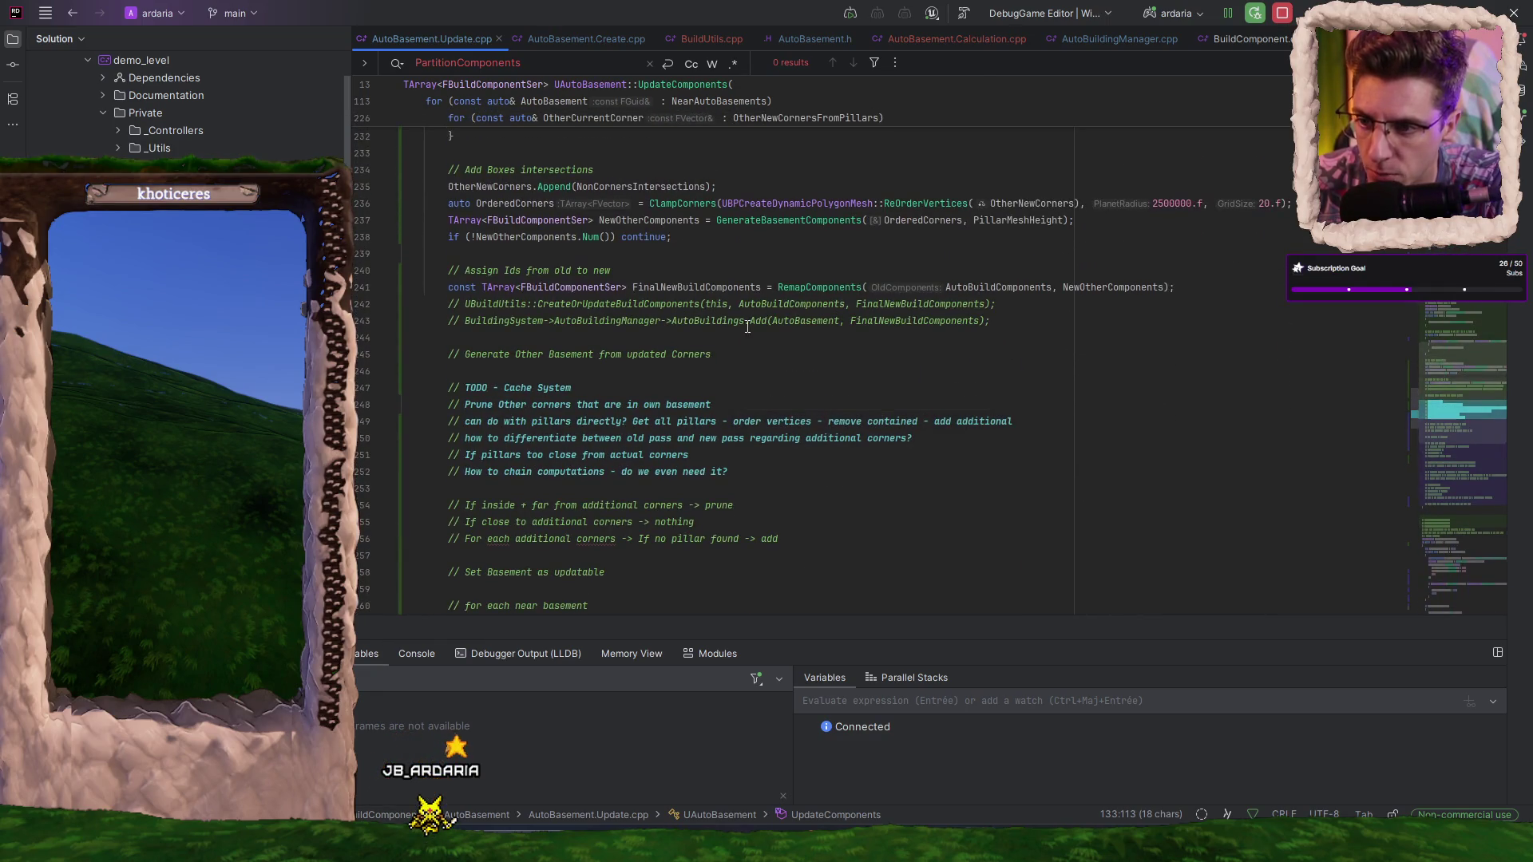
left_click(830, 287, "ctrl")
scroll(772, 340, "down", 6)
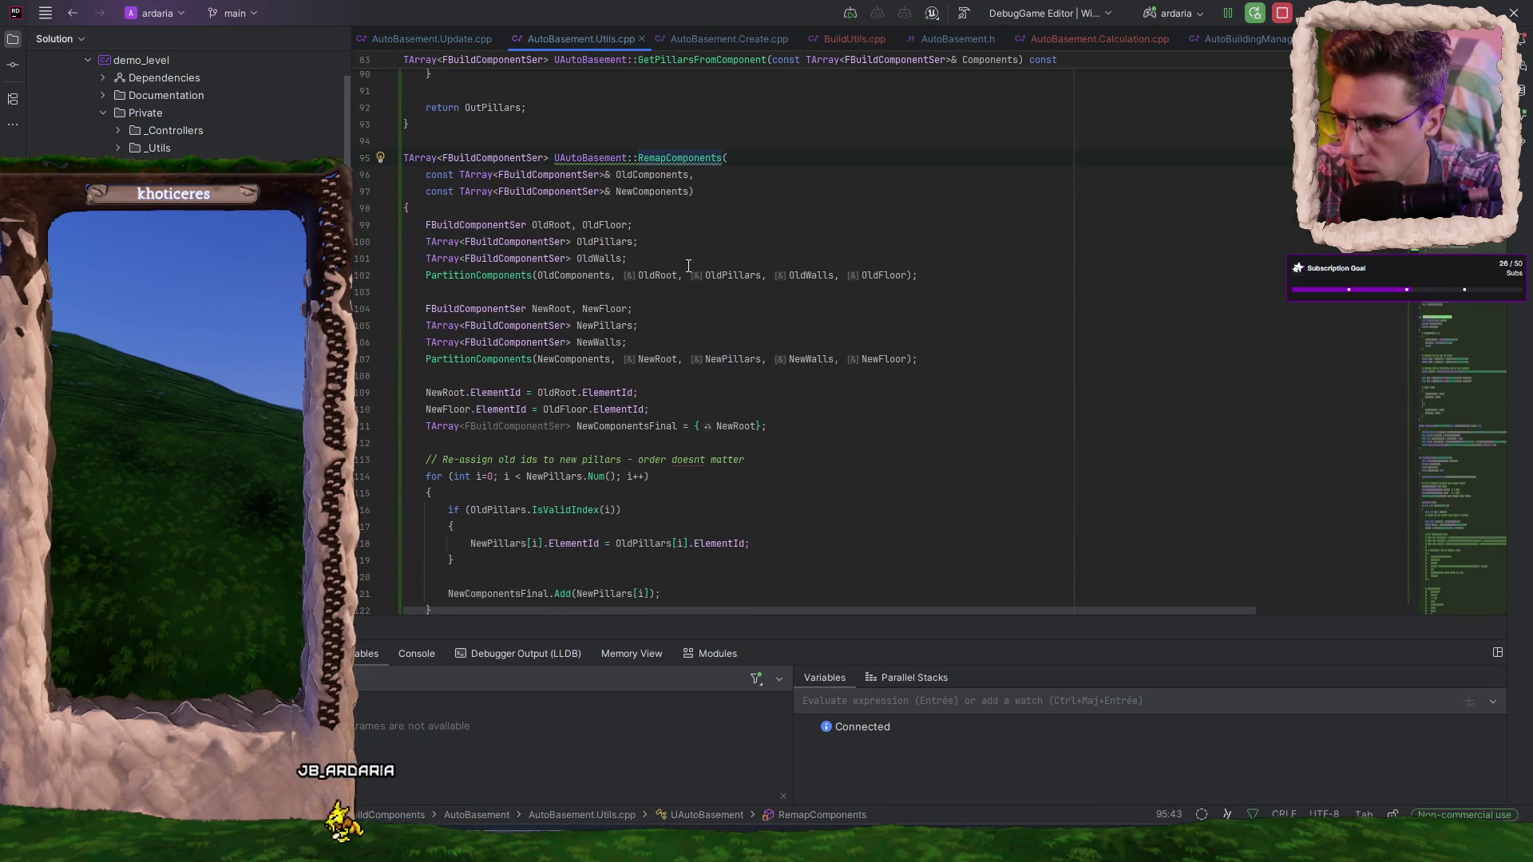
scroll(684, 274, "up", 3)
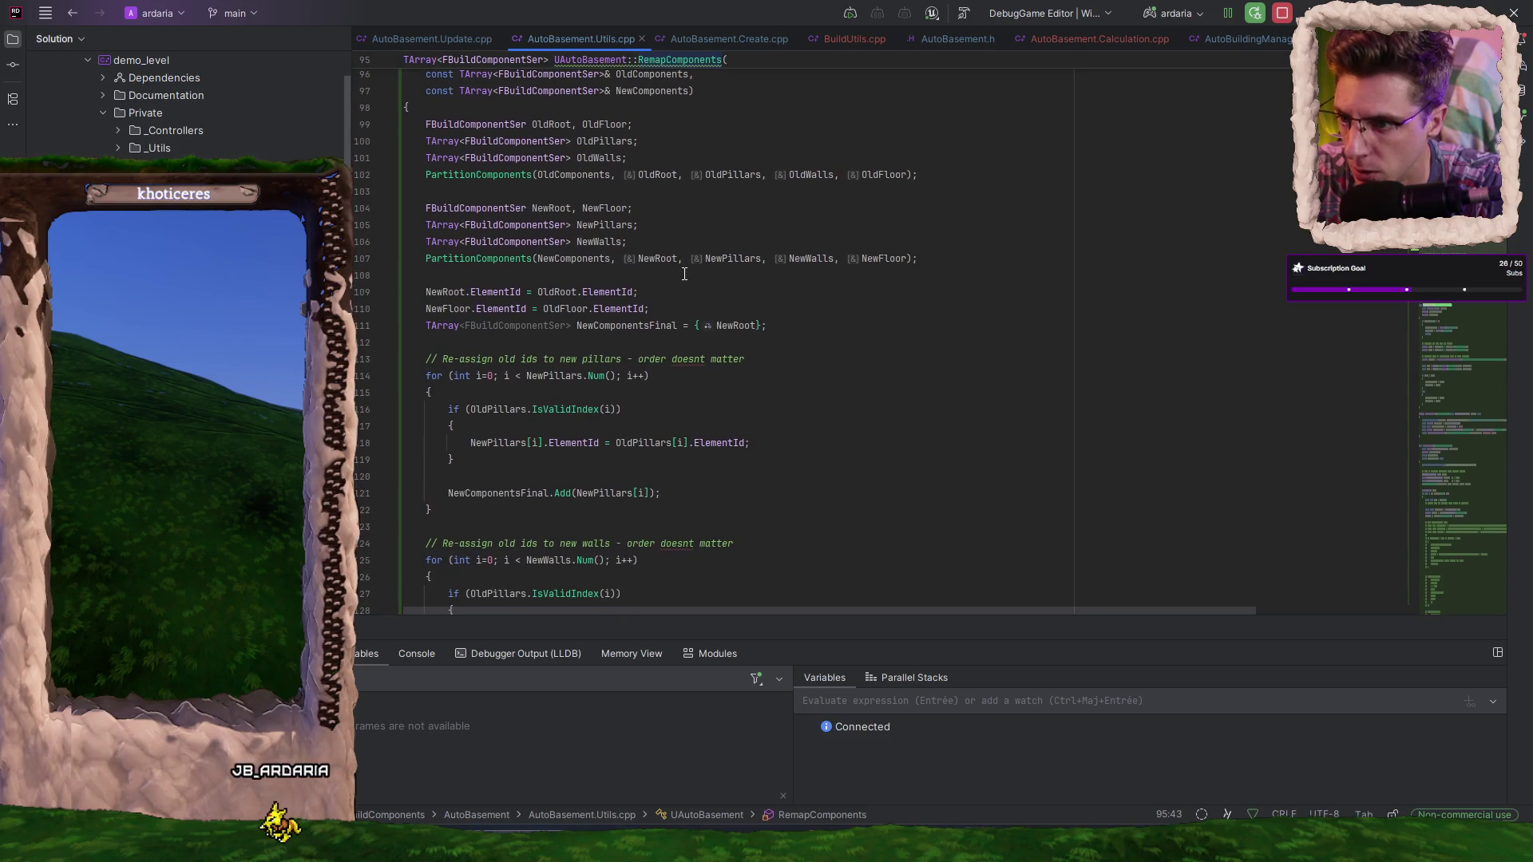
scroll(691, 396, "down", 2)
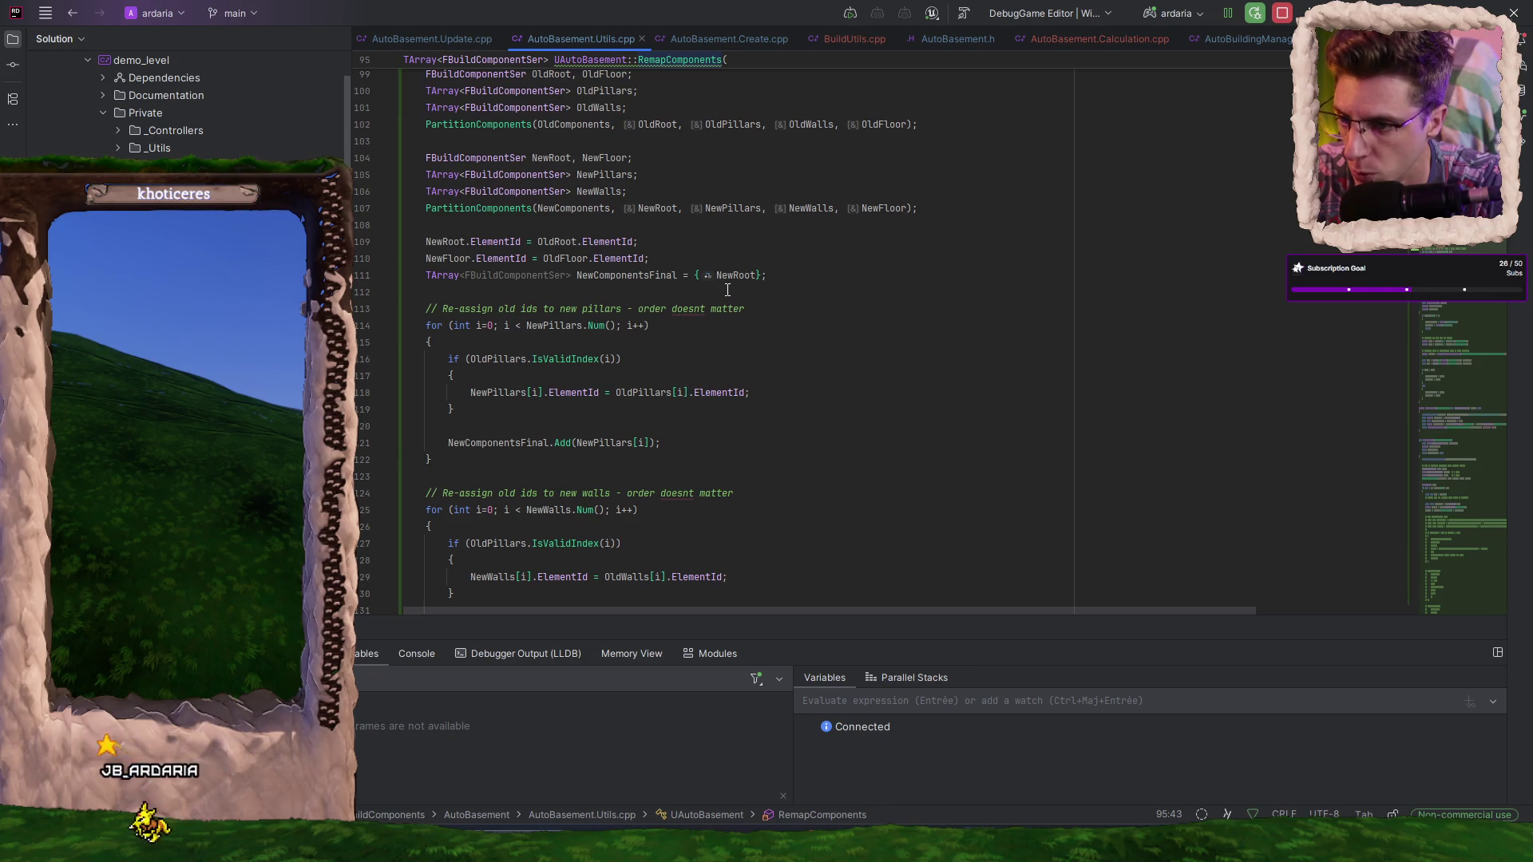
- Add 'NewFloor.ParentId = OldFloor.ParentId;' to RemapComponents and Live Code compile it (Ctrl+Alt+F11)
double_click(727, 276)
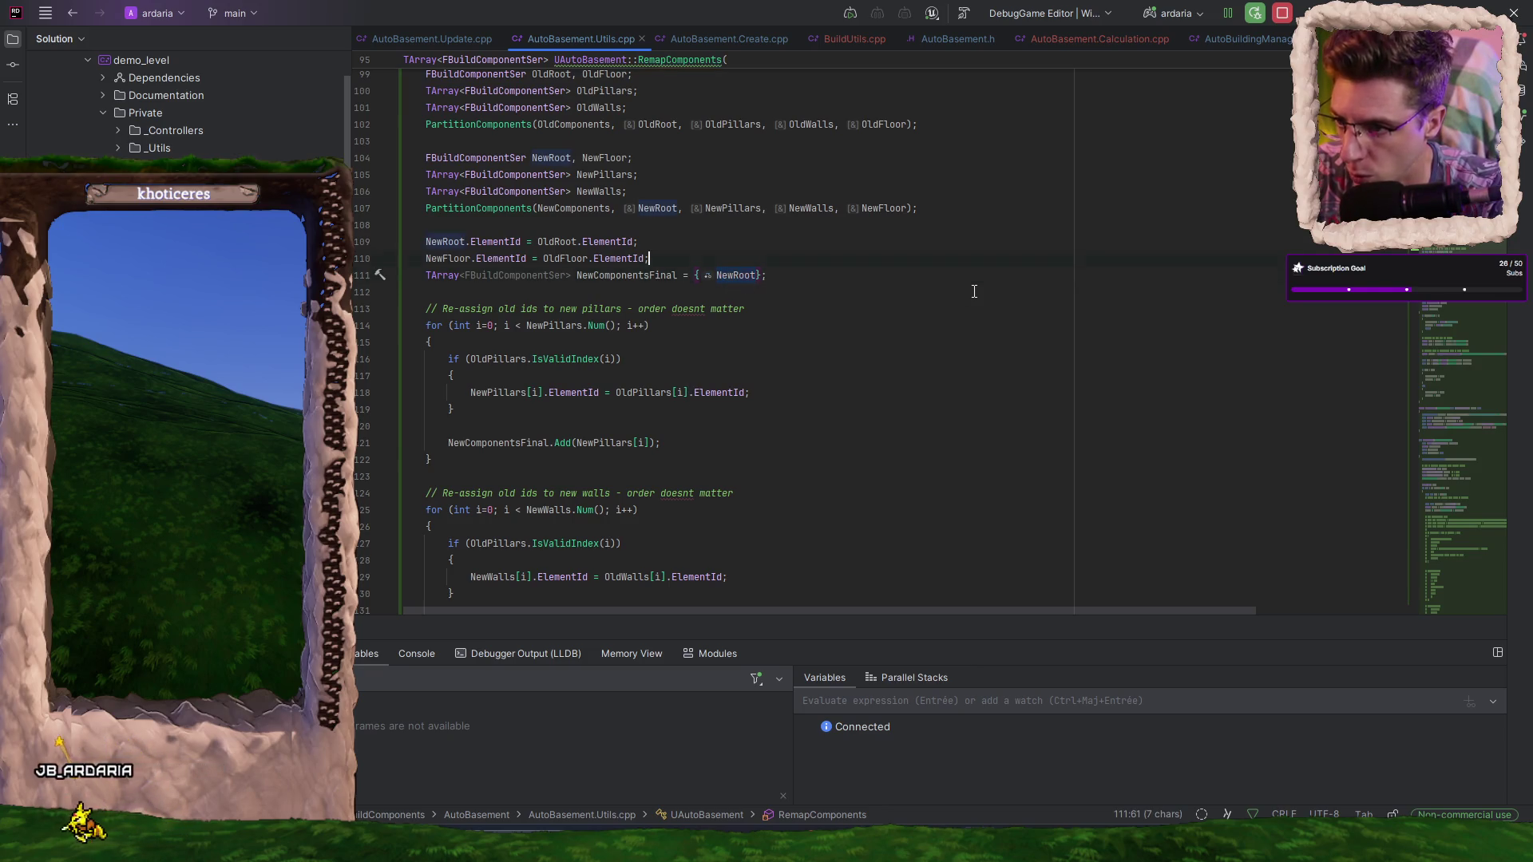
key("ctrl+alt+Return")
left_click(425, 241)
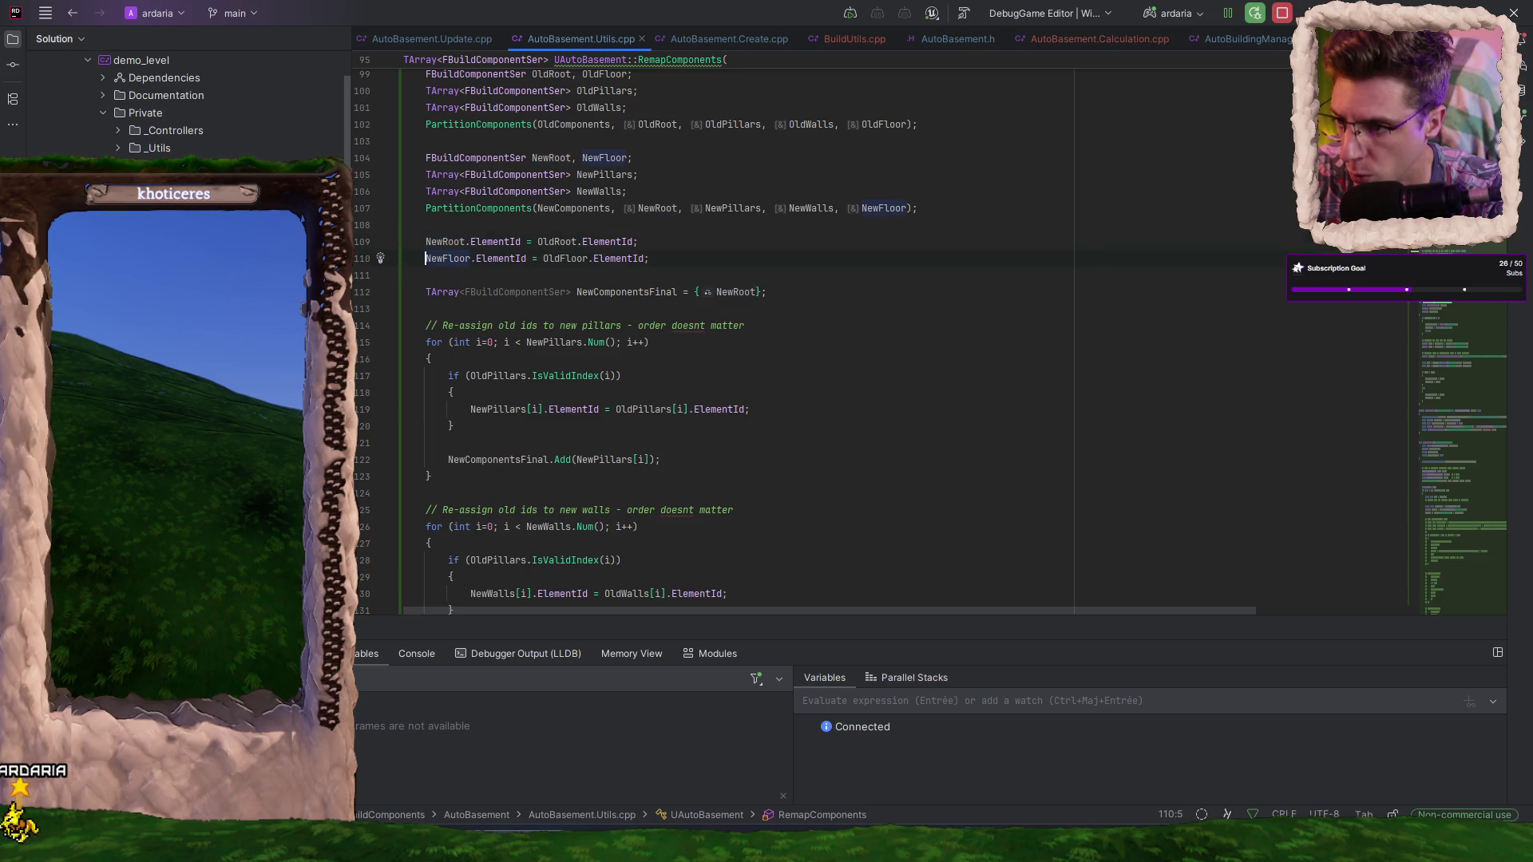
key("Down")
type("NewFloor.P")
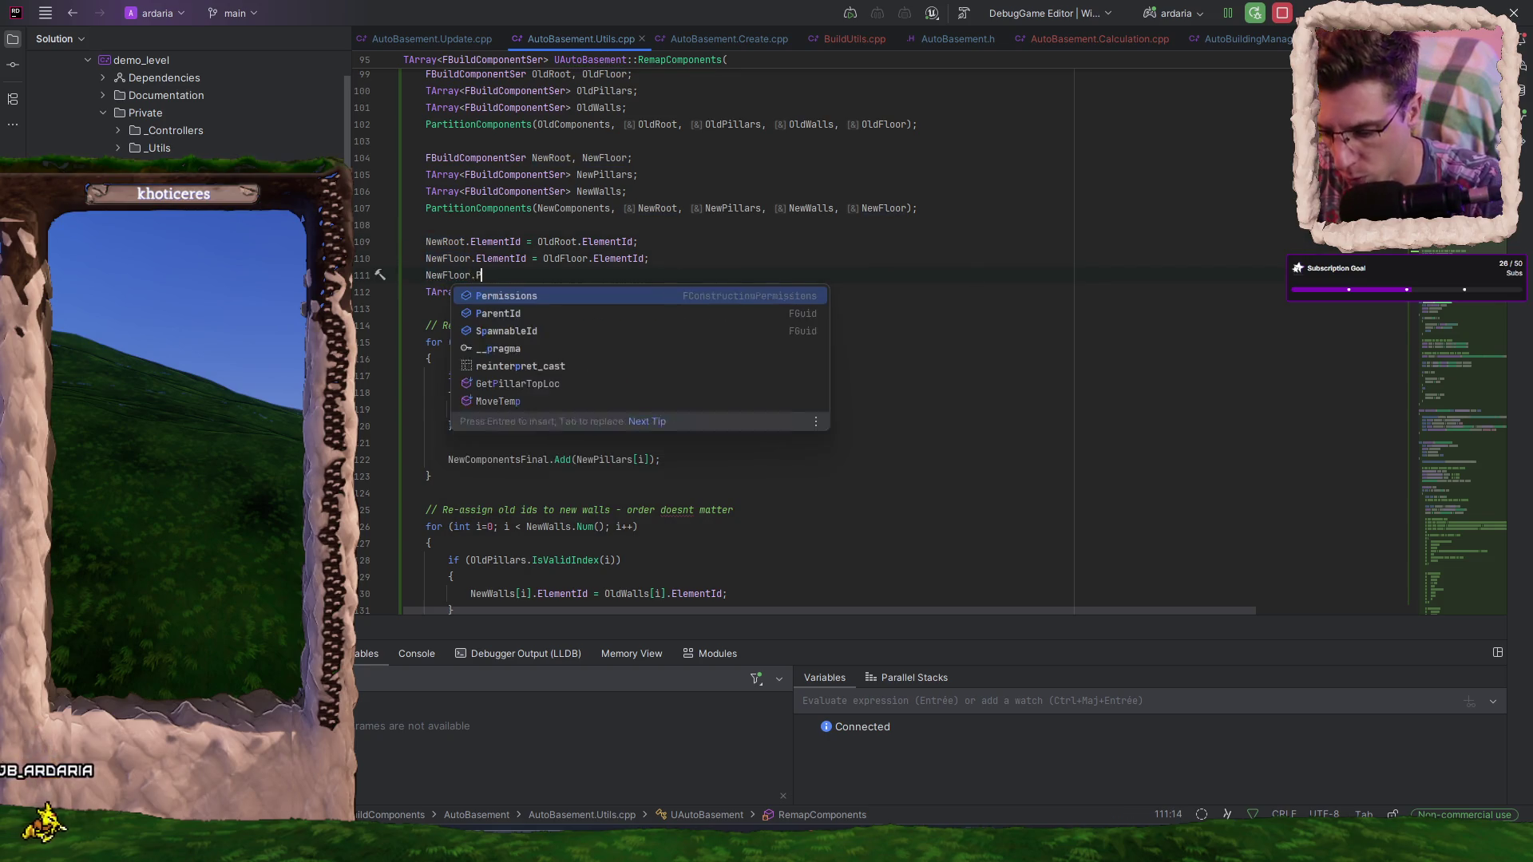
type("a")
key("Tab")
key("ctrl+alt+F11")
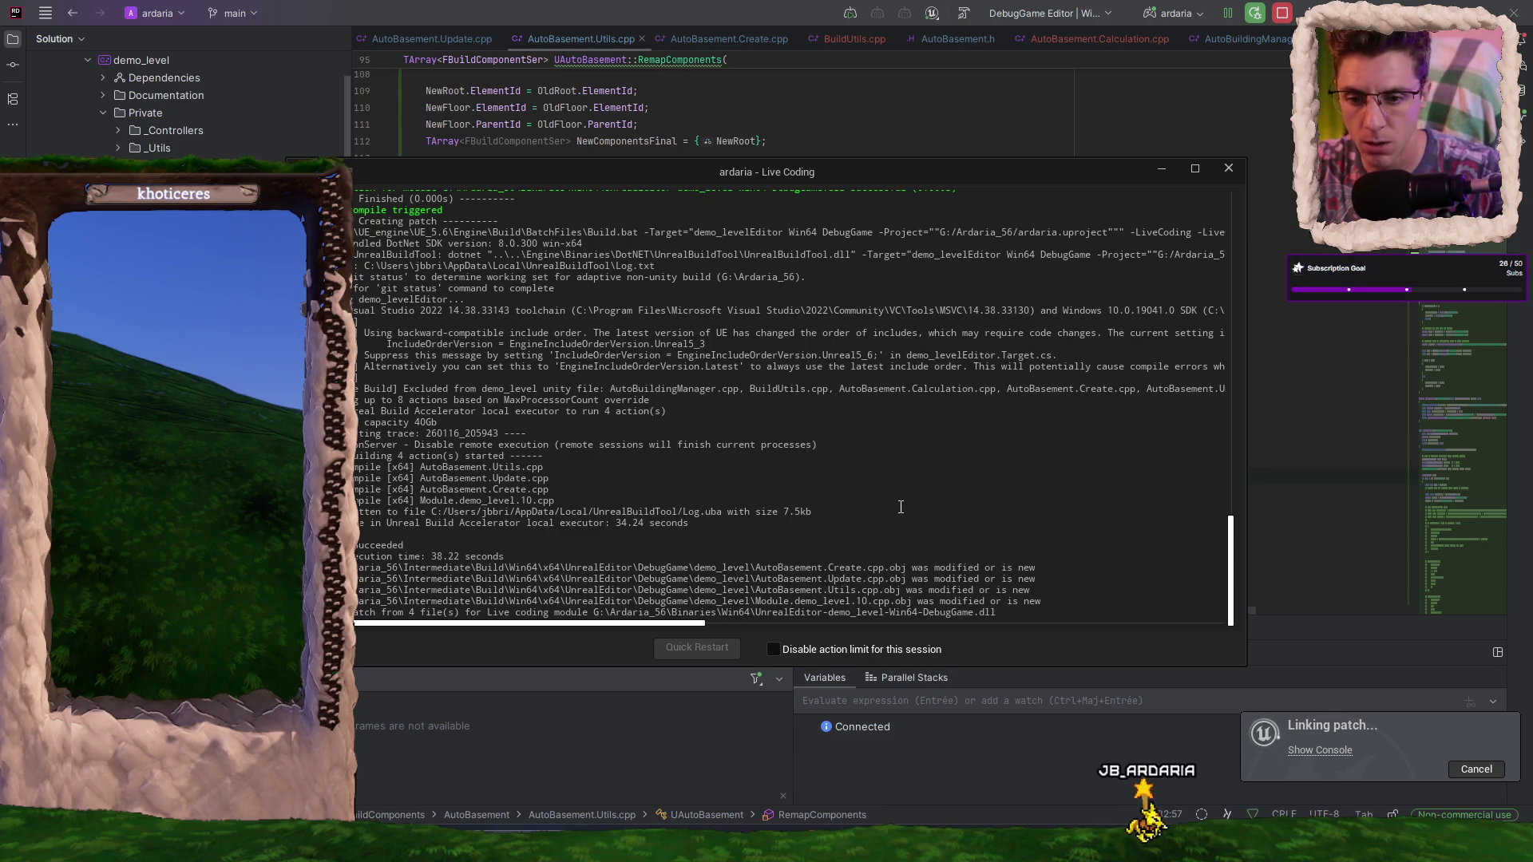
key("alt+Tab")
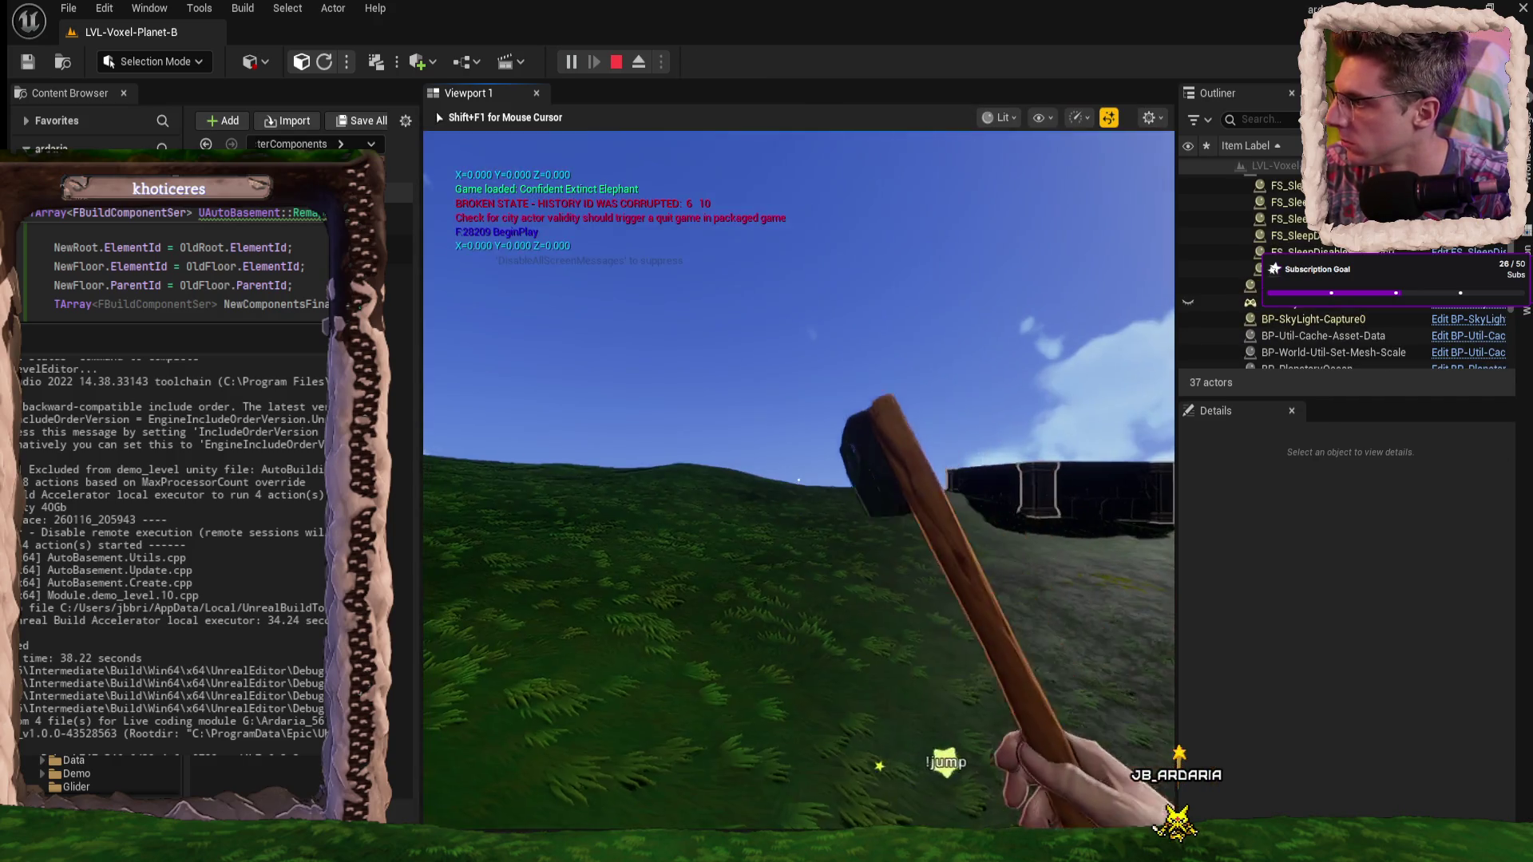
- Place a build piece with the patched code and resume the game from the breakpoint
left_click(799, 479)
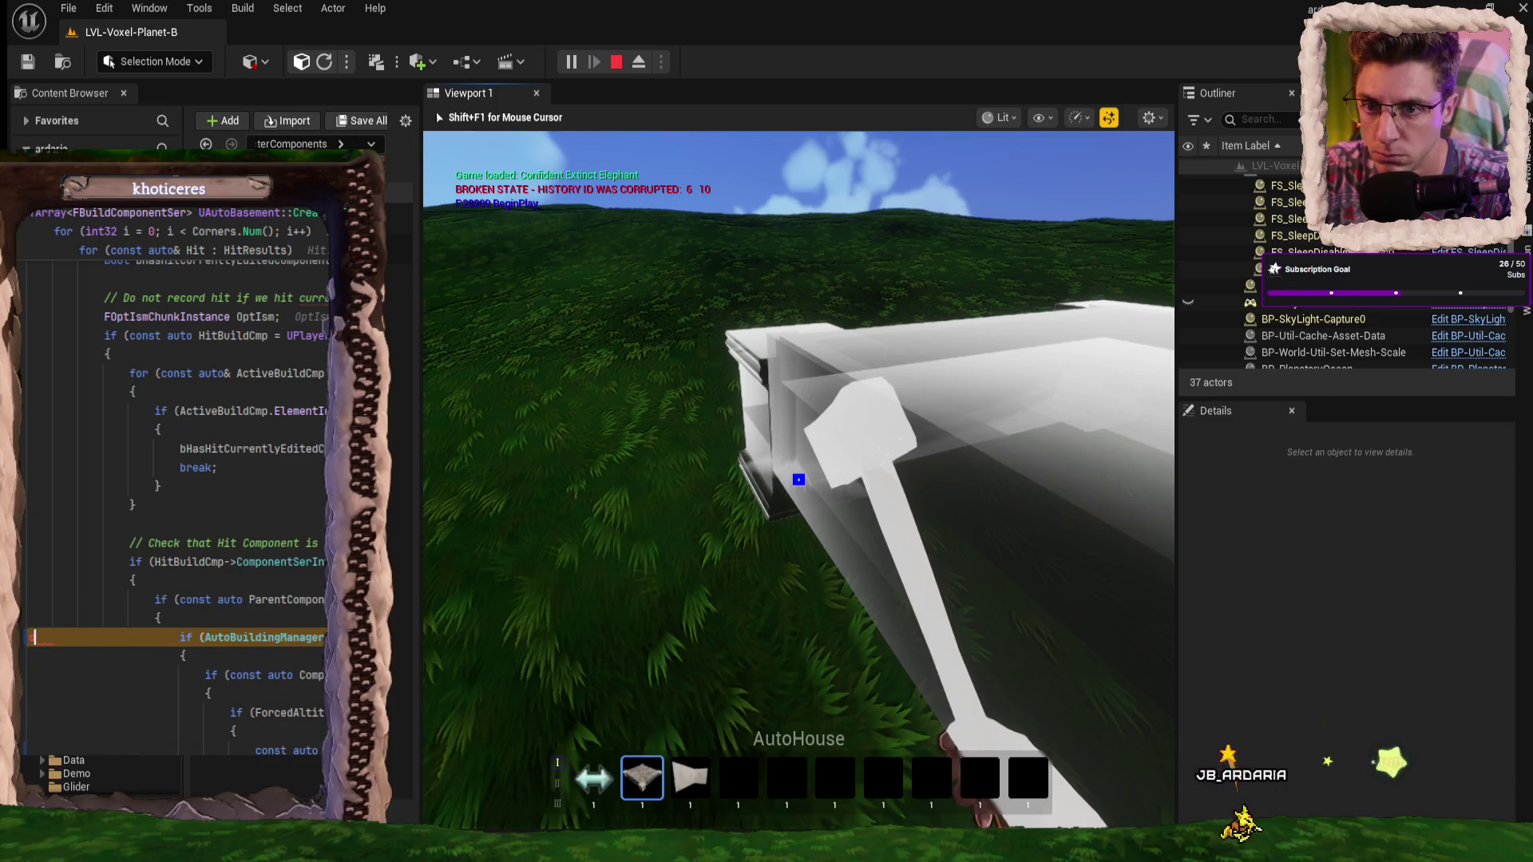
key("F5")
left_click(906, 391)
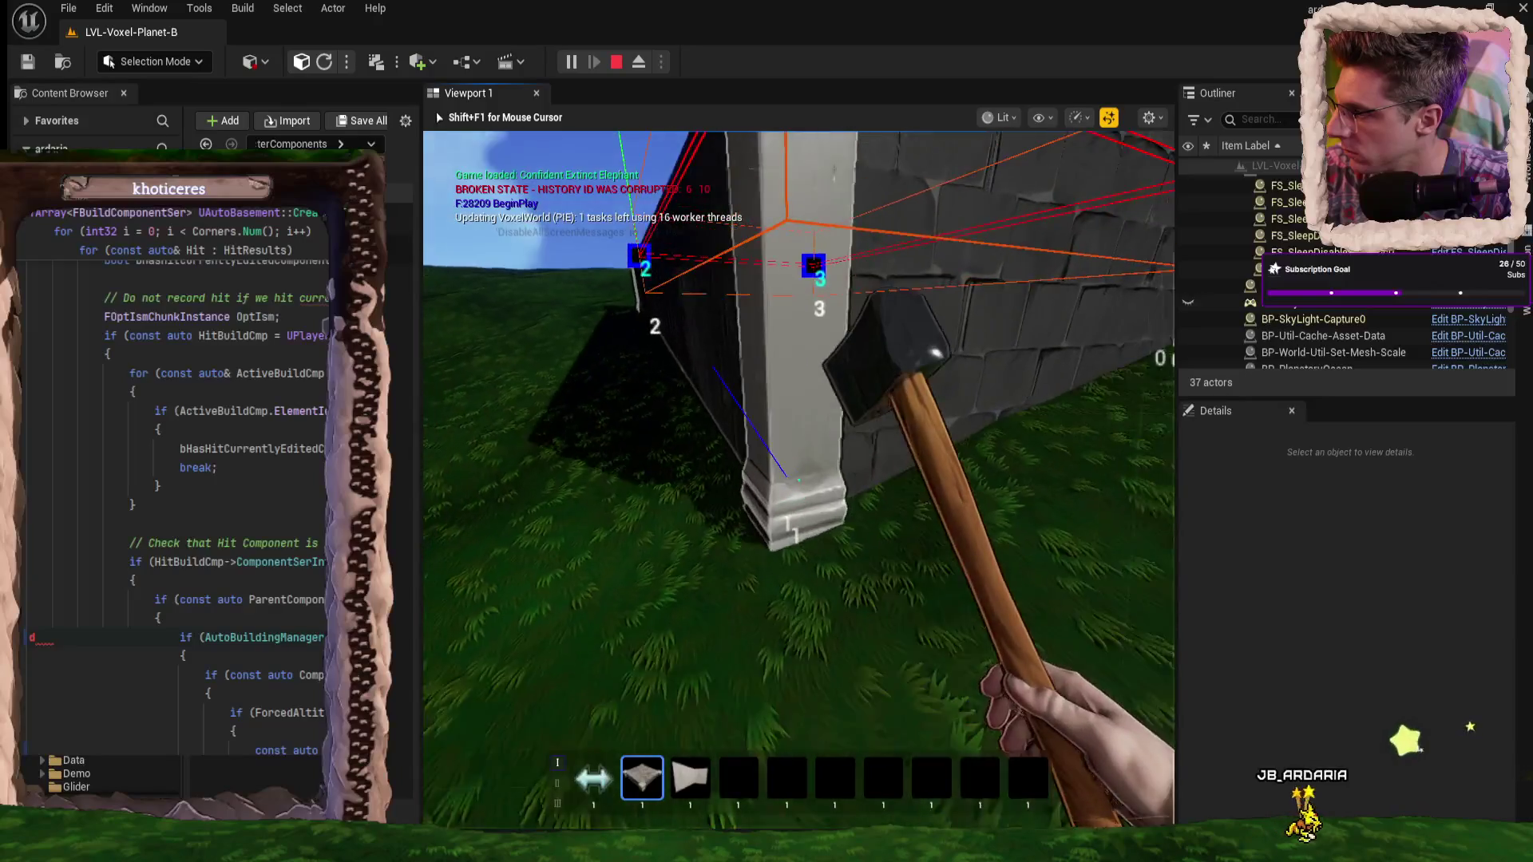
- Walk around the new basement to inspect its white corner pillars and wall tops
key("s")
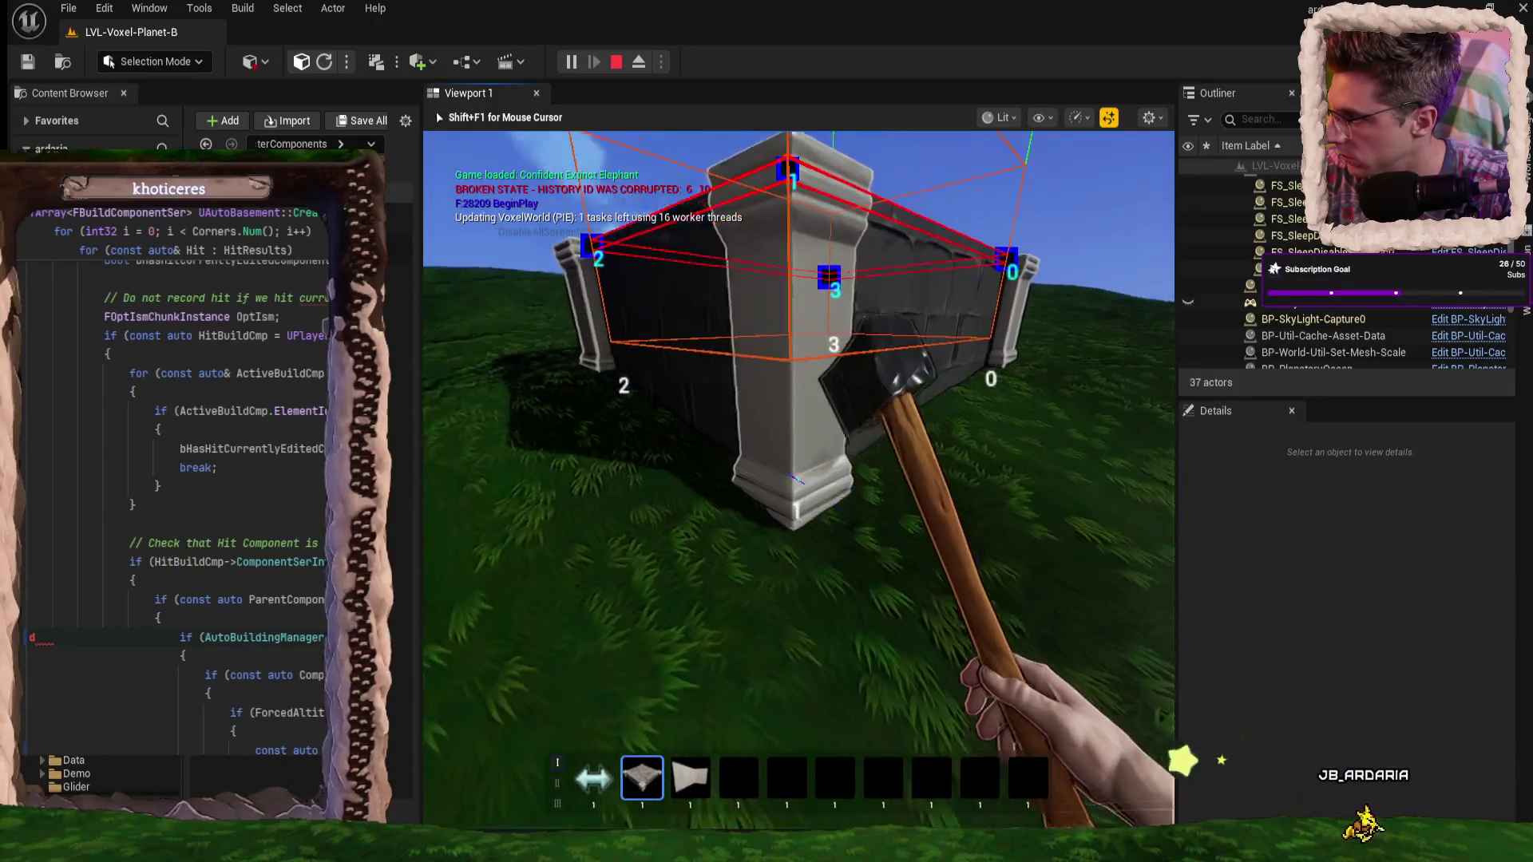
key("space")
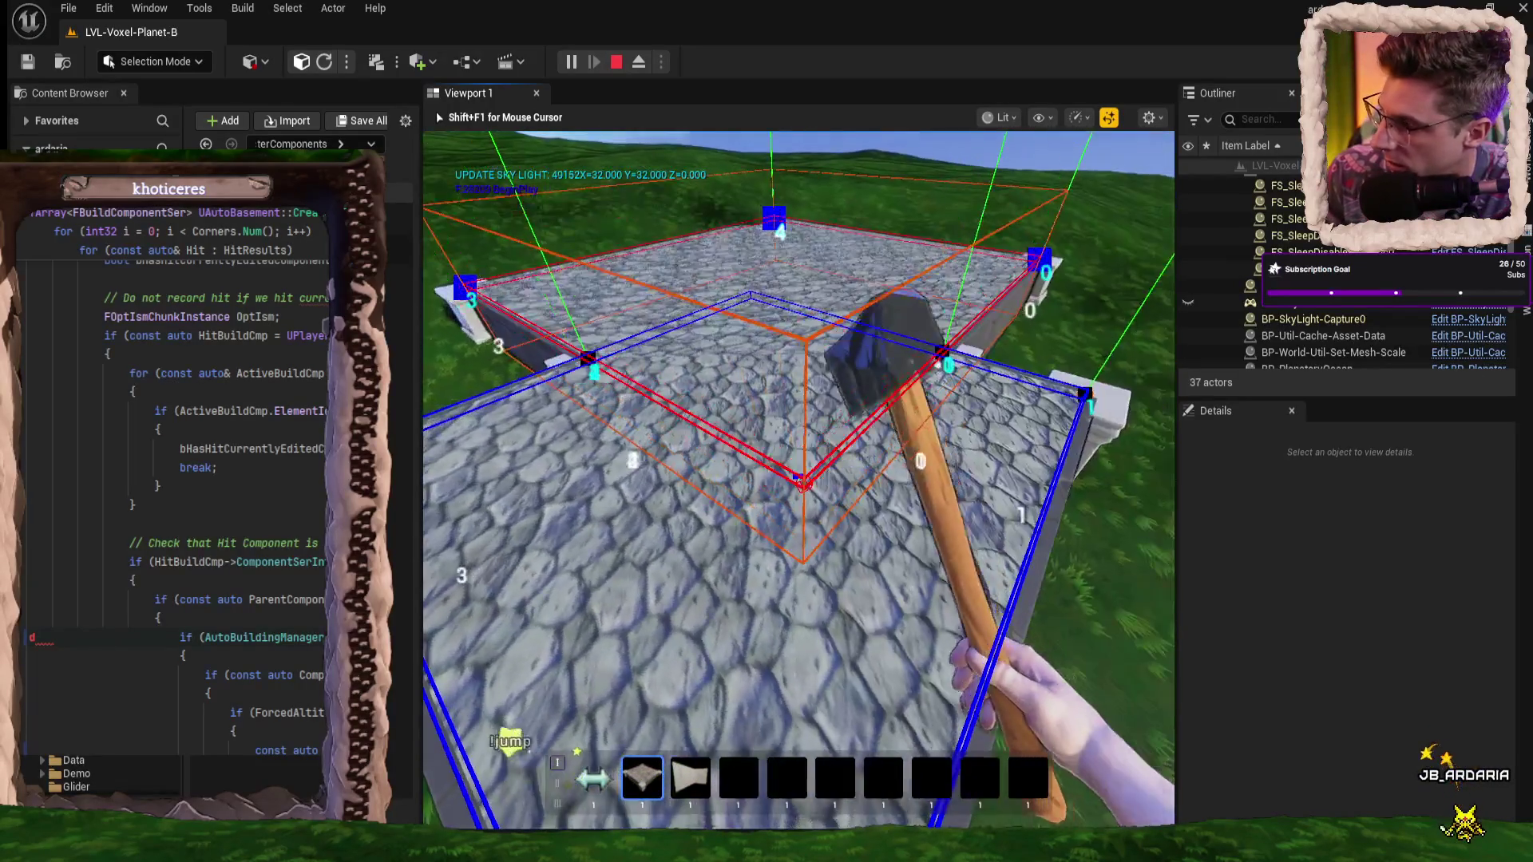
key("s")
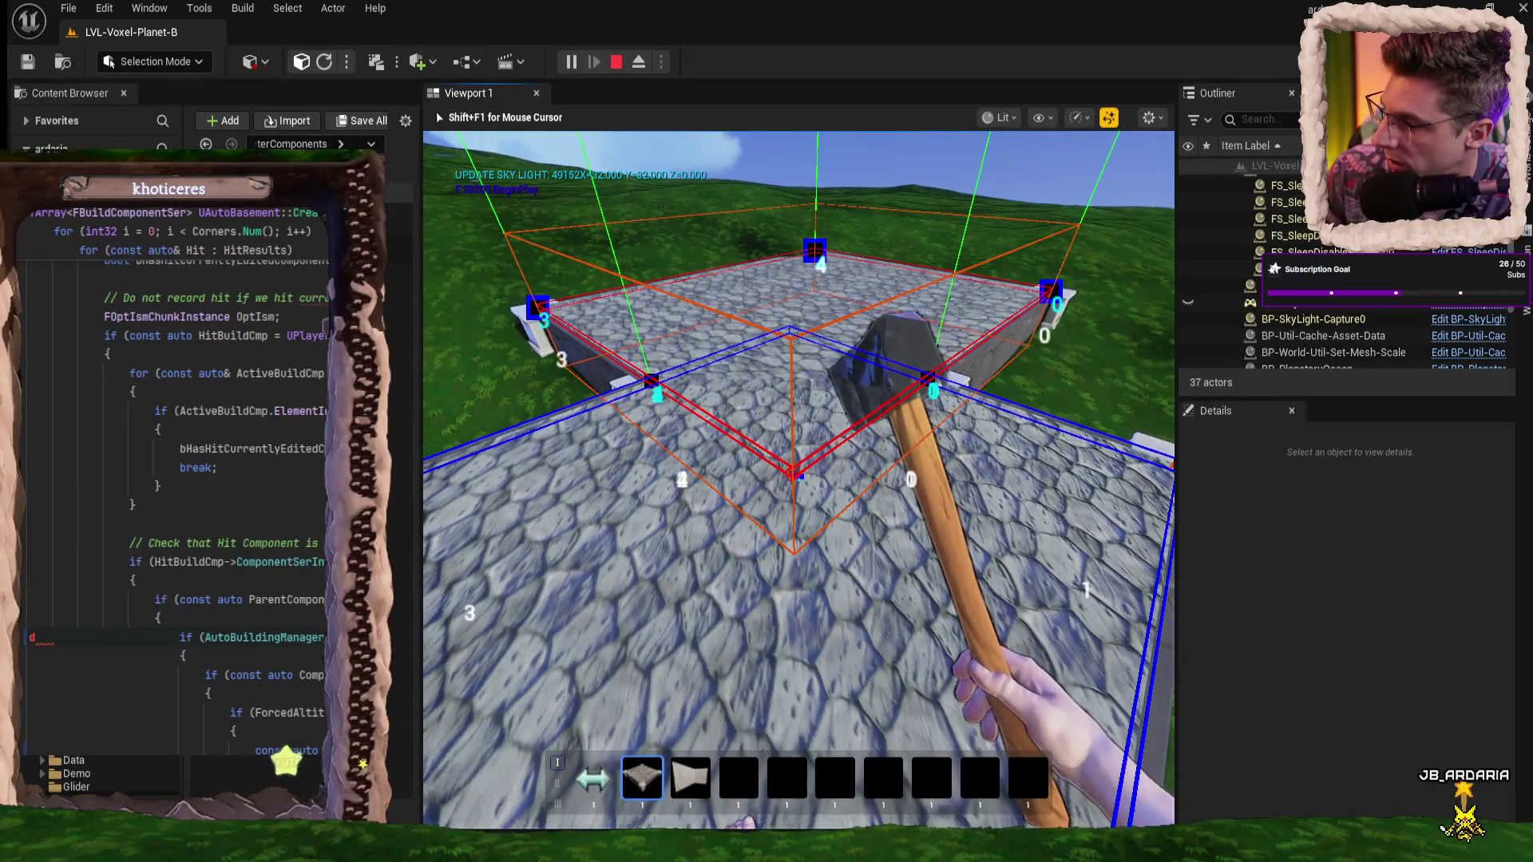
key("w")
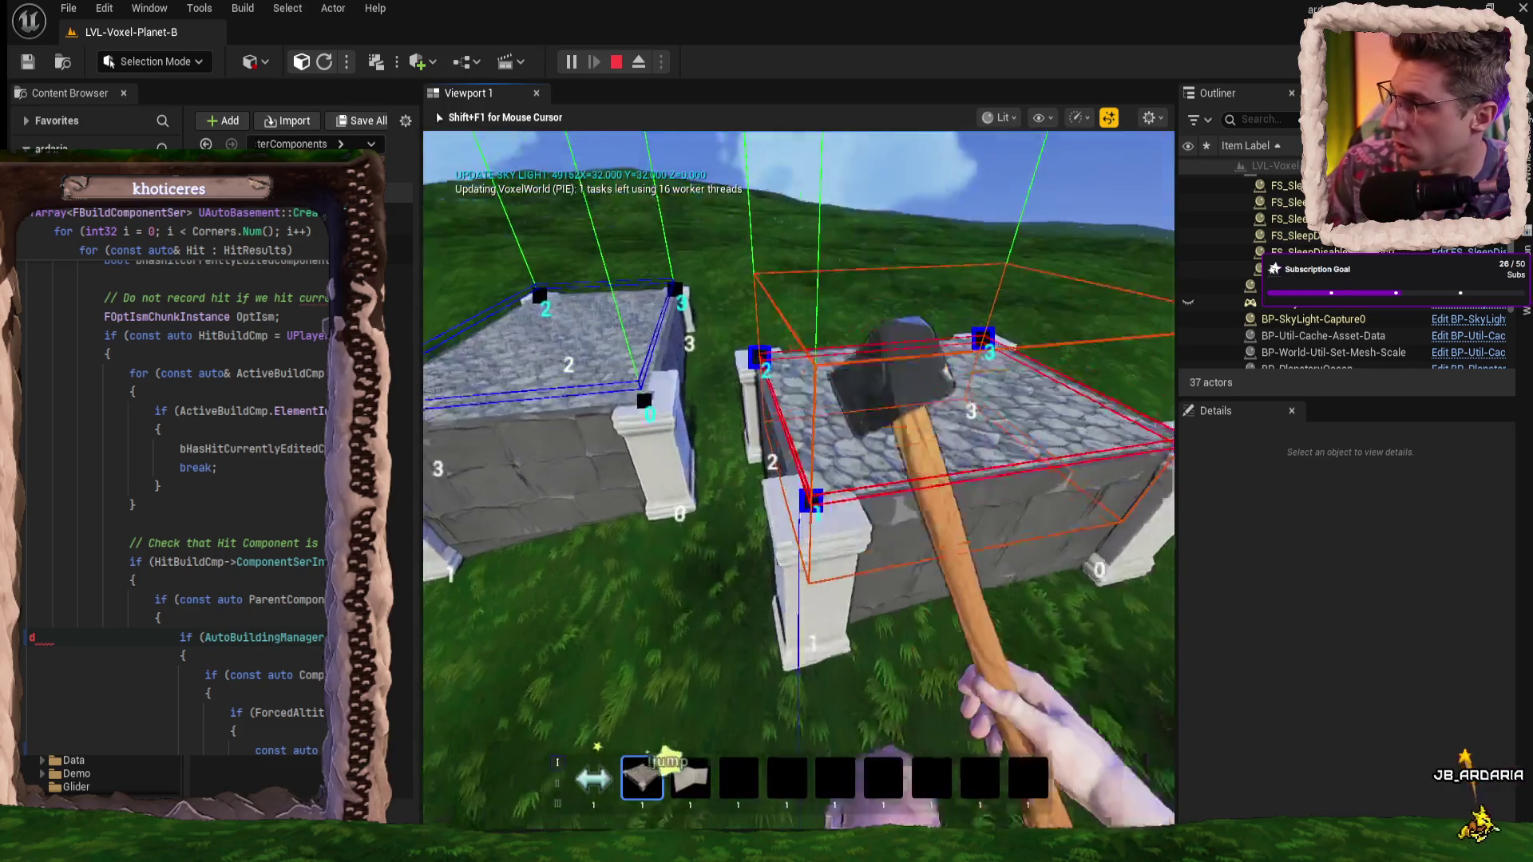
key("w")
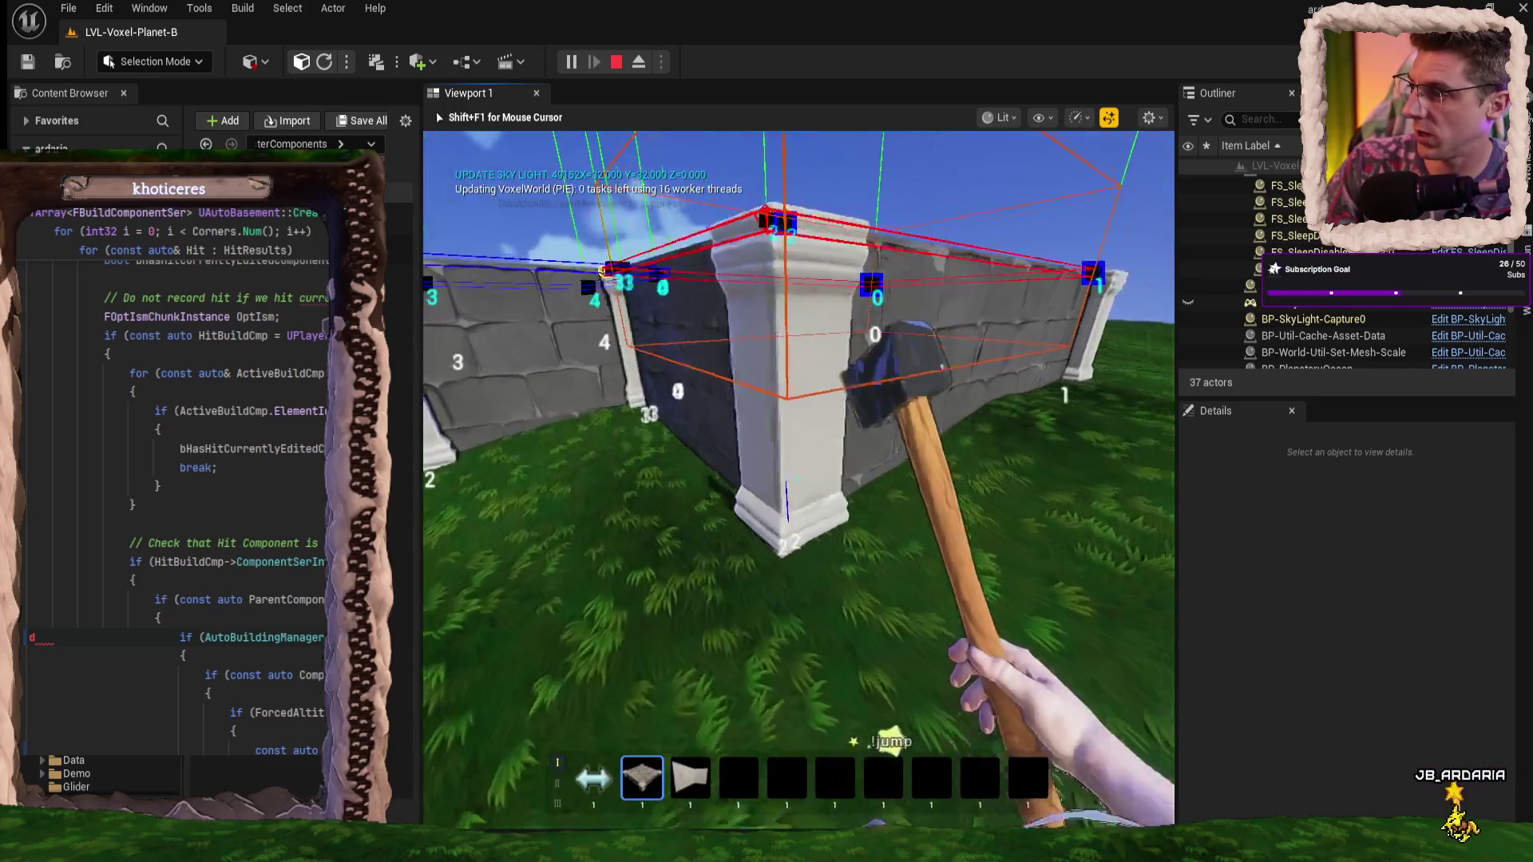
key("a")
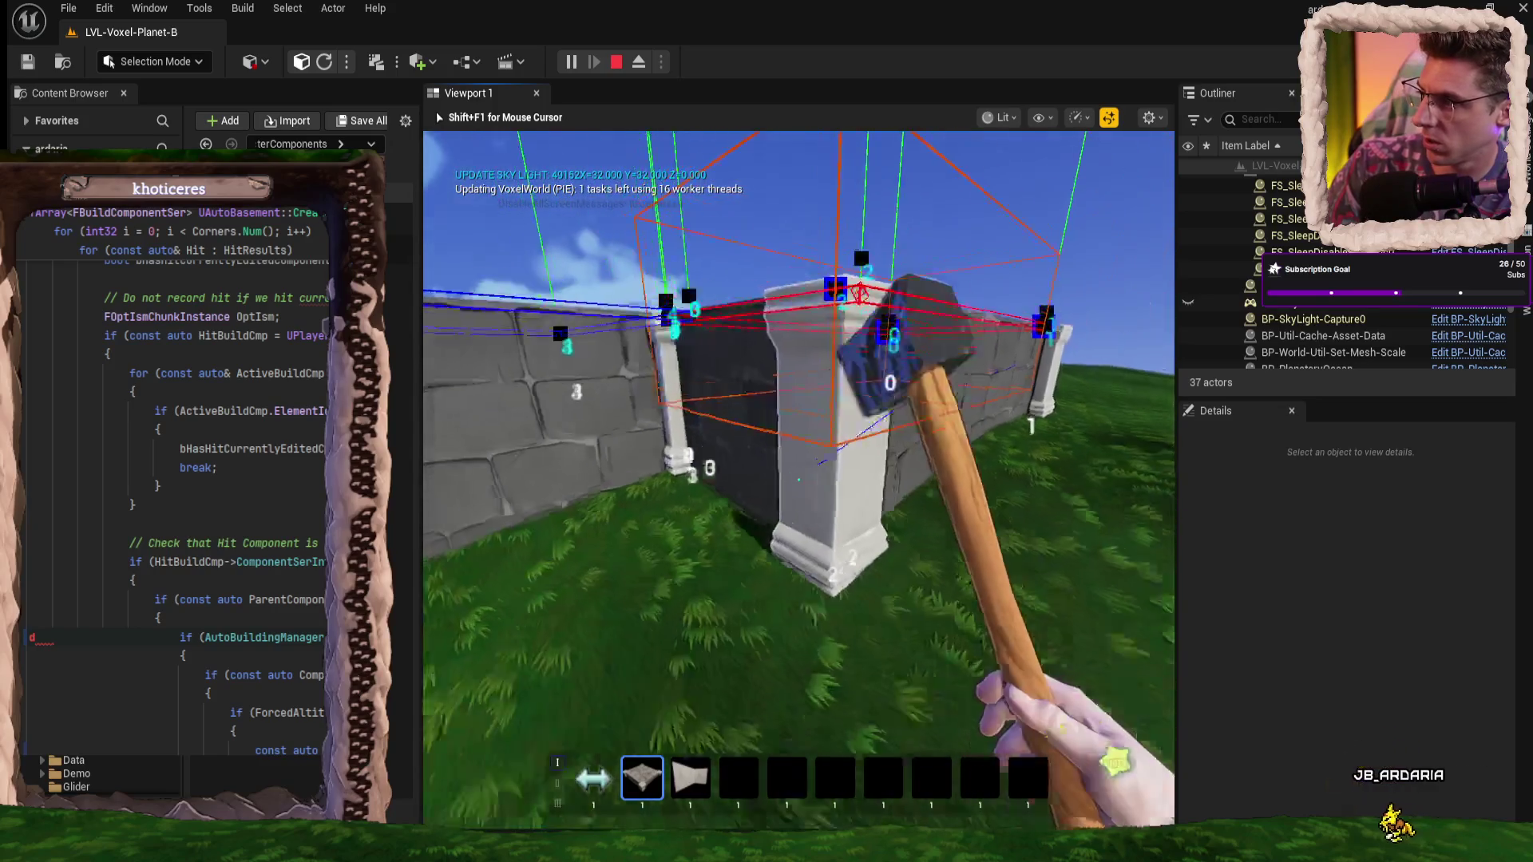
key("w")
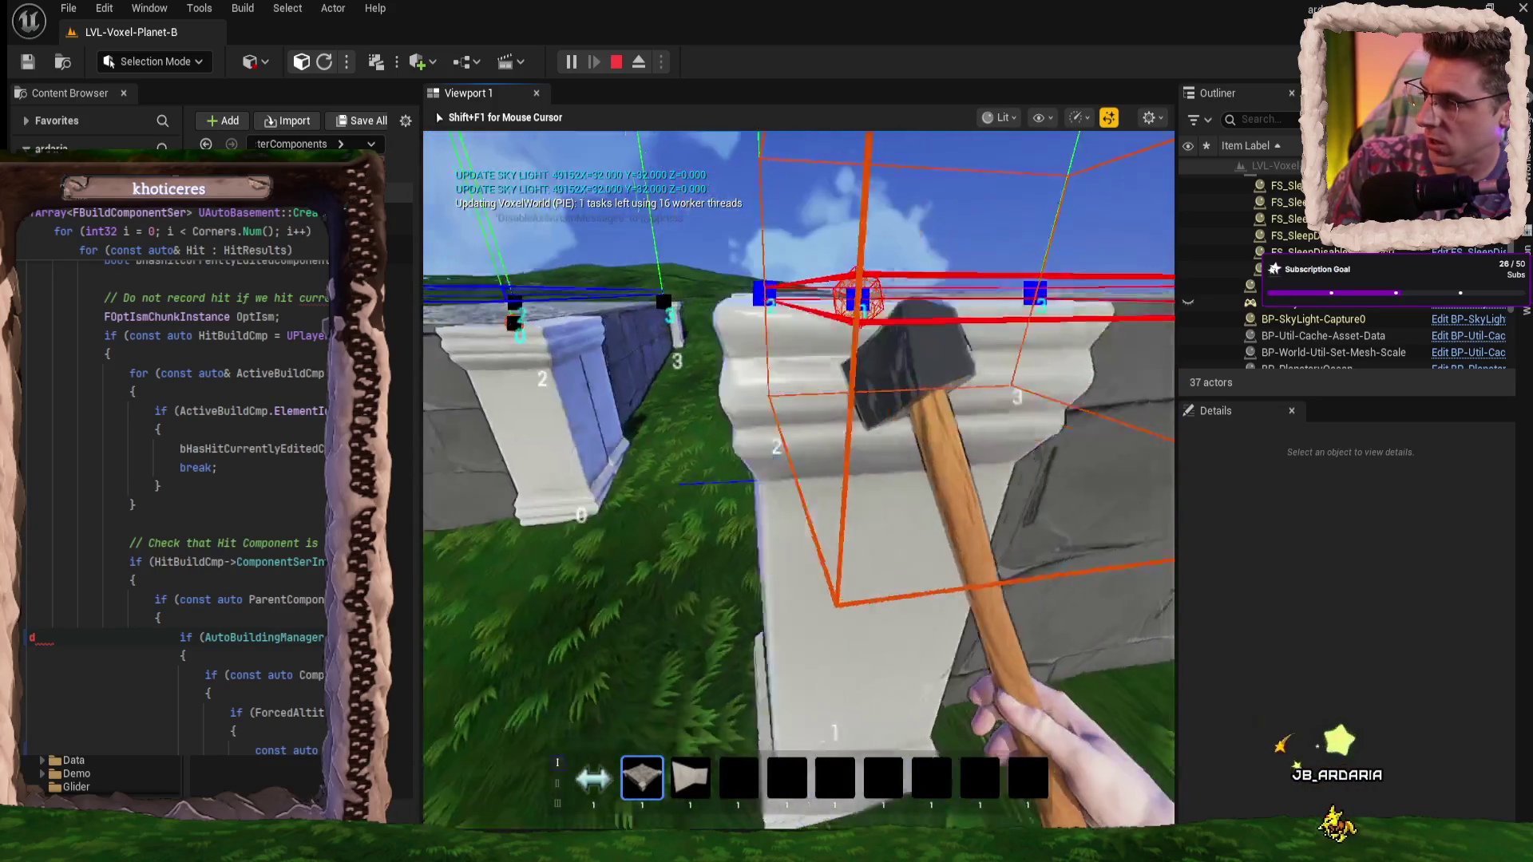
key("space")
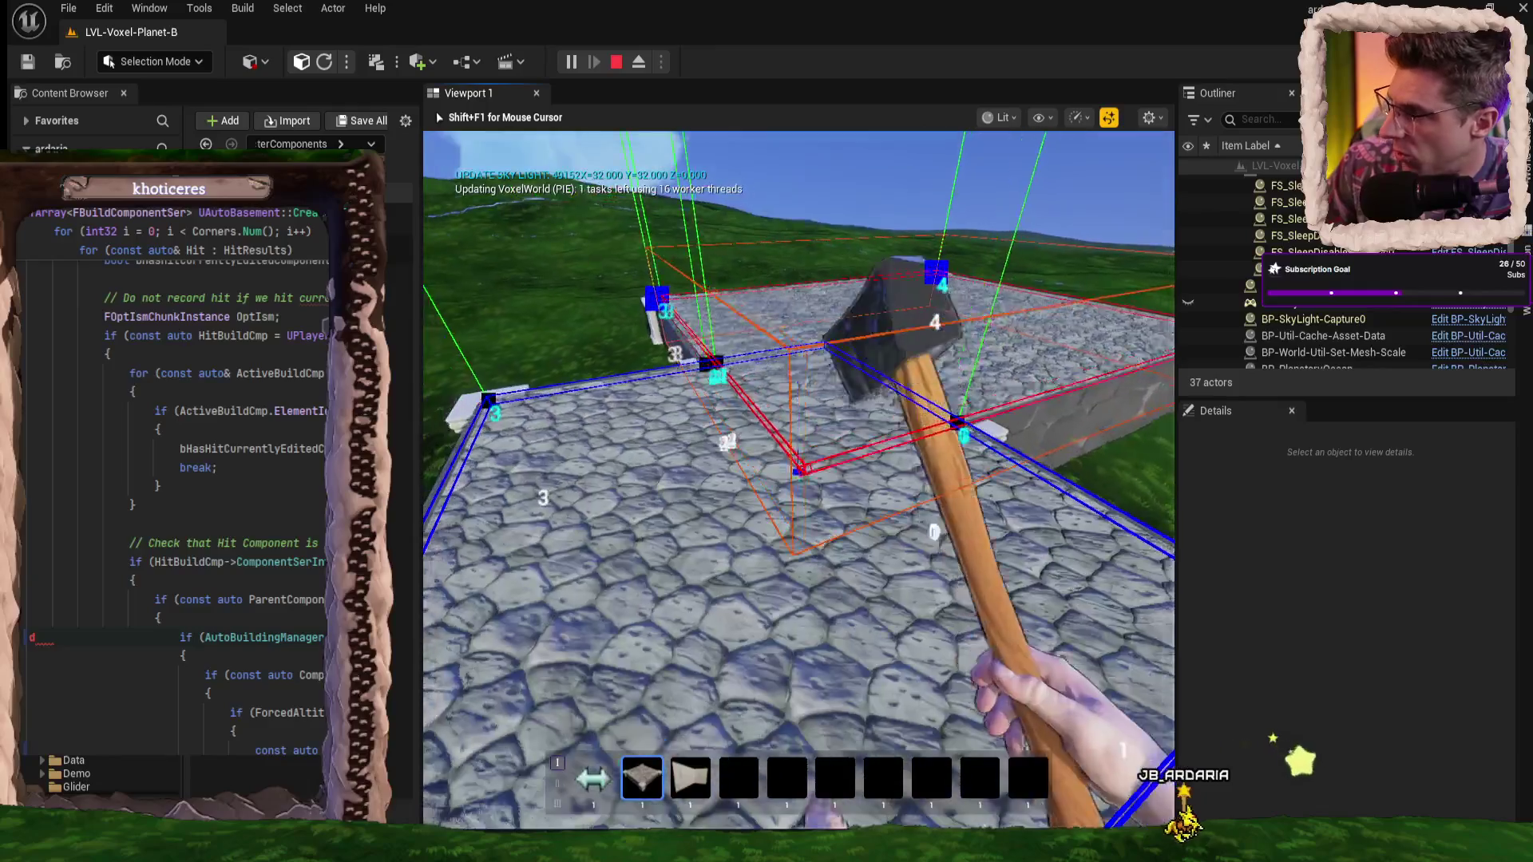
- Walk over the cobblestone floors to examine the gap between them
key("w")
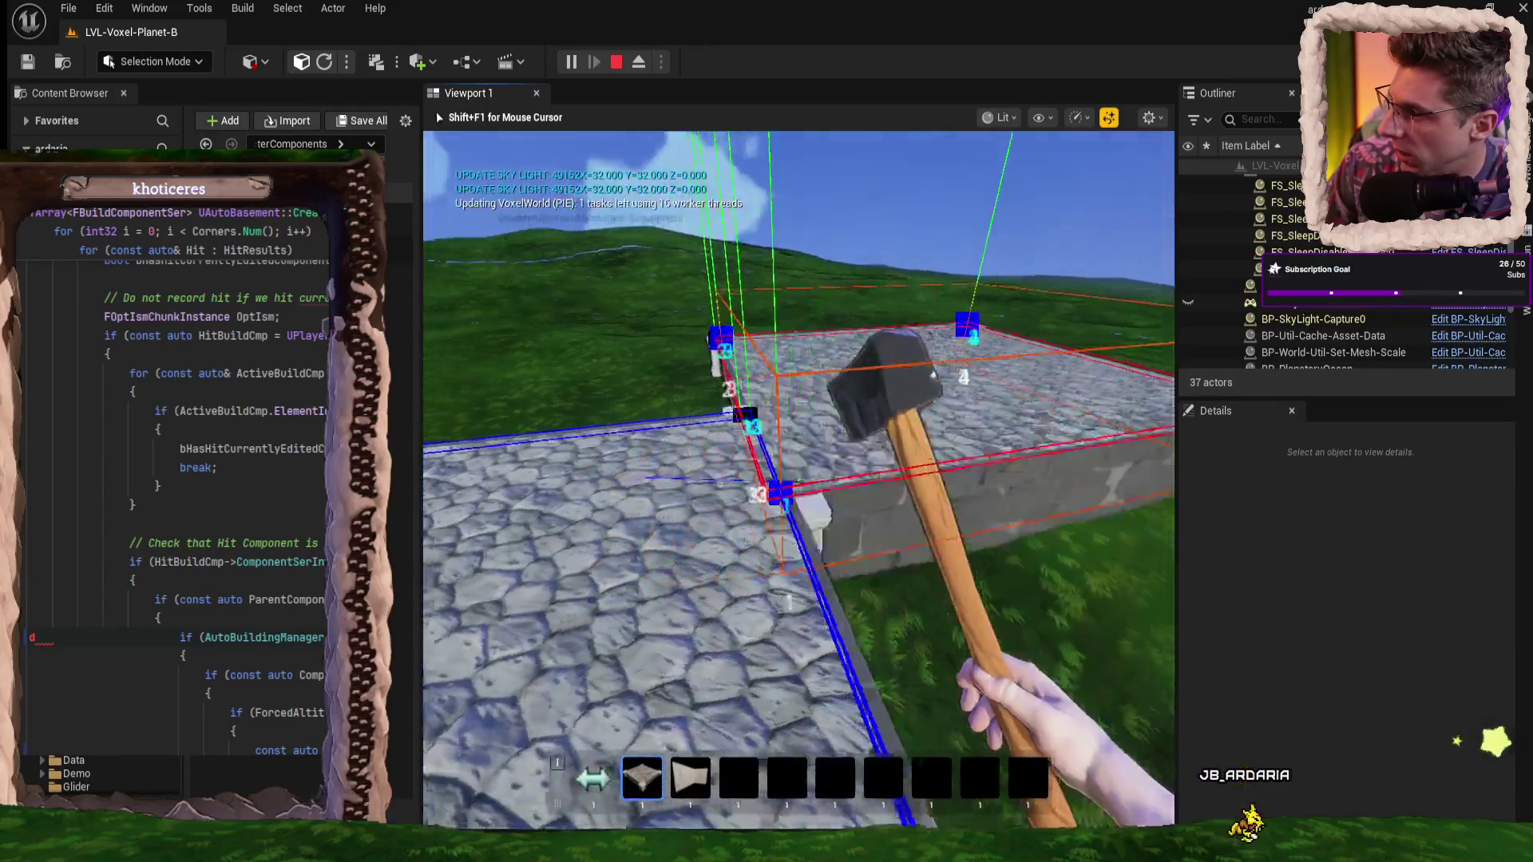
key("w")
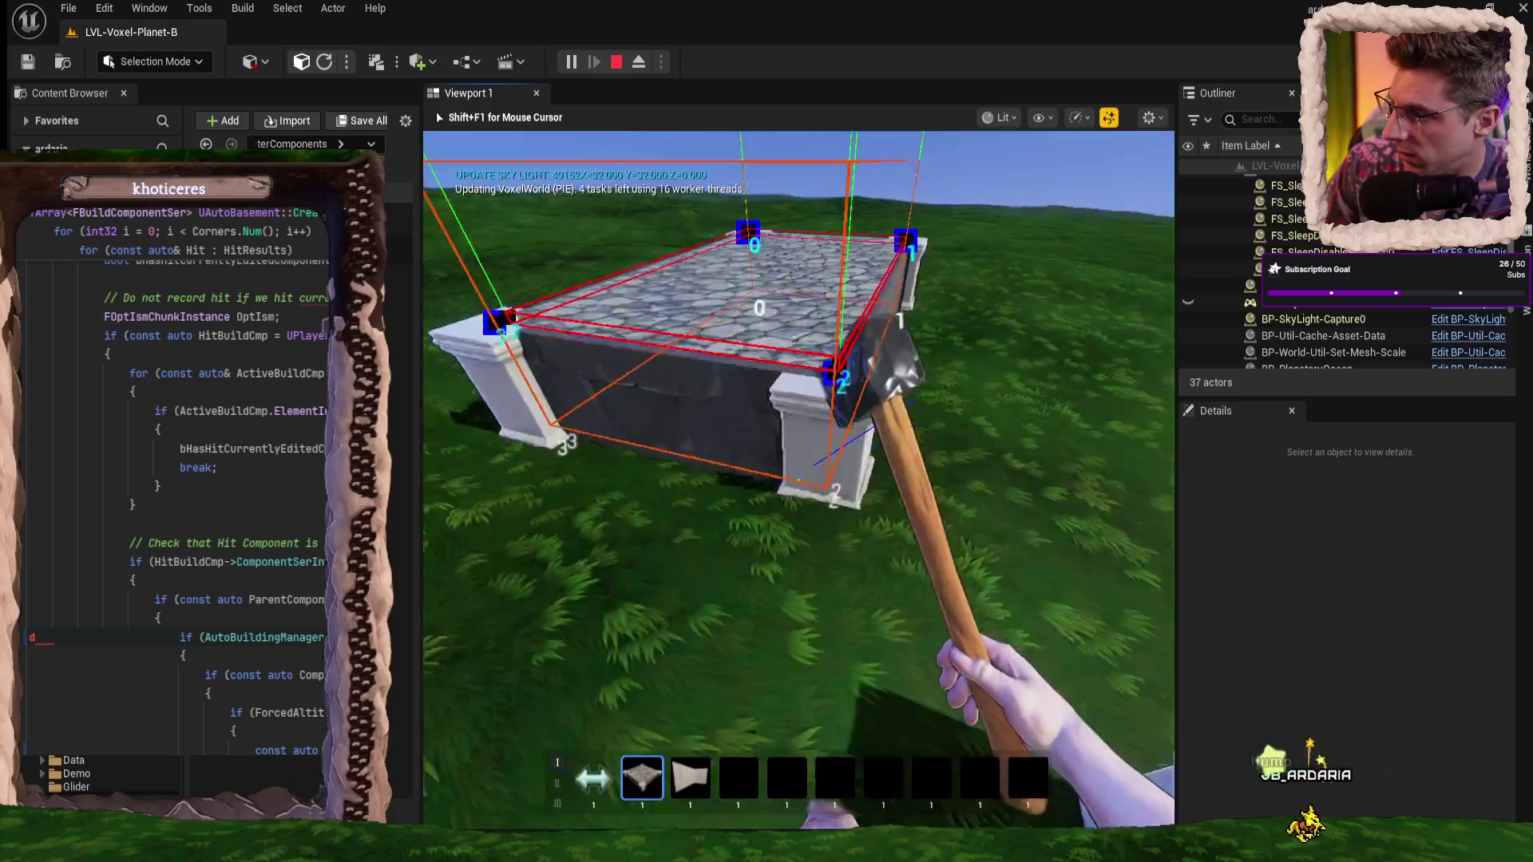
key("w")
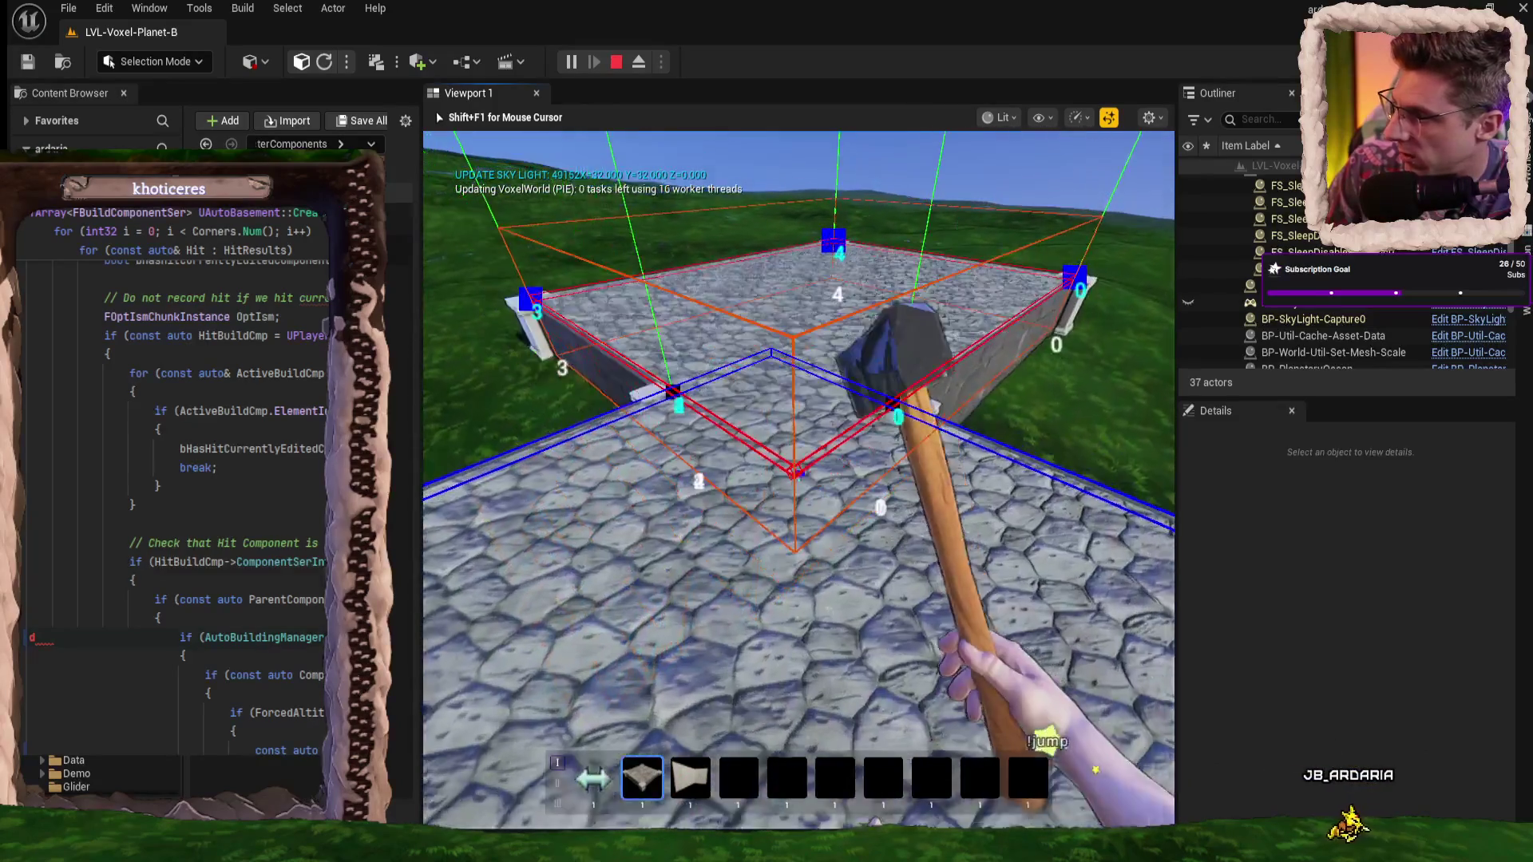
key("w")
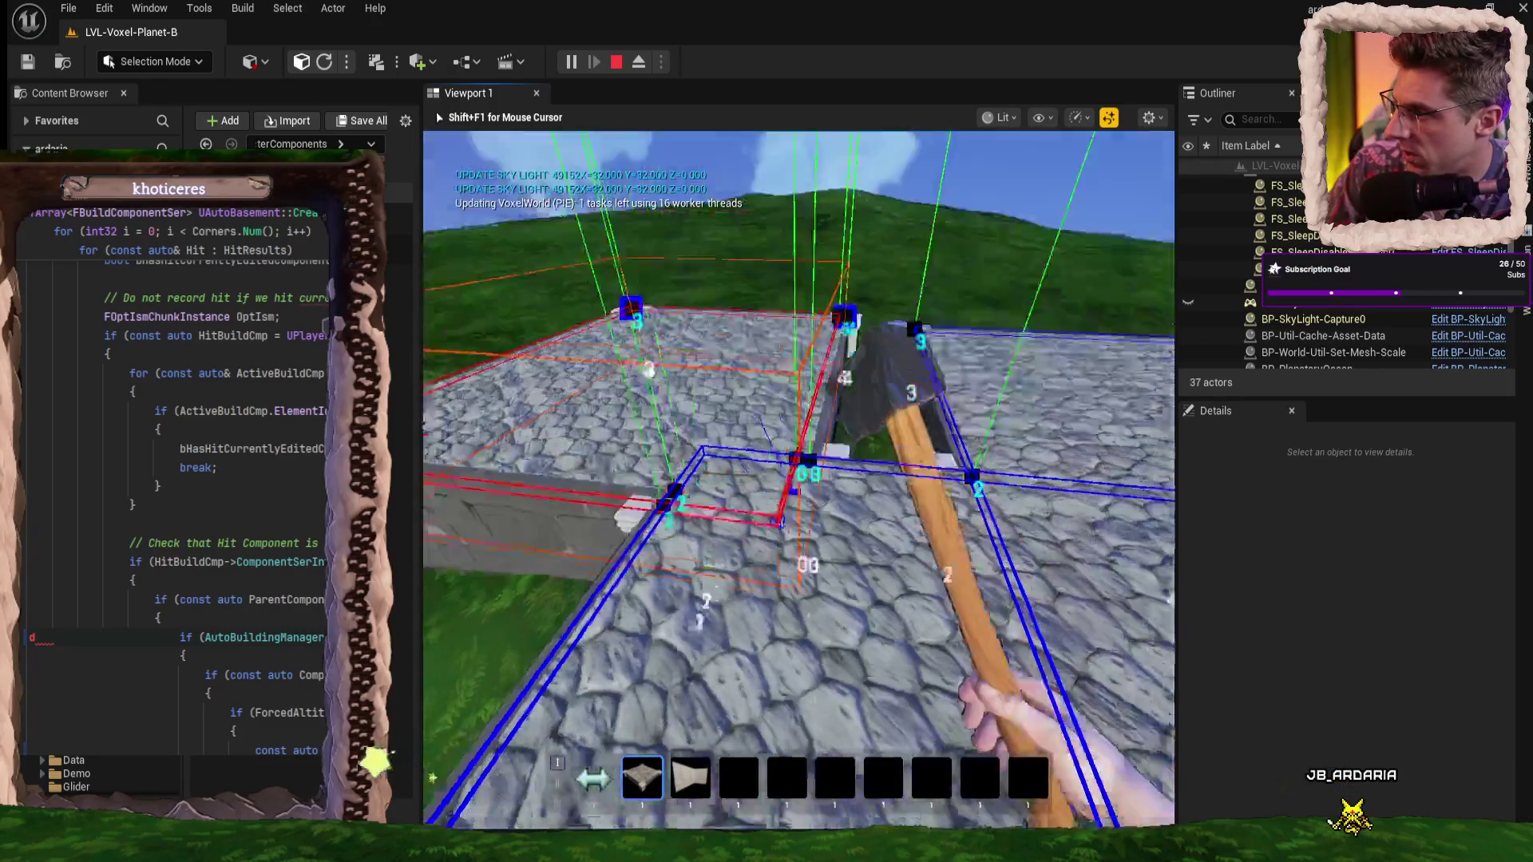
key("s")
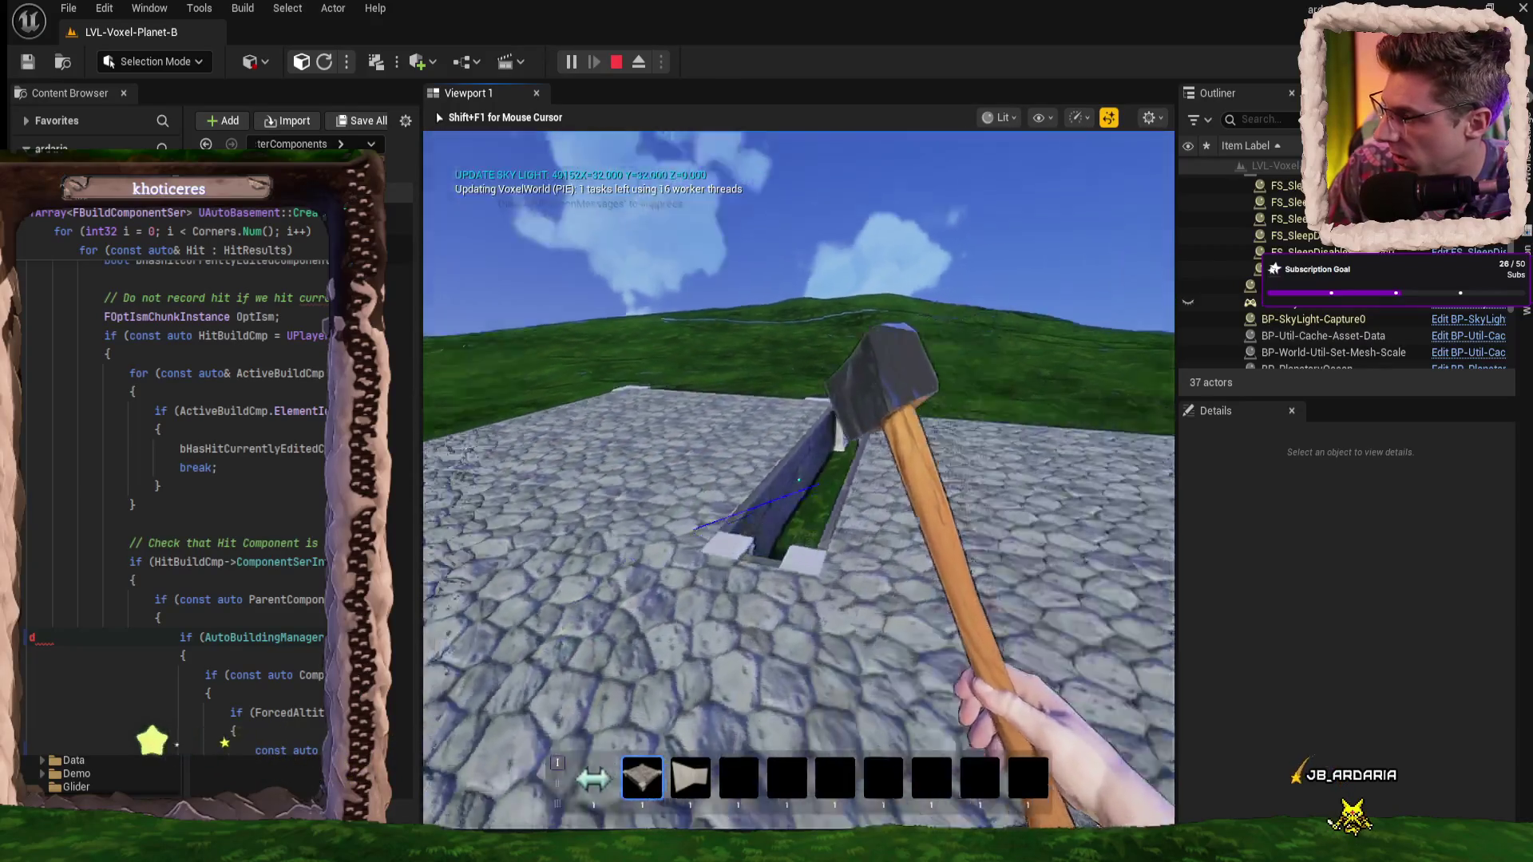
mouse_move(798, 479)
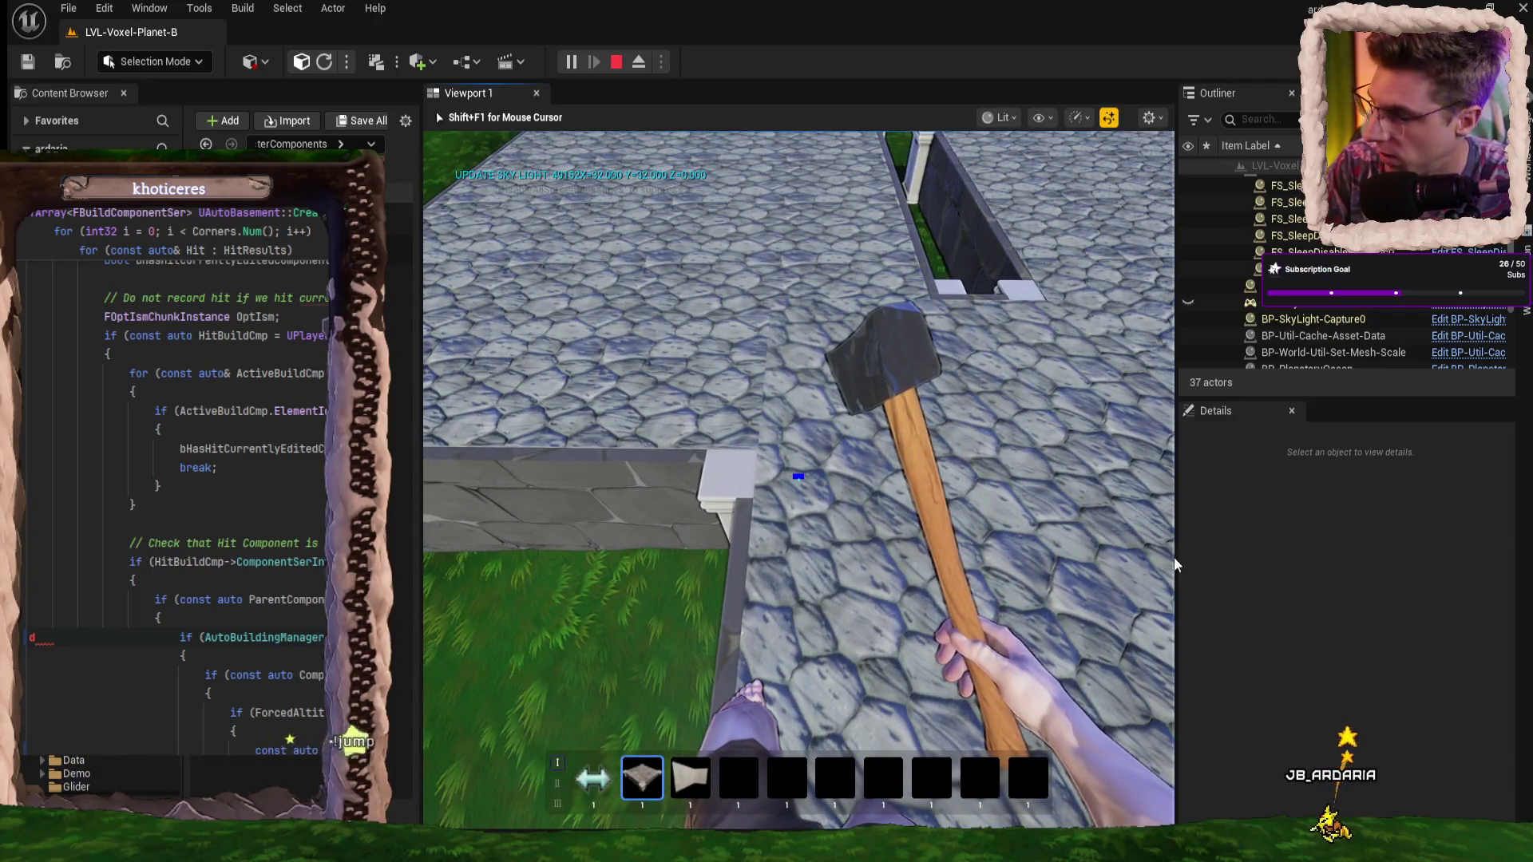
- Eject with F8 for an overhead view of the floors, re-possess the player, and stop the session
key("F8")
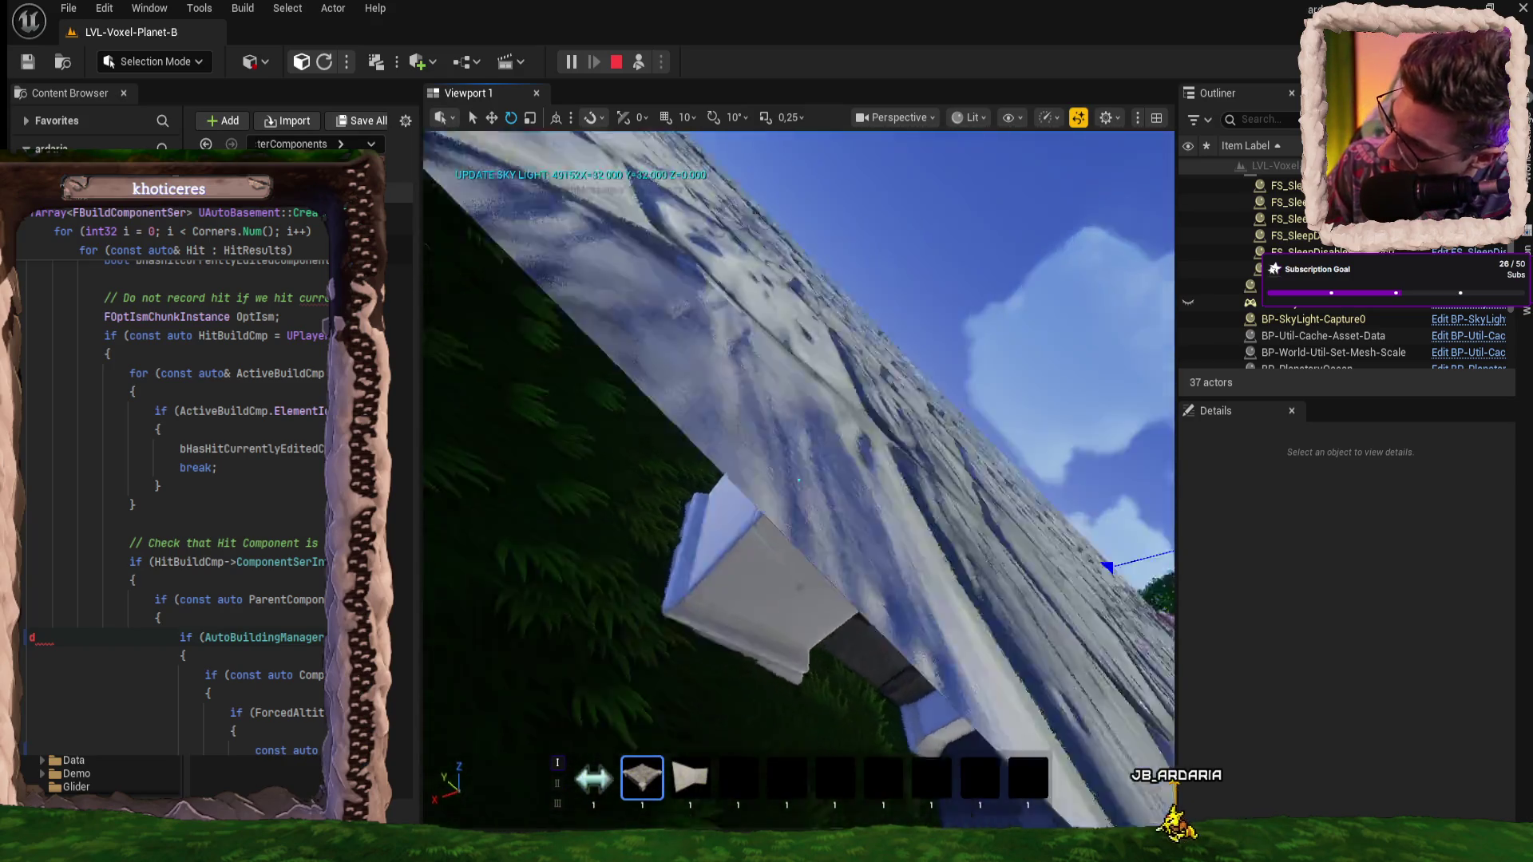
left_click_drag(798, 479, 853, 462)
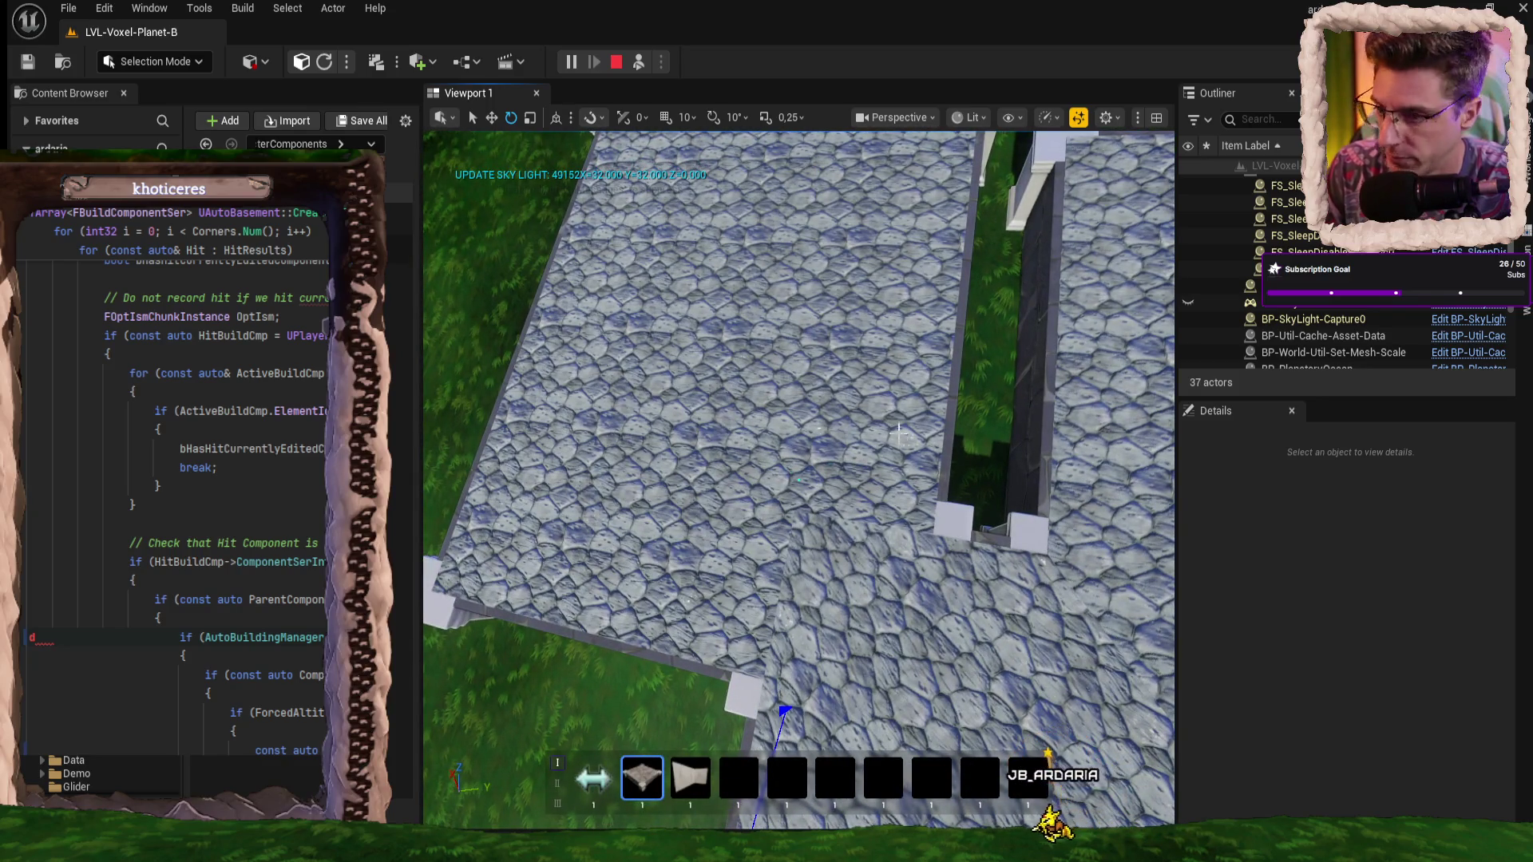
left_click_drag(853, 461, 893, 423)
key("F8")
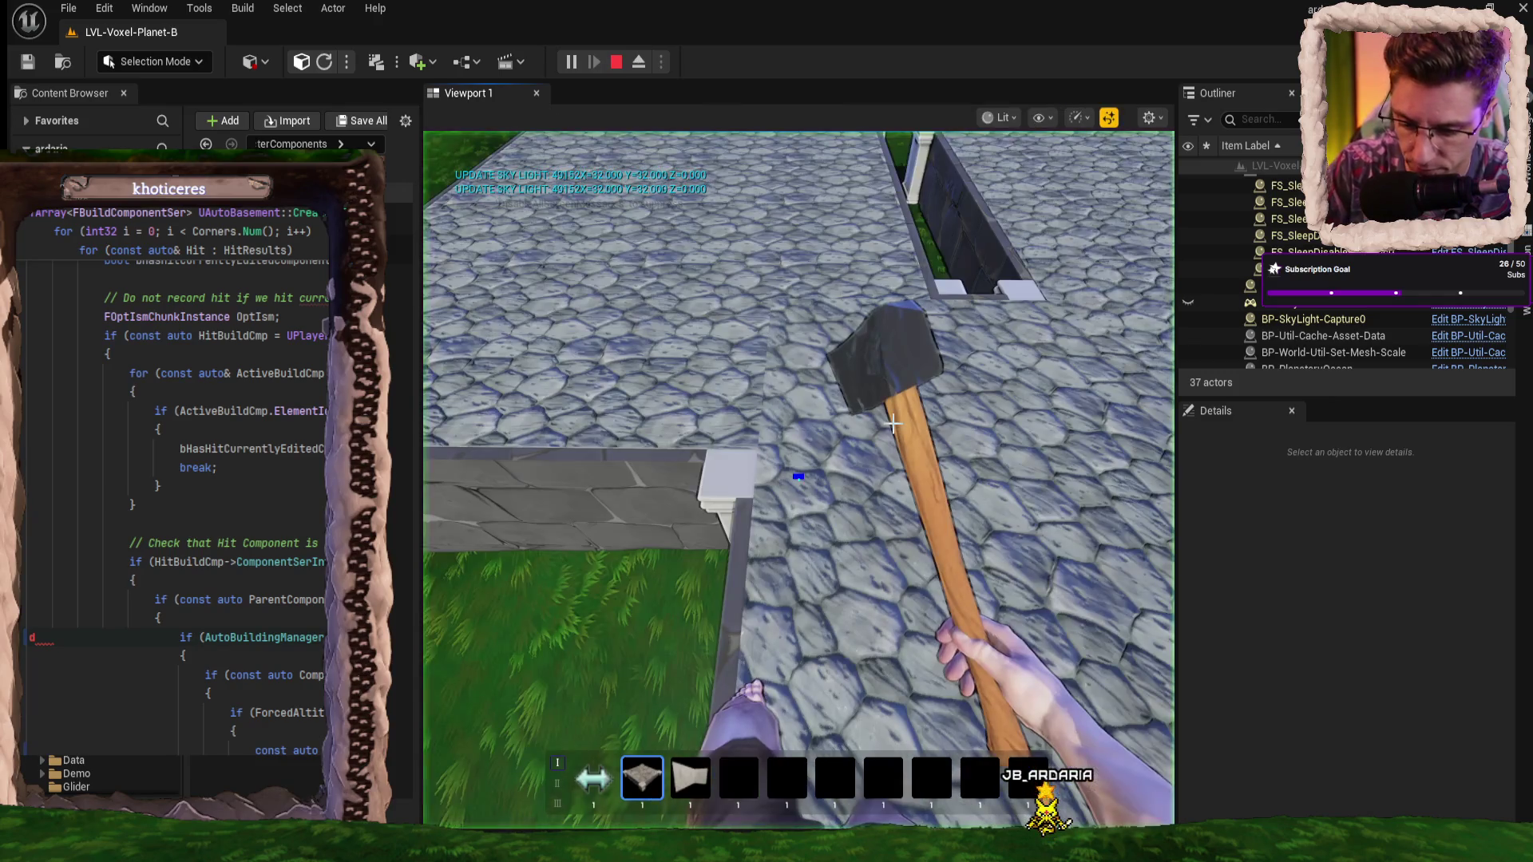
left_click(798, 477)
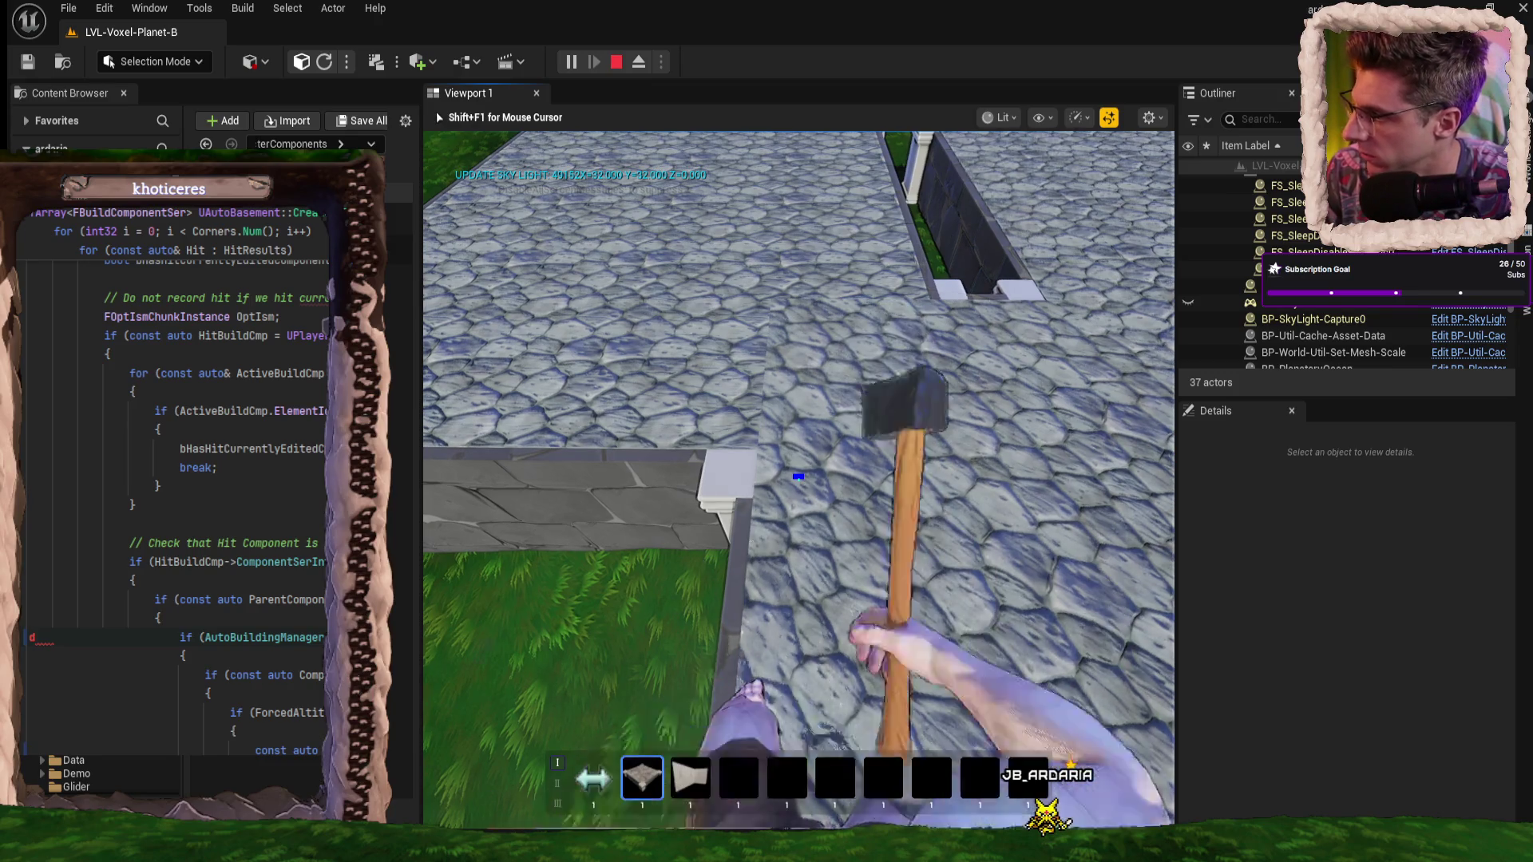
key("Escape")
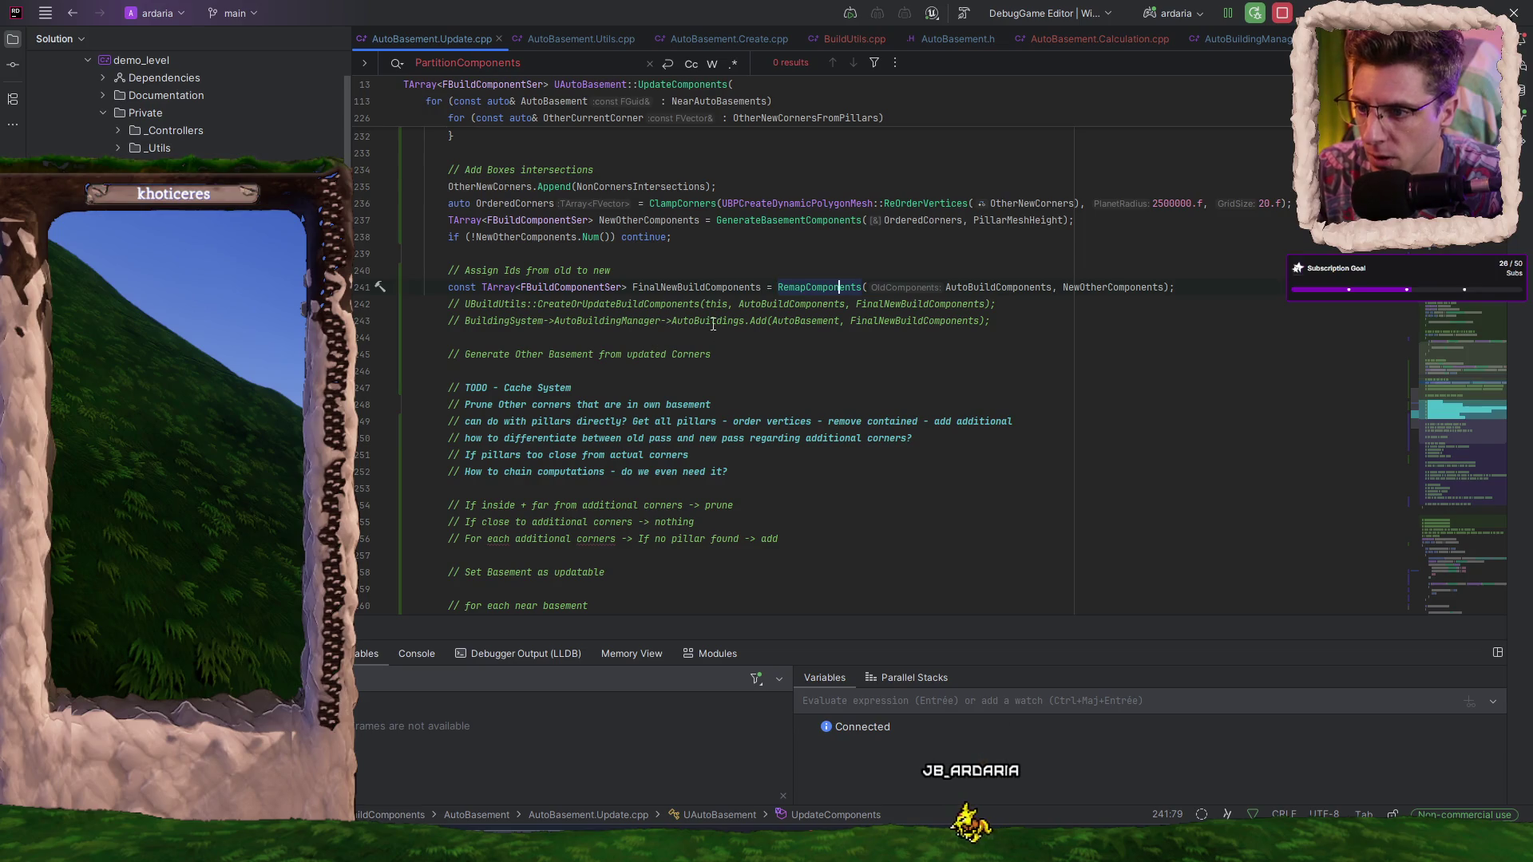
- Uncomment the CreateOrUpdateBuildComponents and AutoBuildings.Add calls, Live Code compile, and start Play in Unreal
key("Down")
key("ctrl+slash")
key("ctrl+slash")
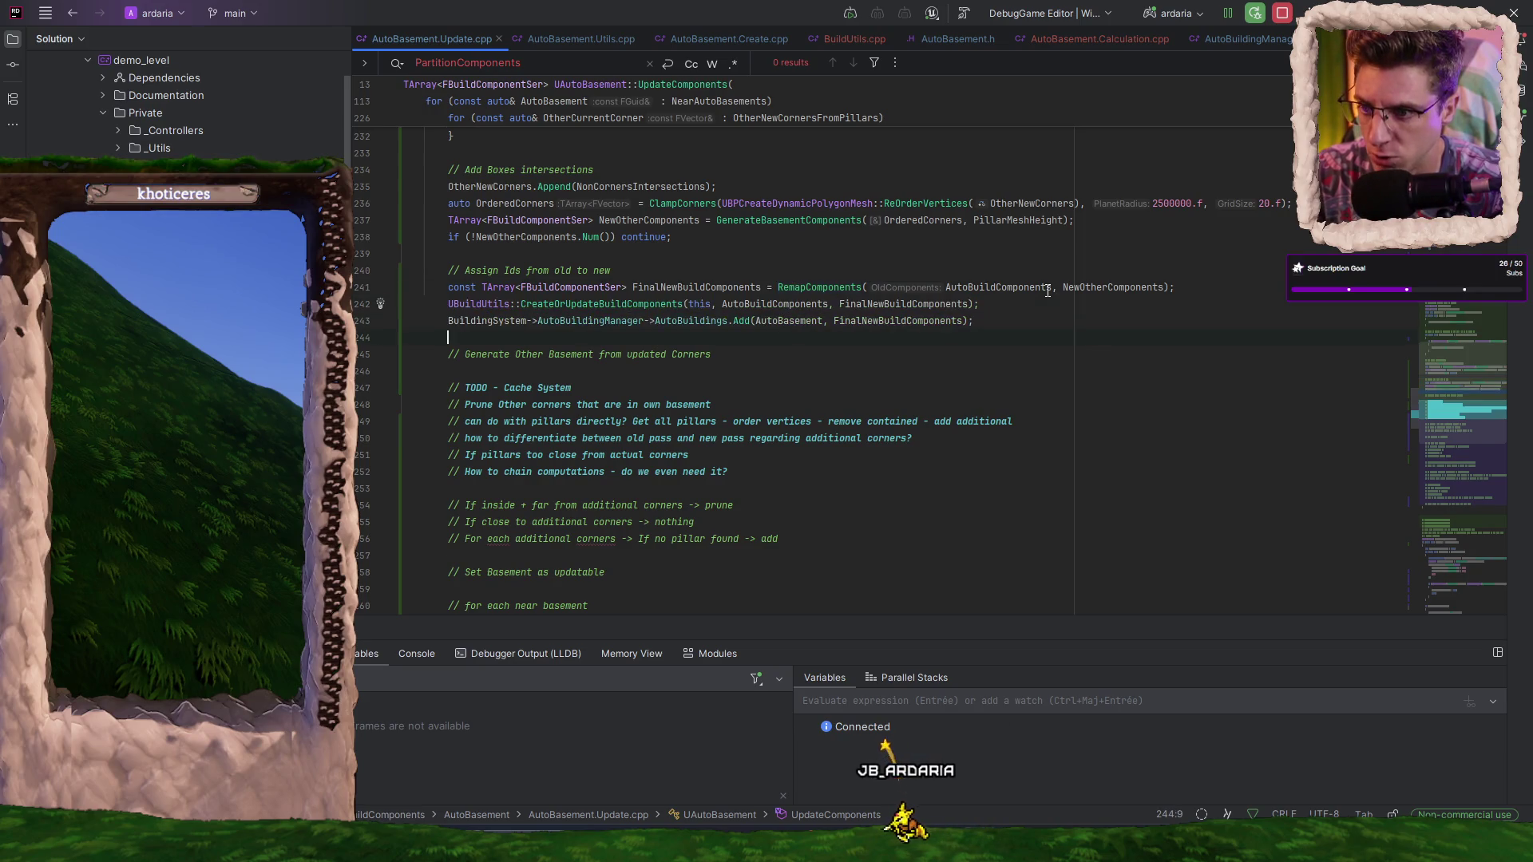
key("ctrl+alt+F11")
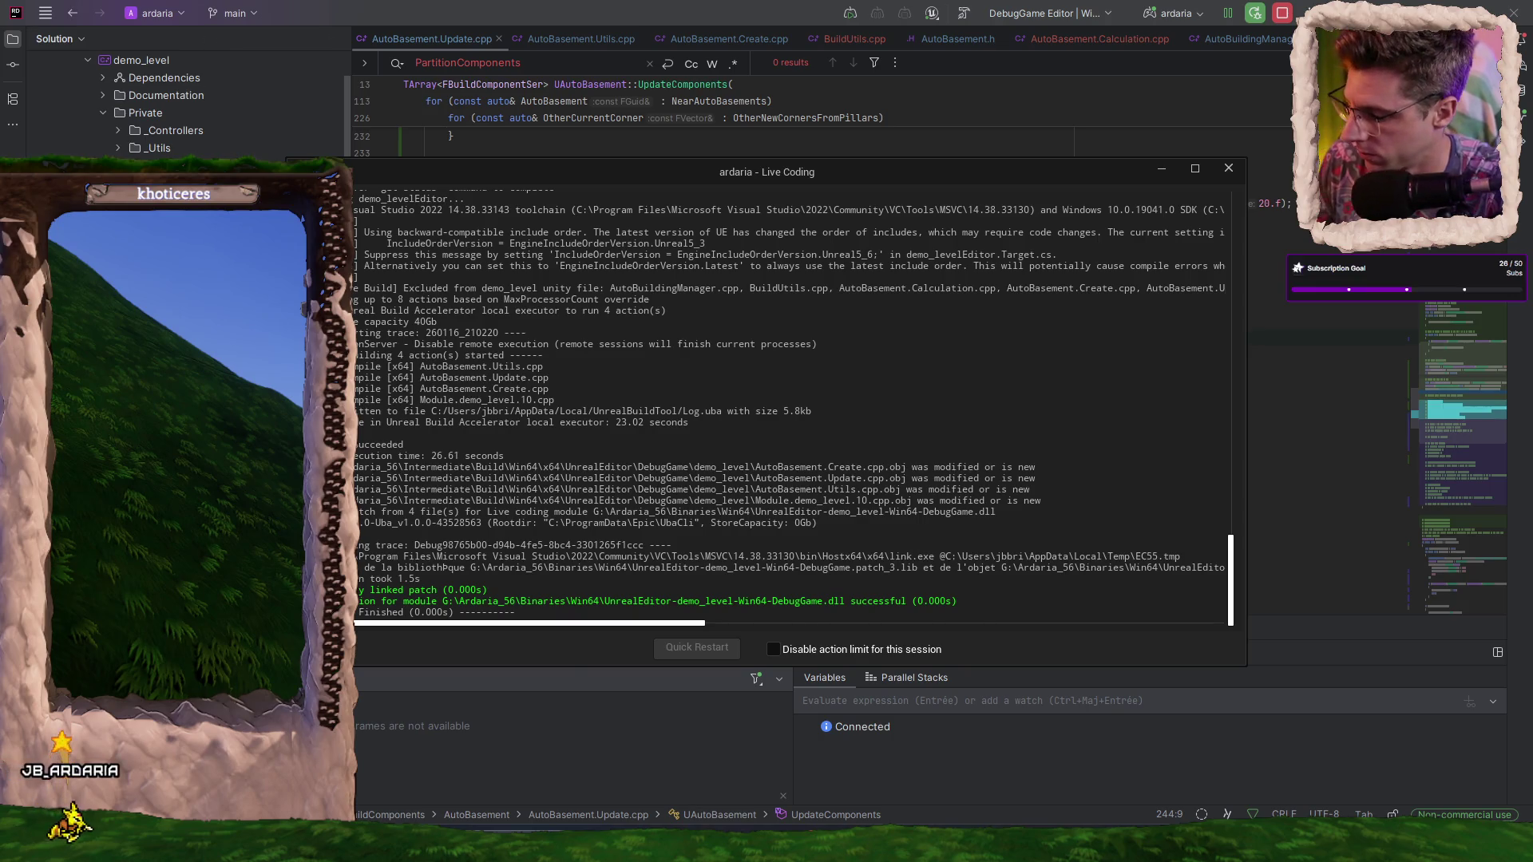
key("alt+Tab")
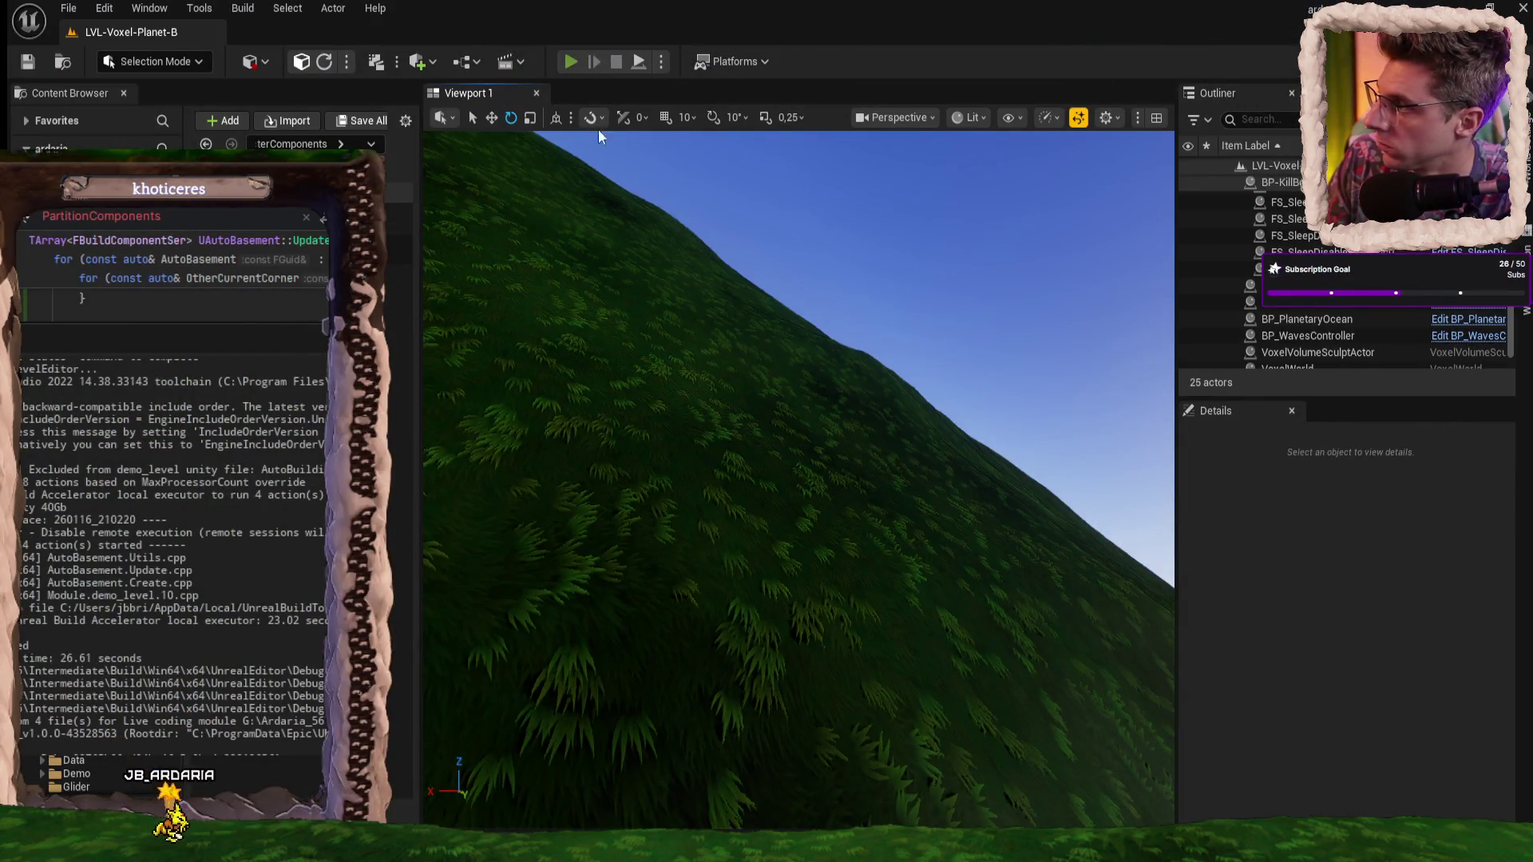
key("alt+p")
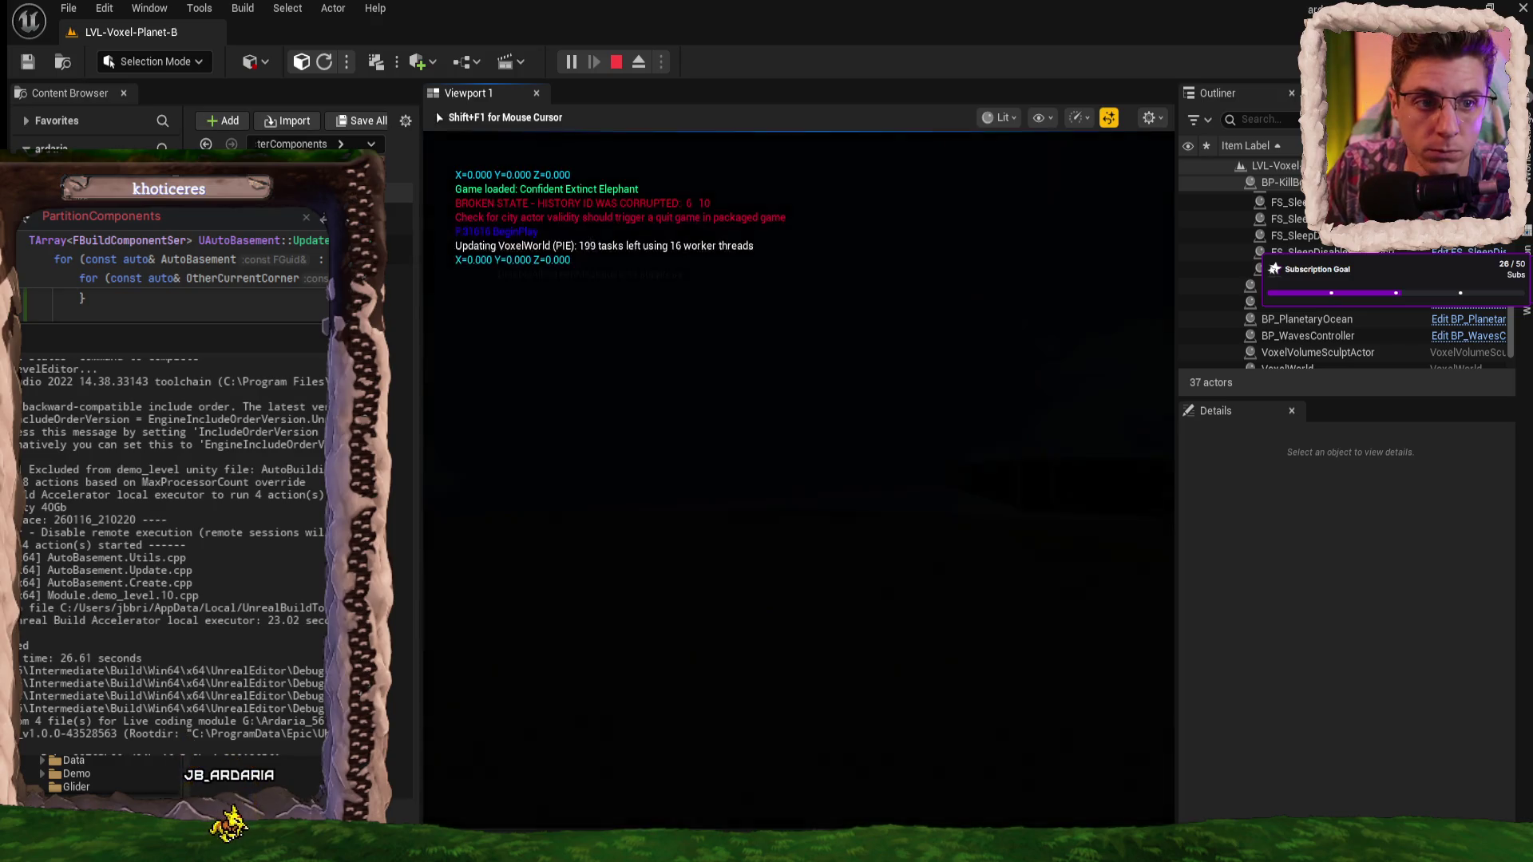
- Select and place the AutoHouse, then walk down beside its new wall
key("2")
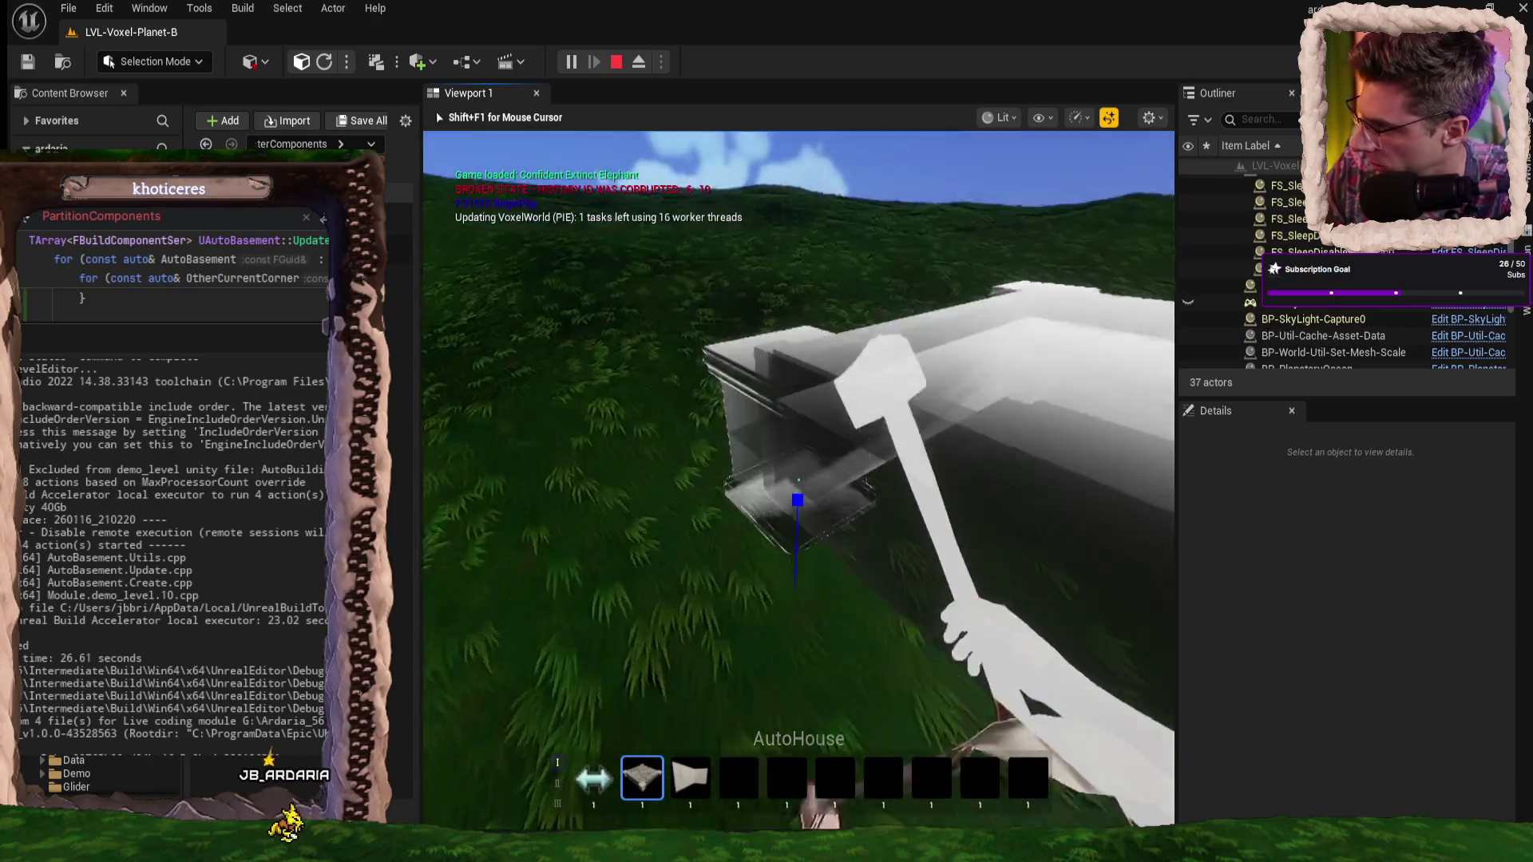
left_click(798, 480)
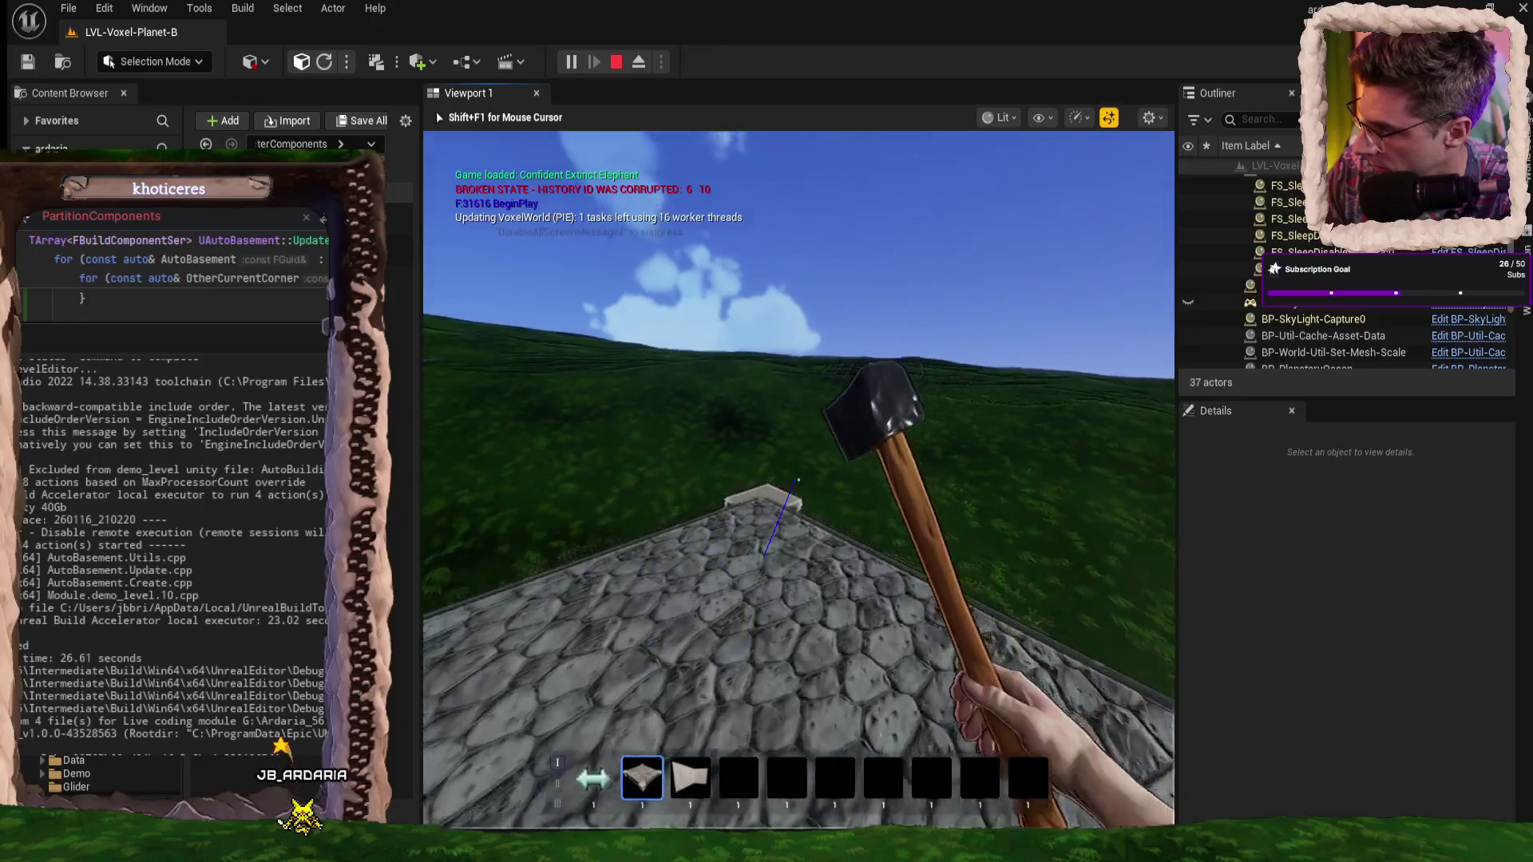
key("w")
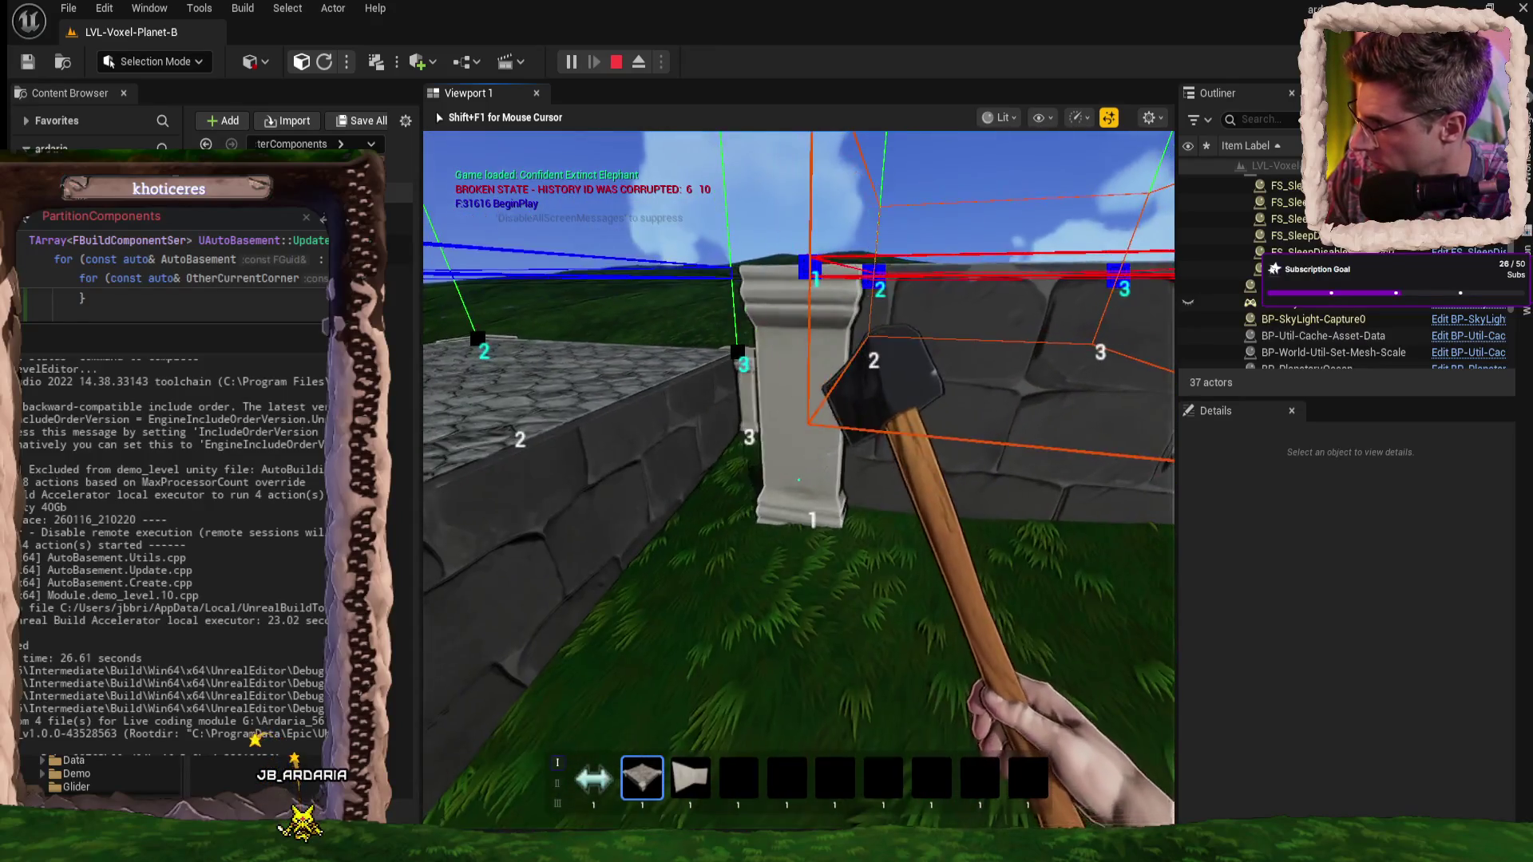
key("w")
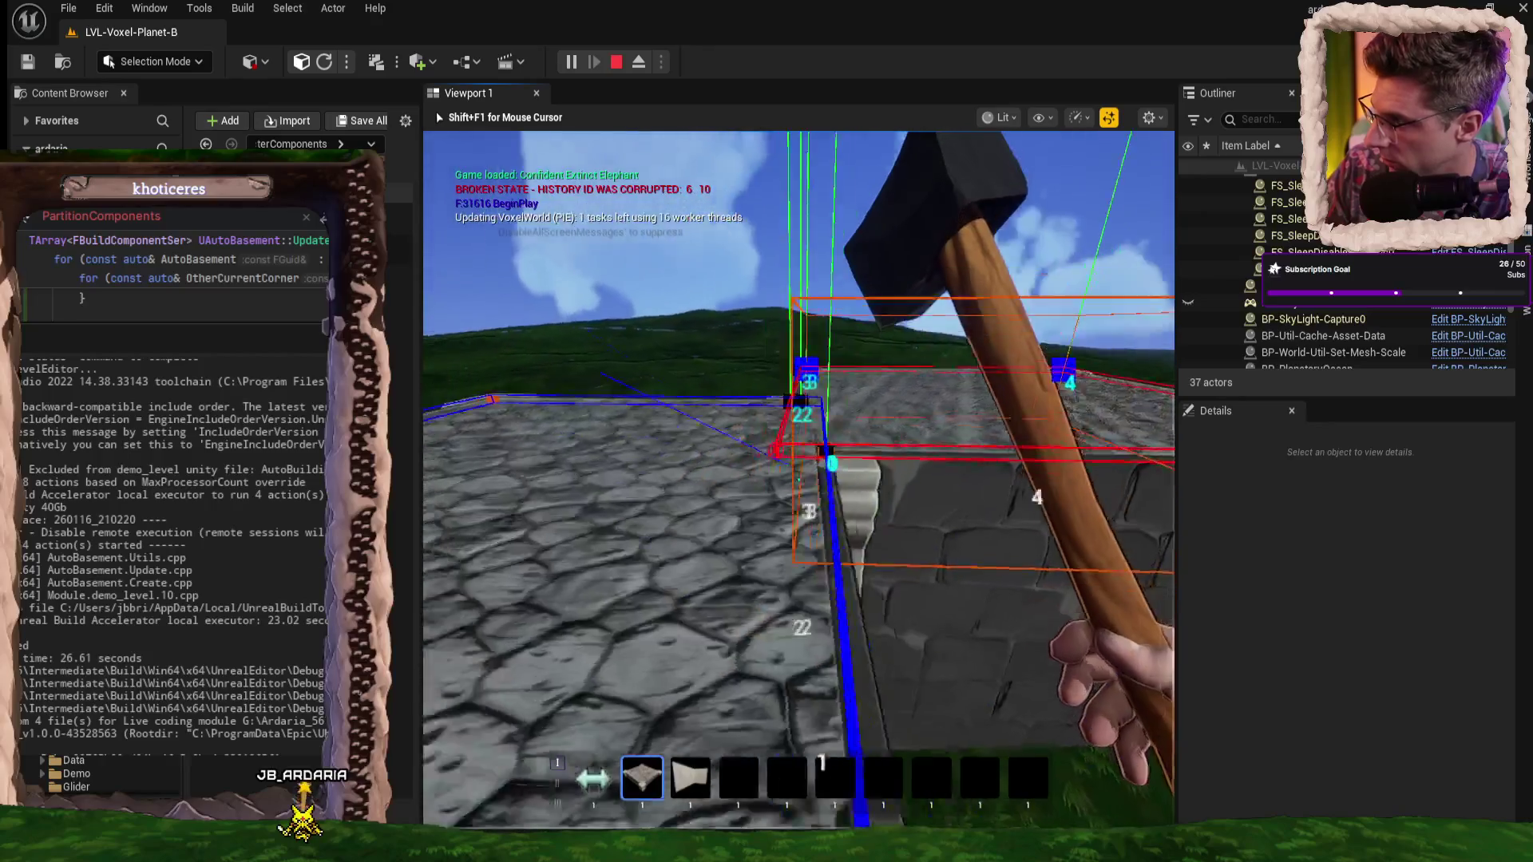
key("w")
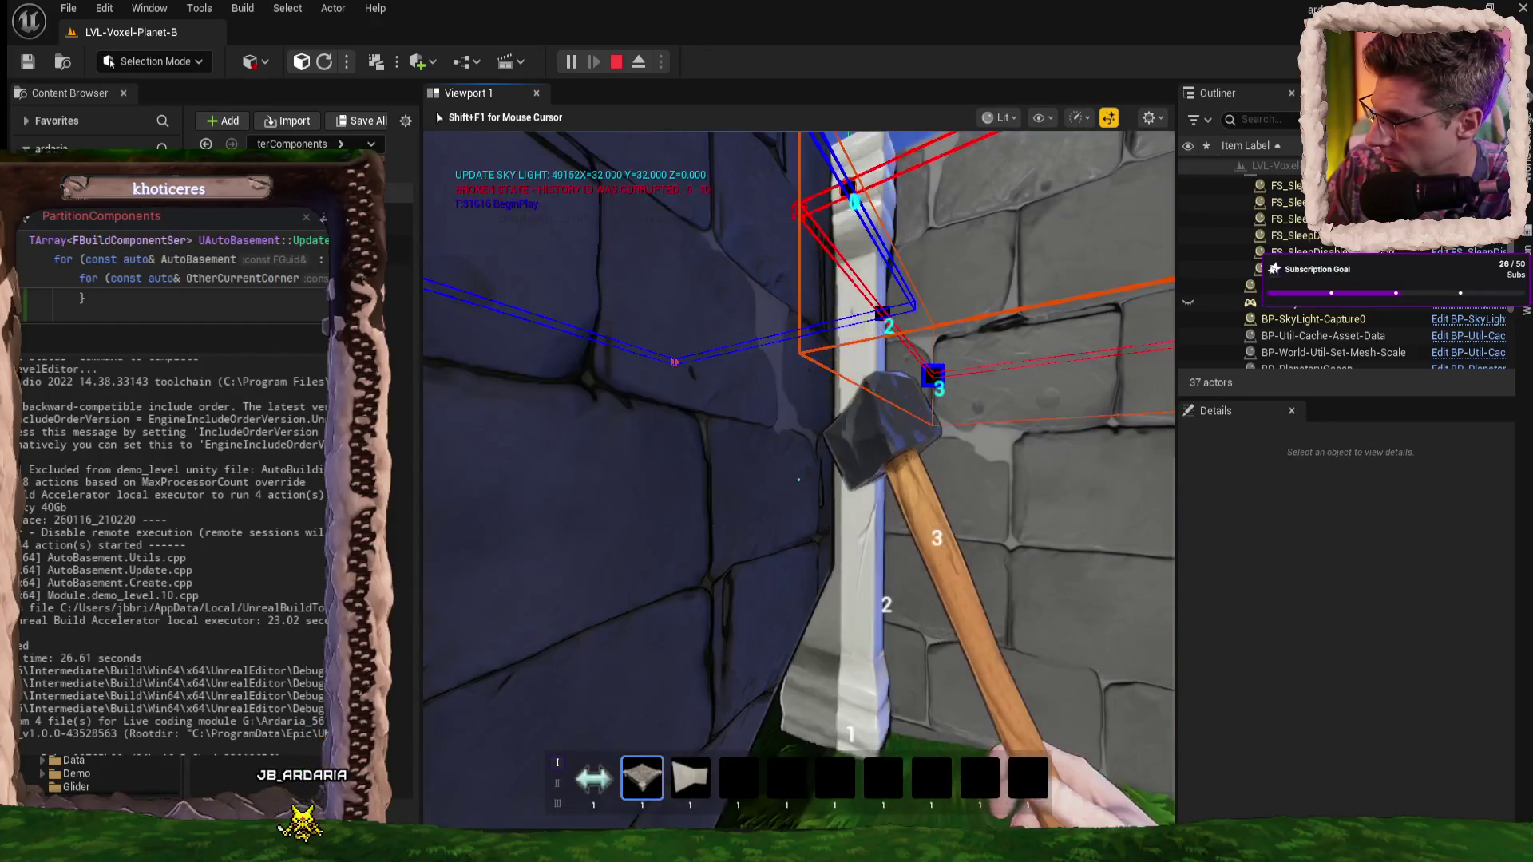
- Approach the white corner post and look over the wall to inspect the pillar
key("w")
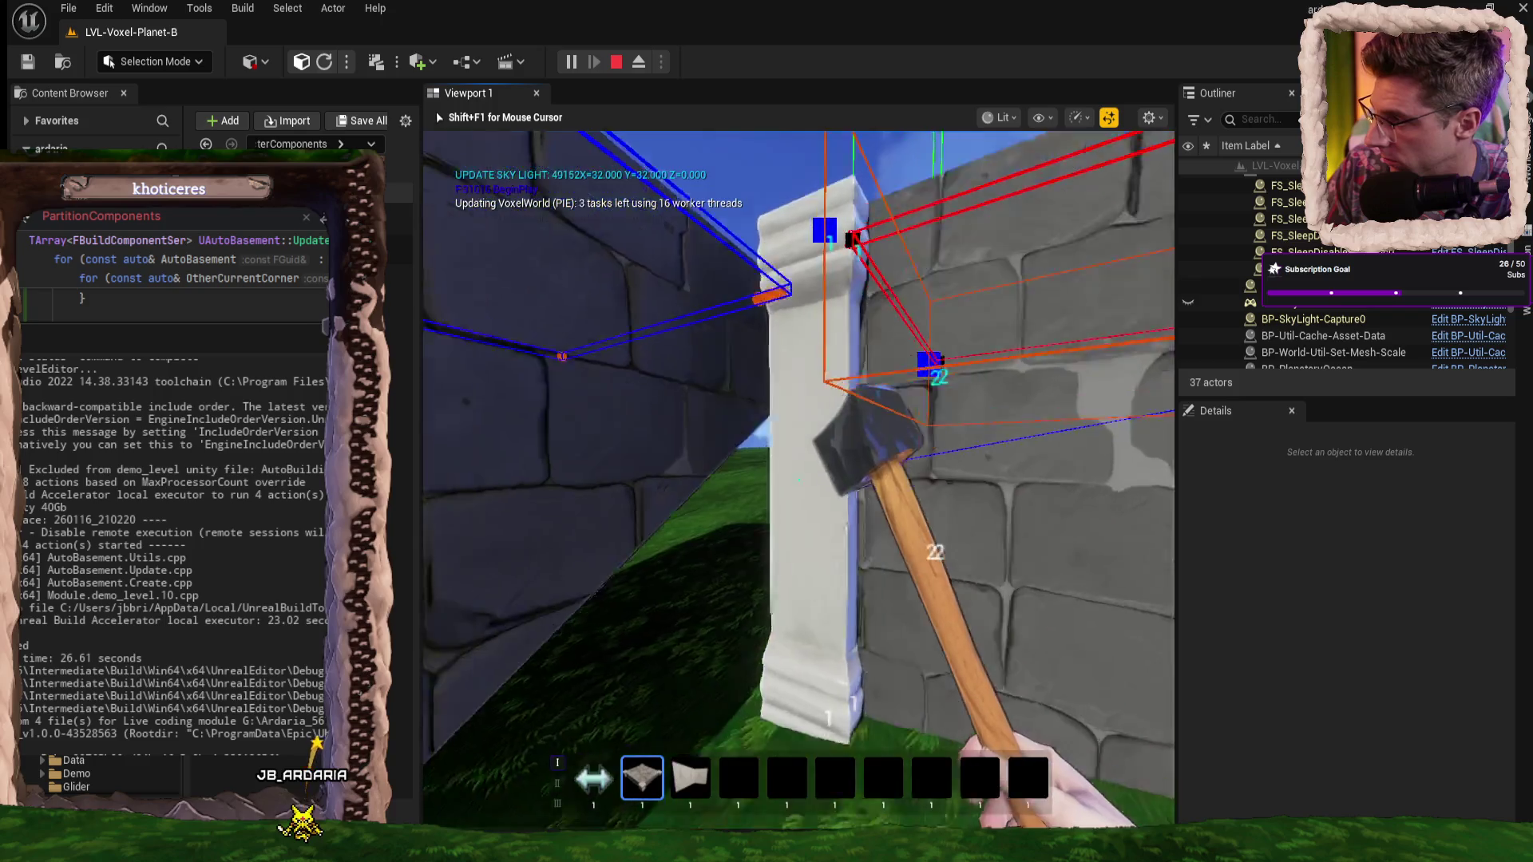
key("w")
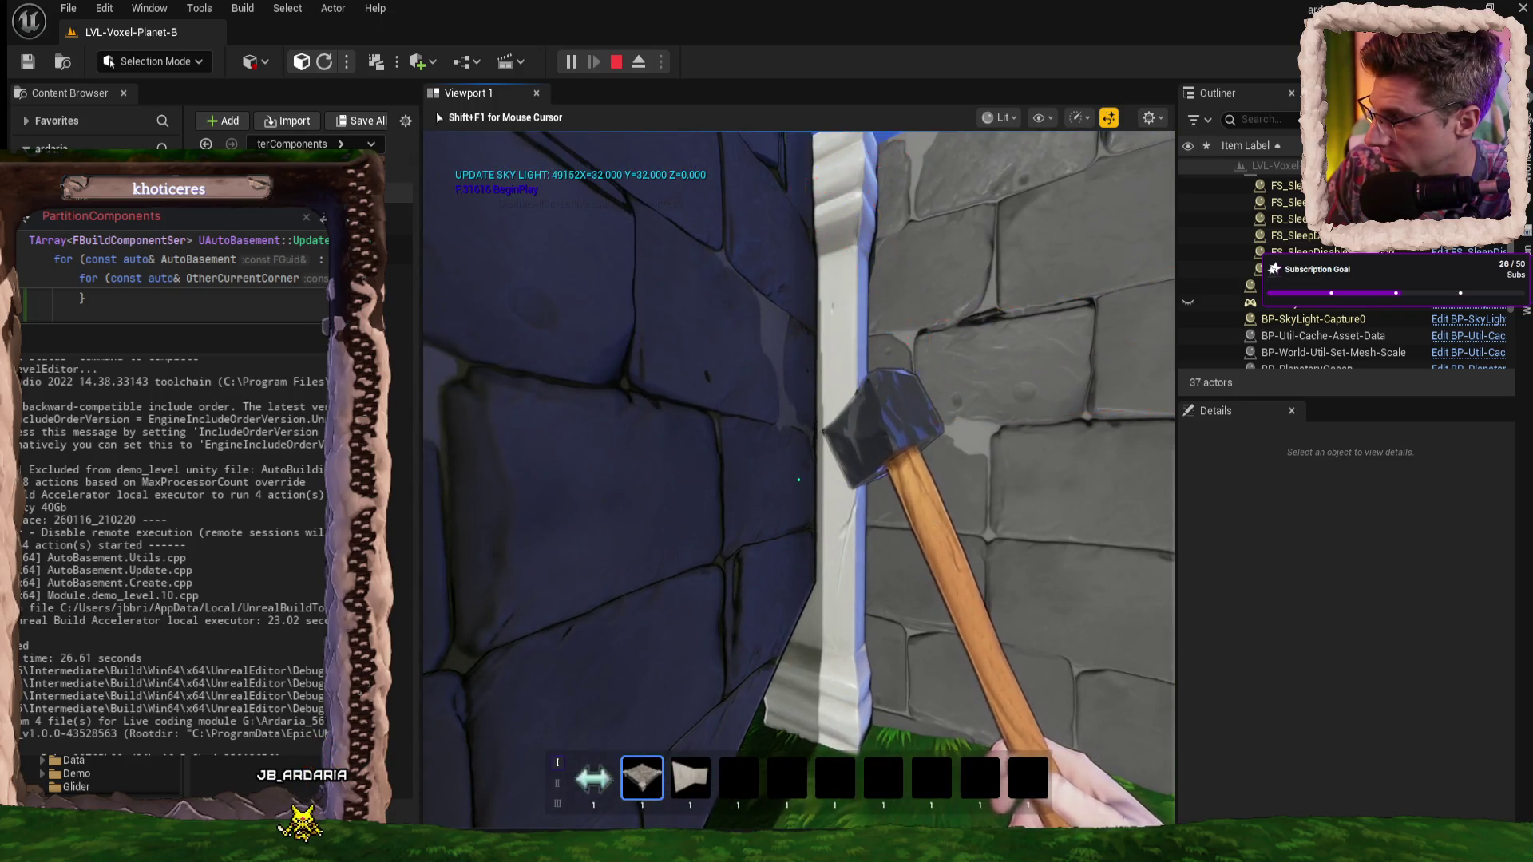
key("space")
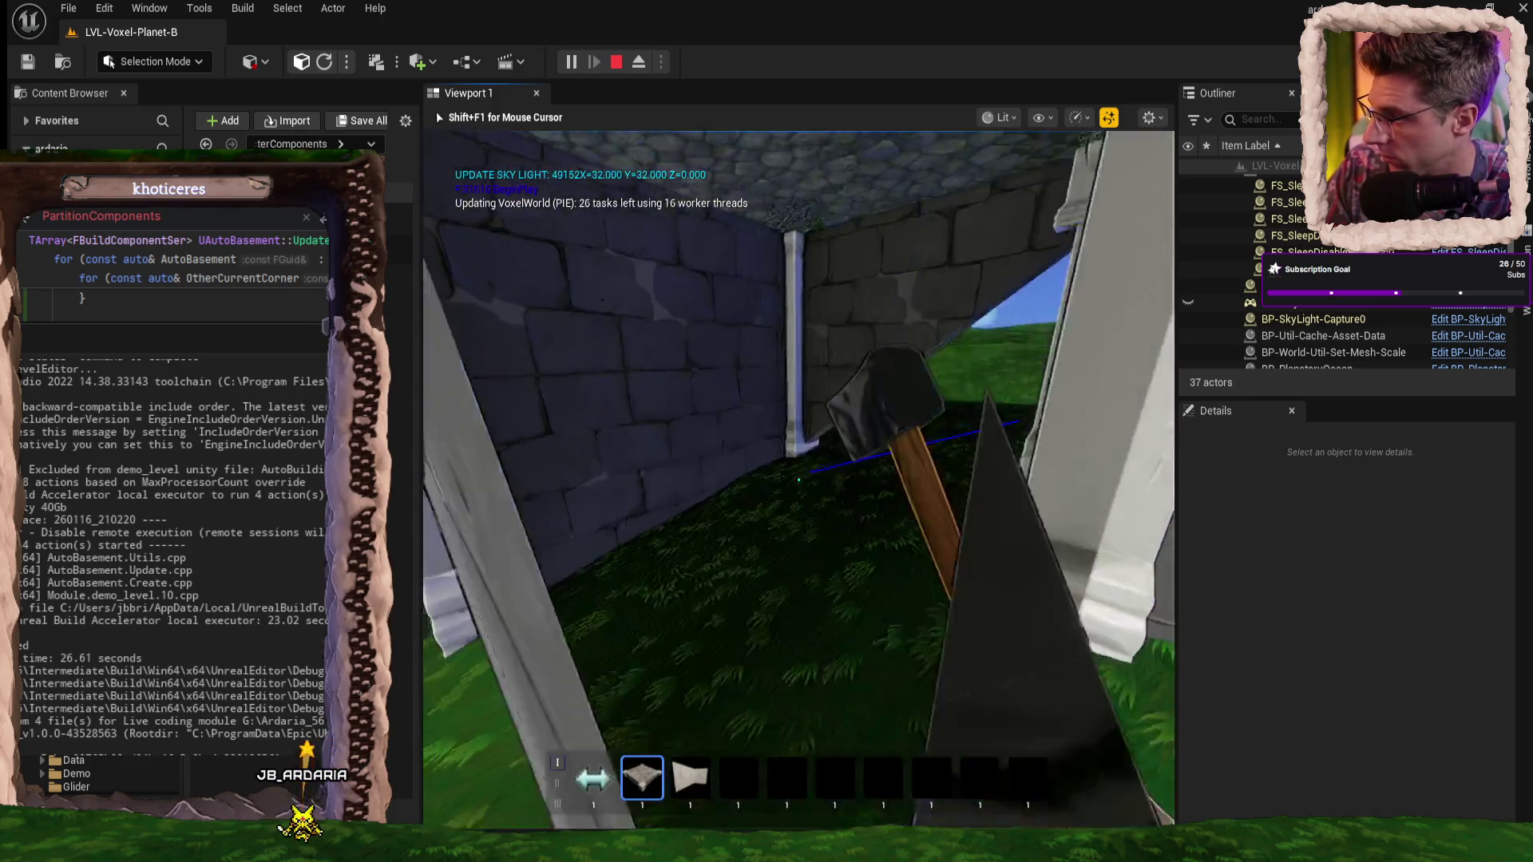
key("s")
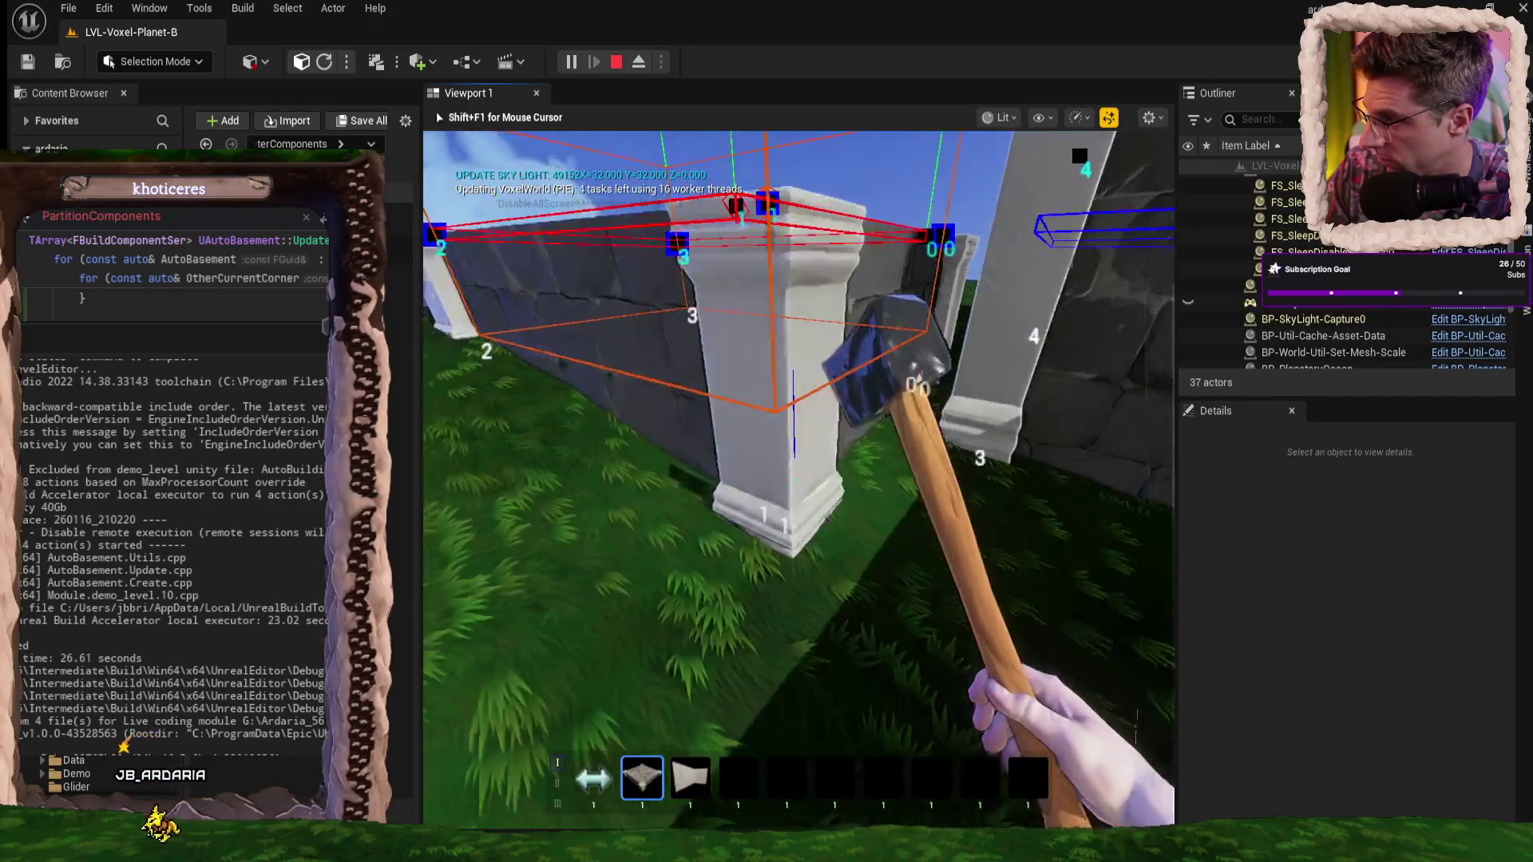
key("w")
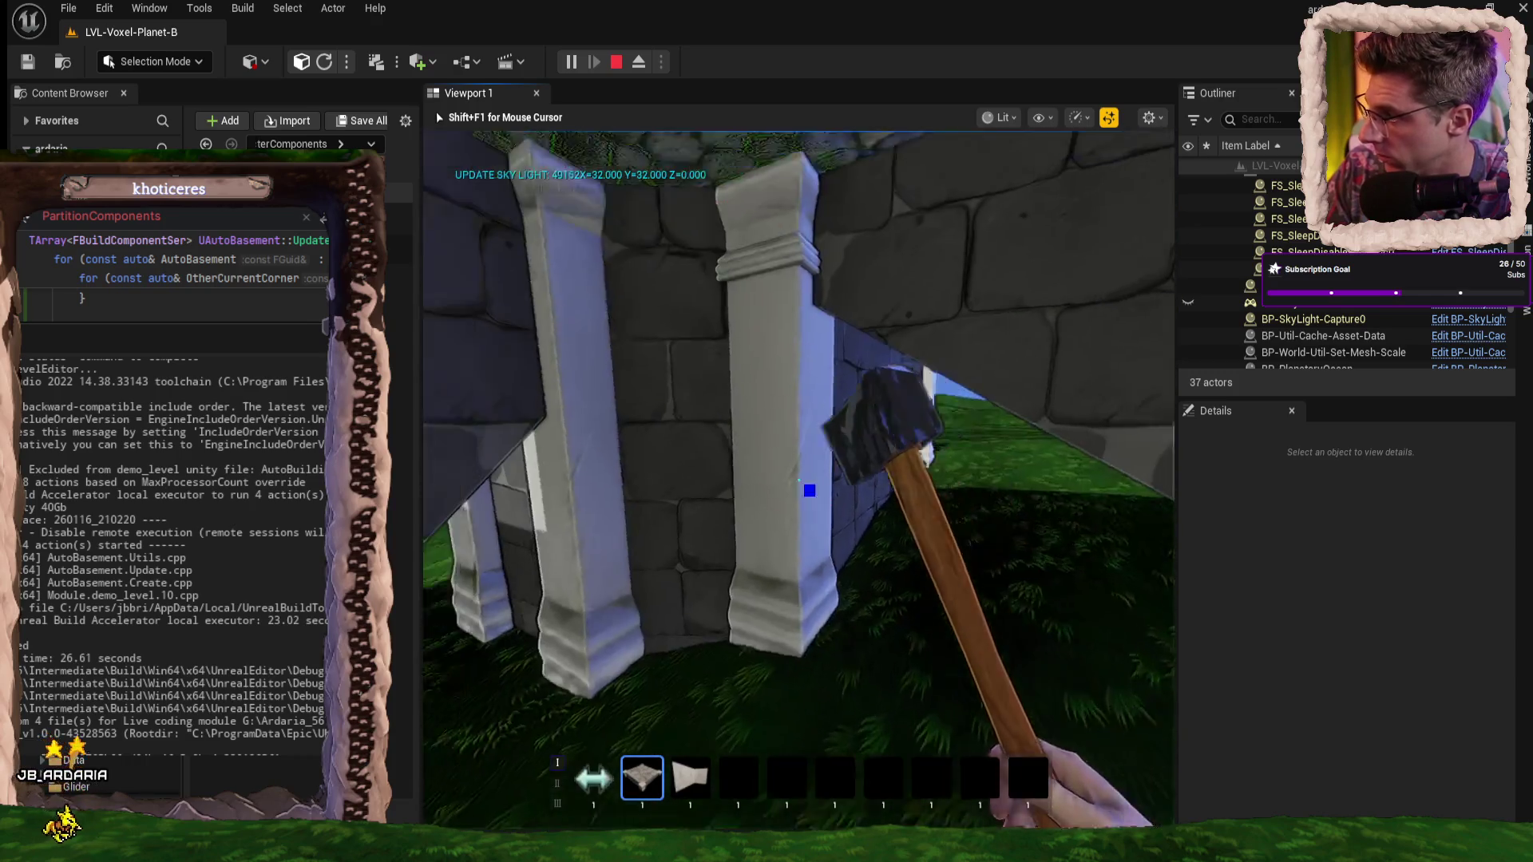
key("w")
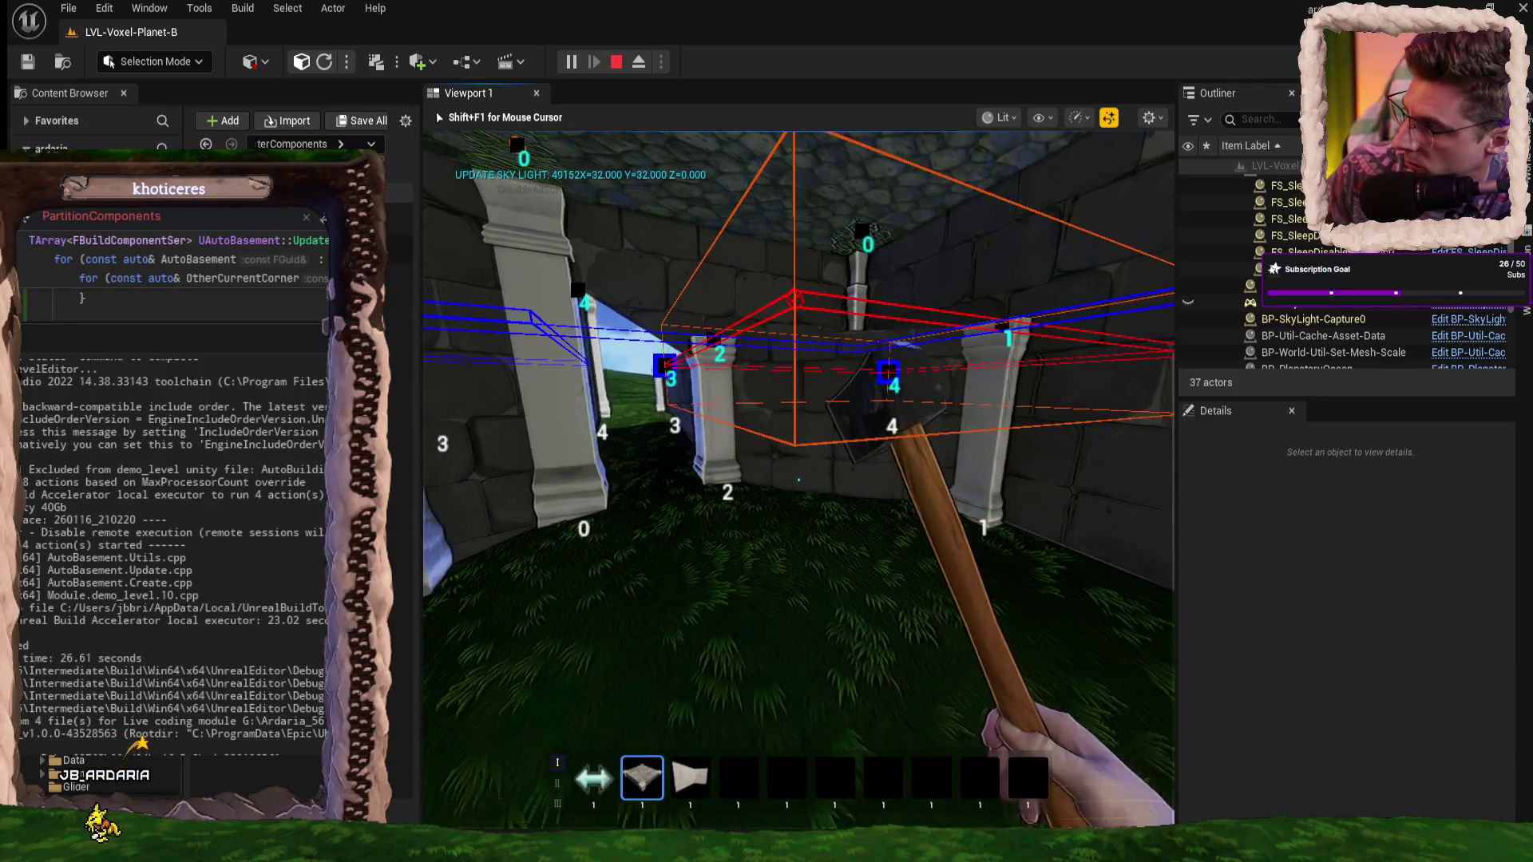
- Walk past the wall pillar through the corridor and look out over the grass
key("w")
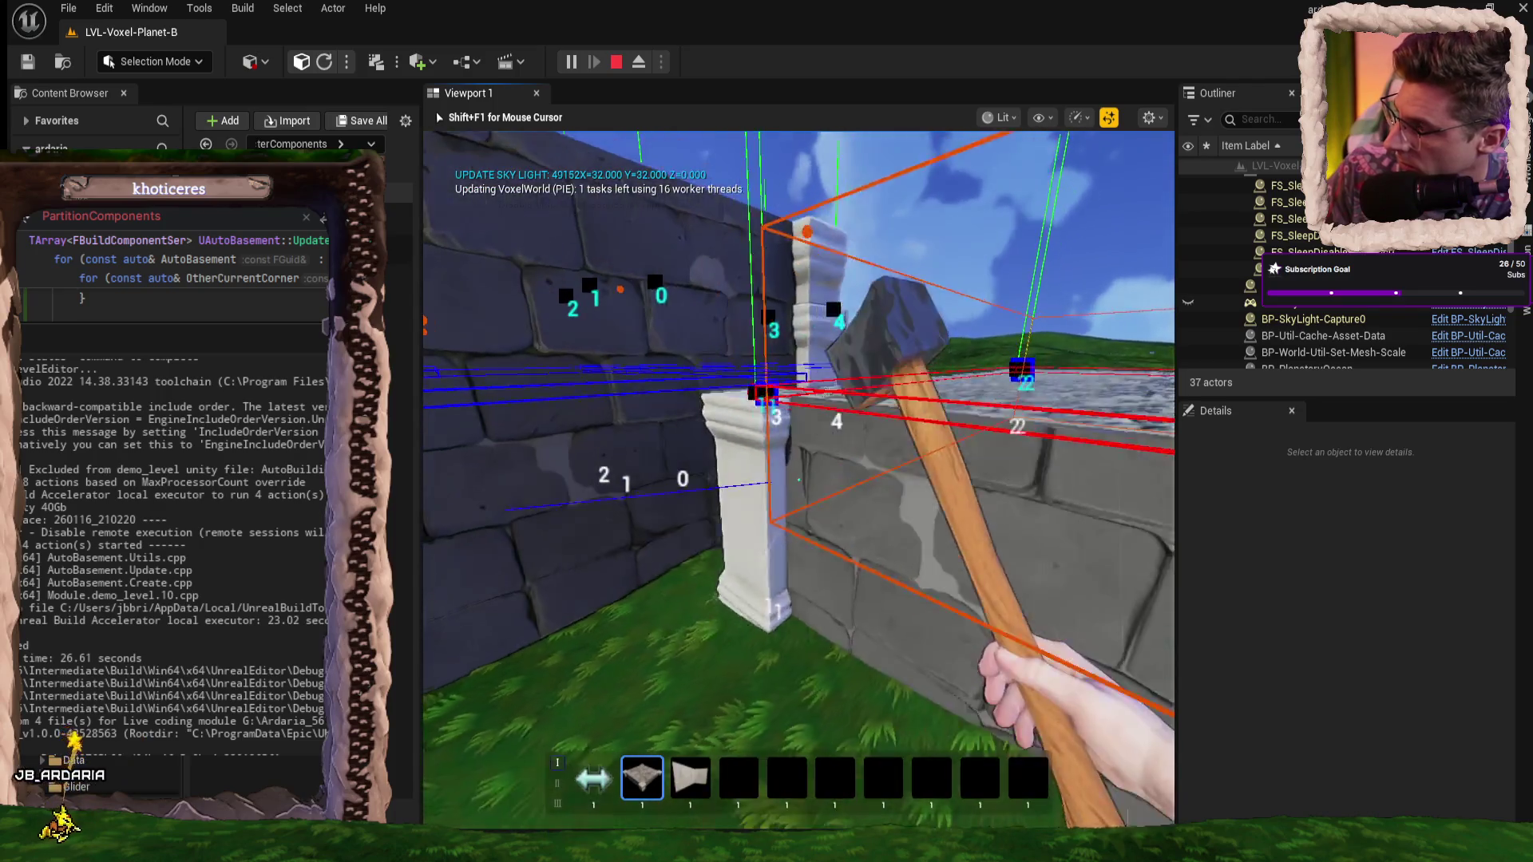
key("w")
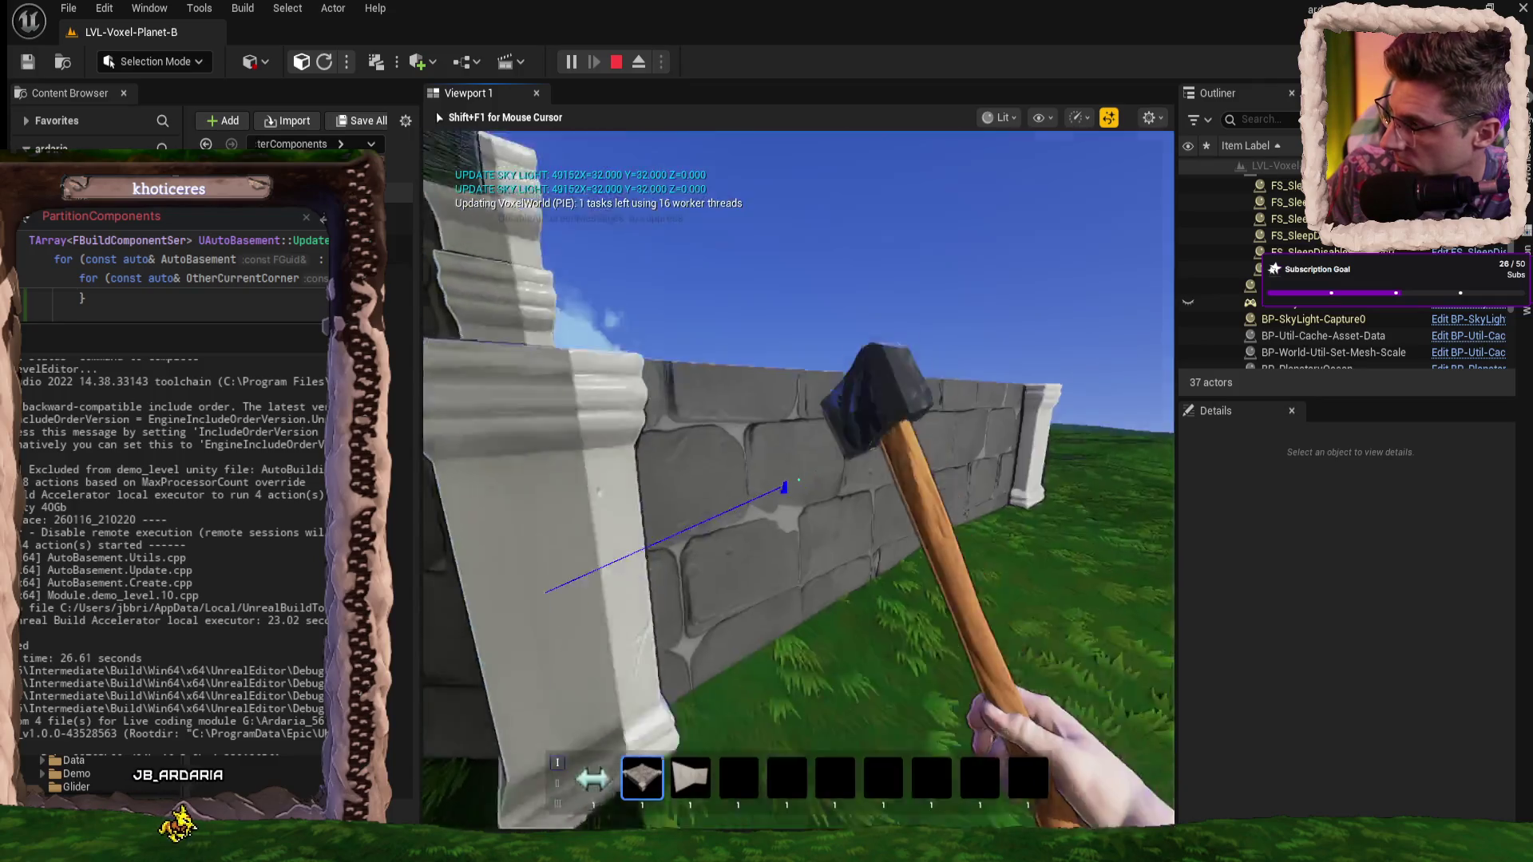
key("w")
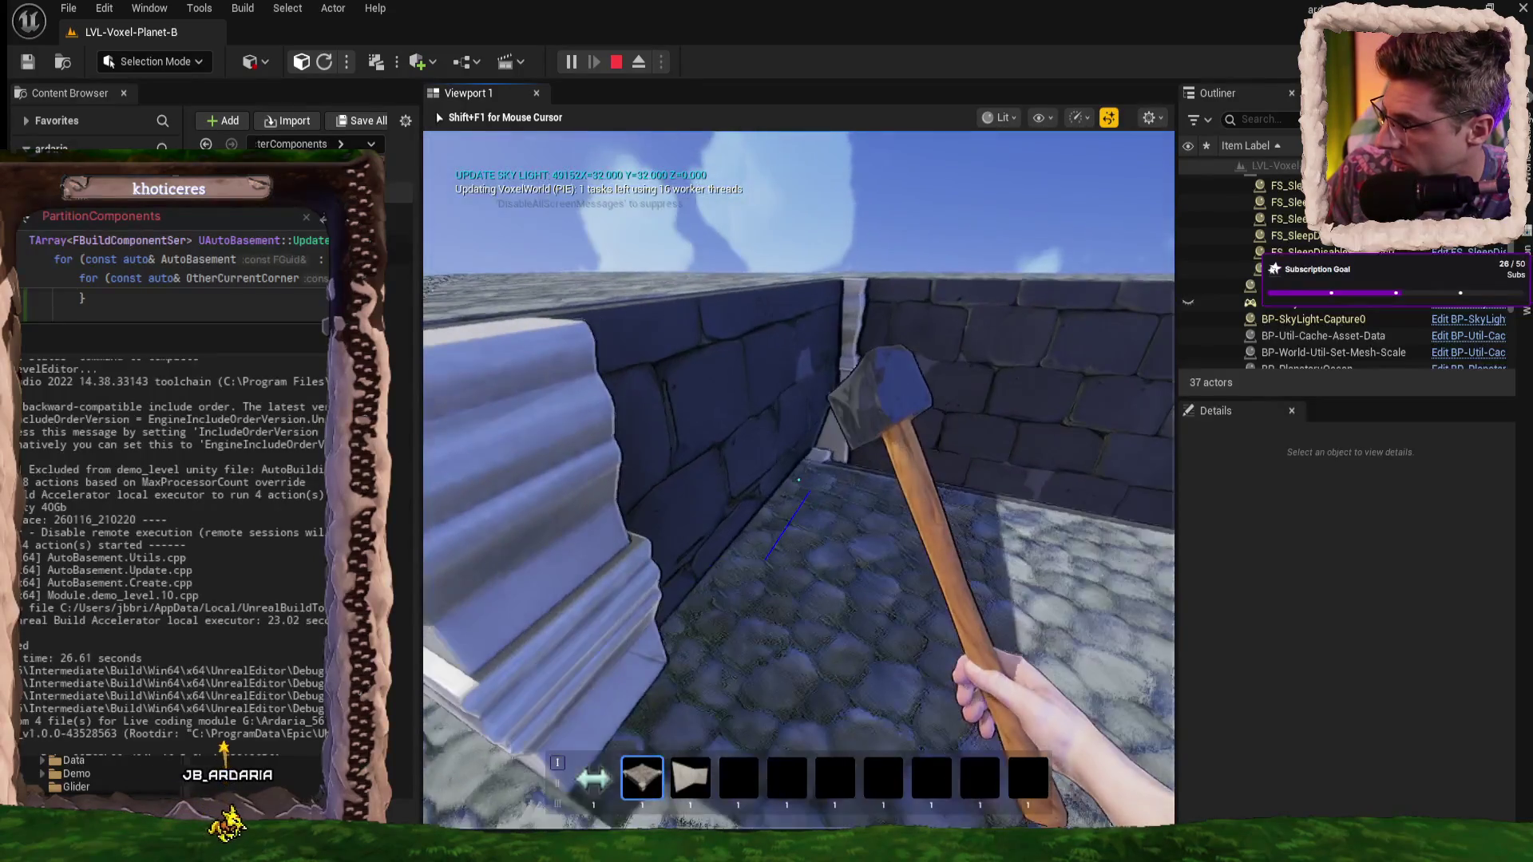
key("w")
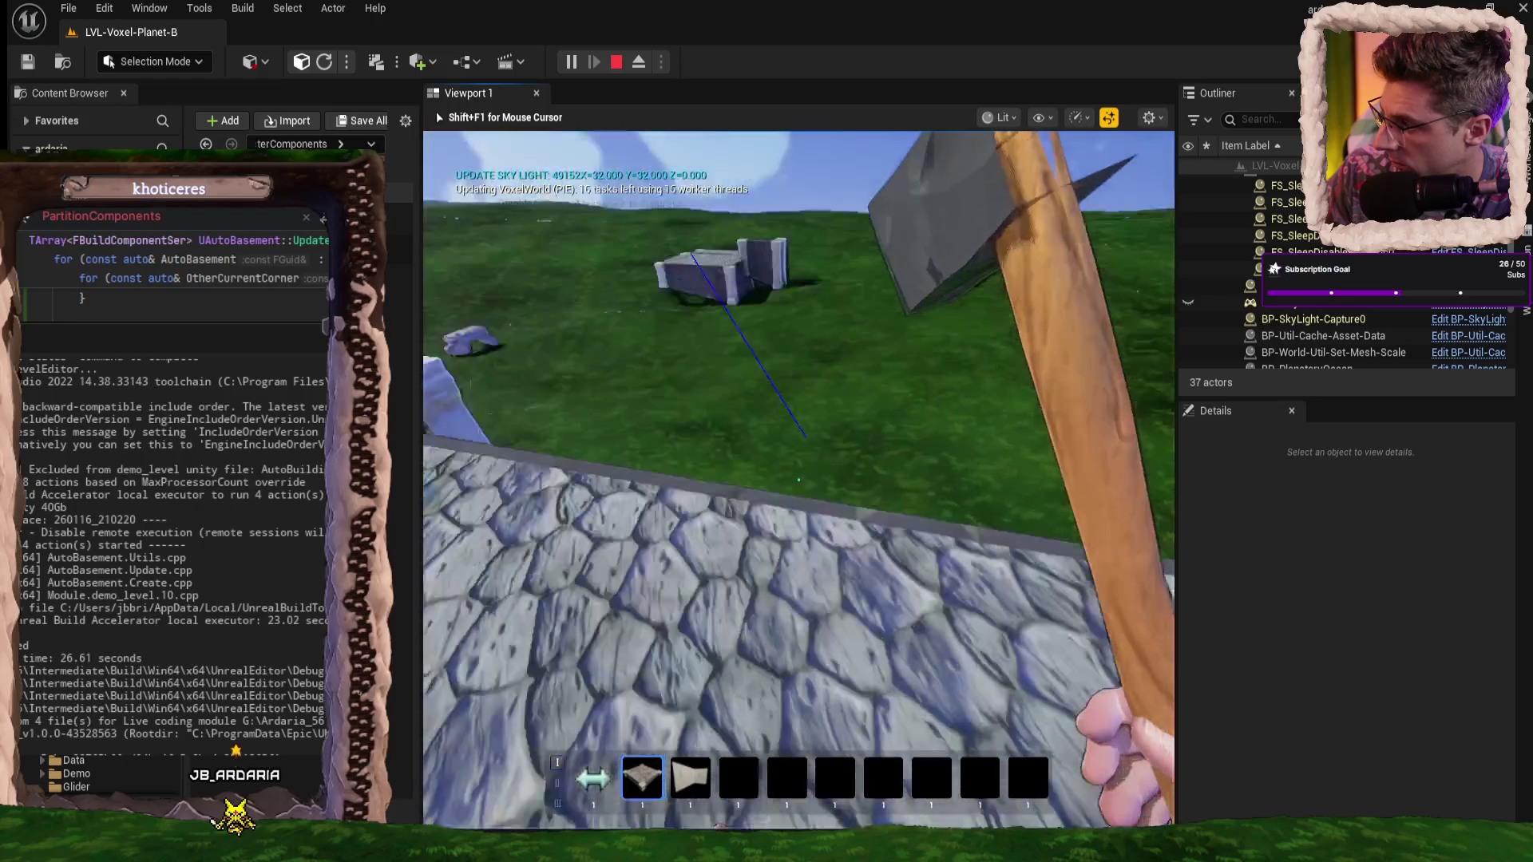
key("w")
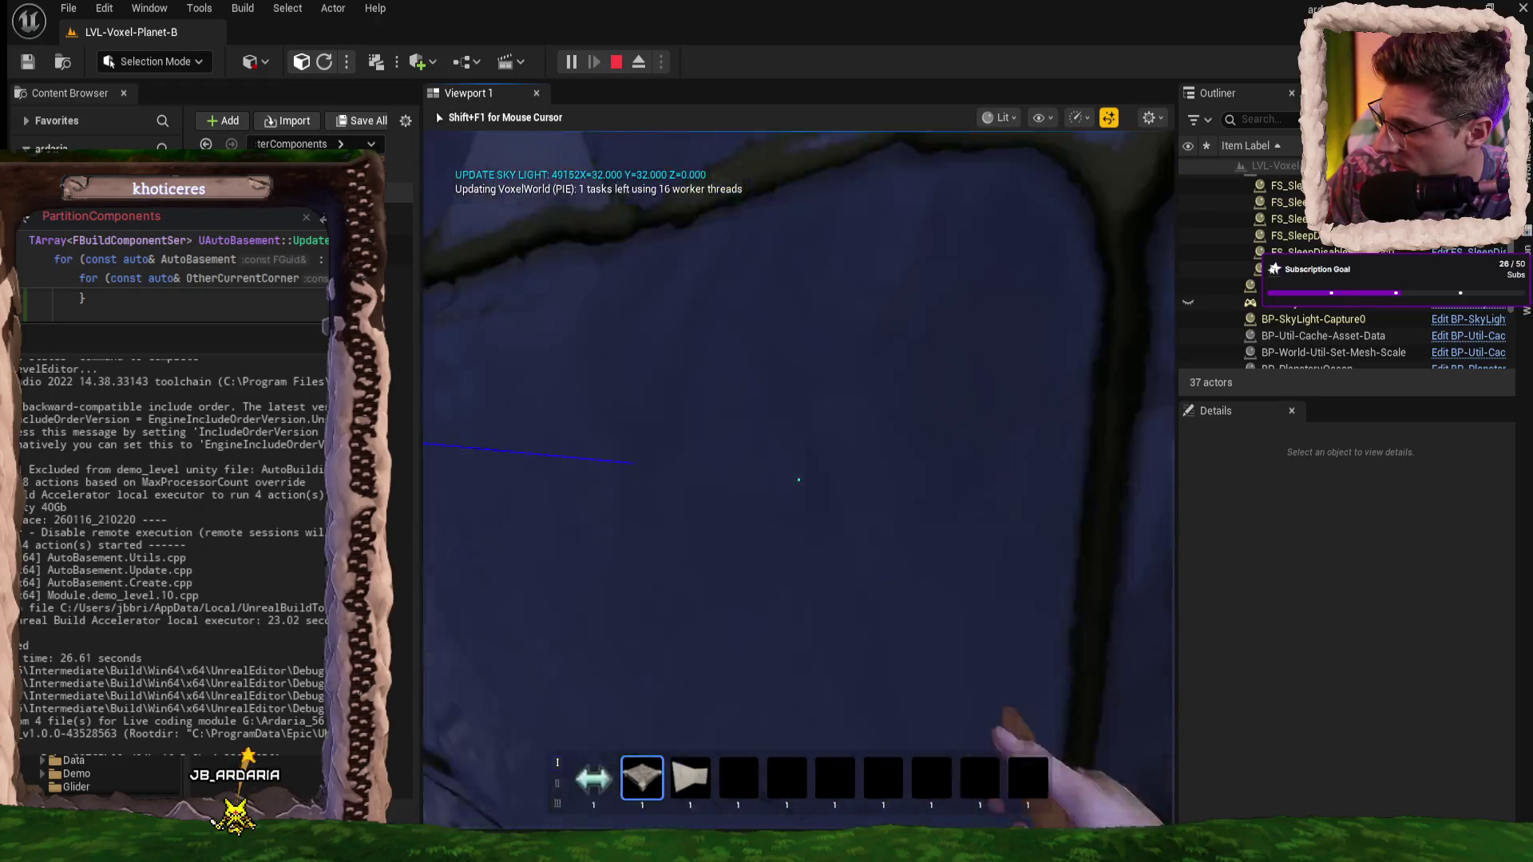
key("w")
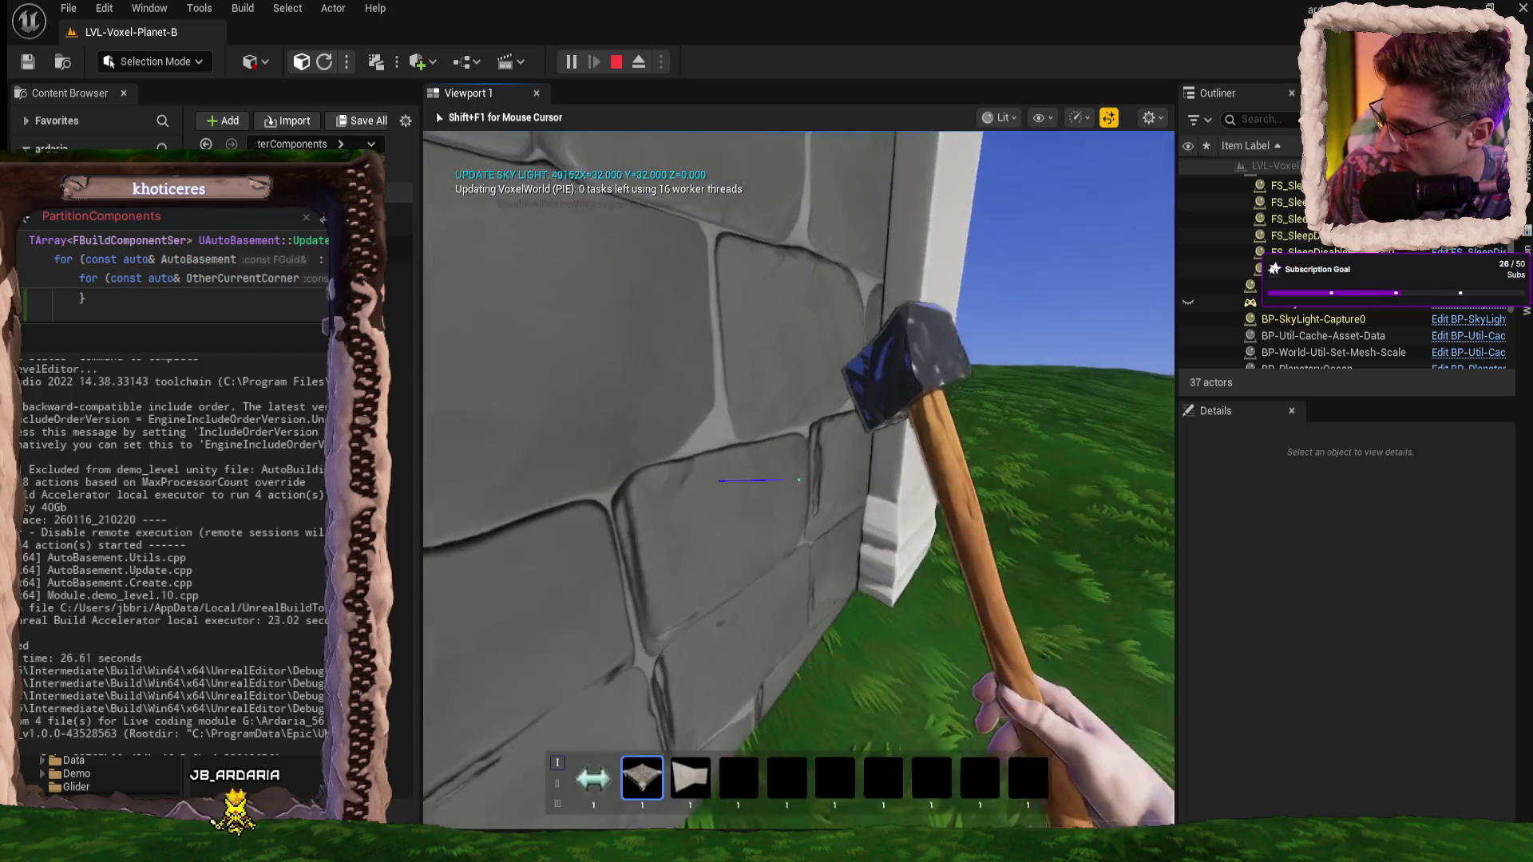
key("w")
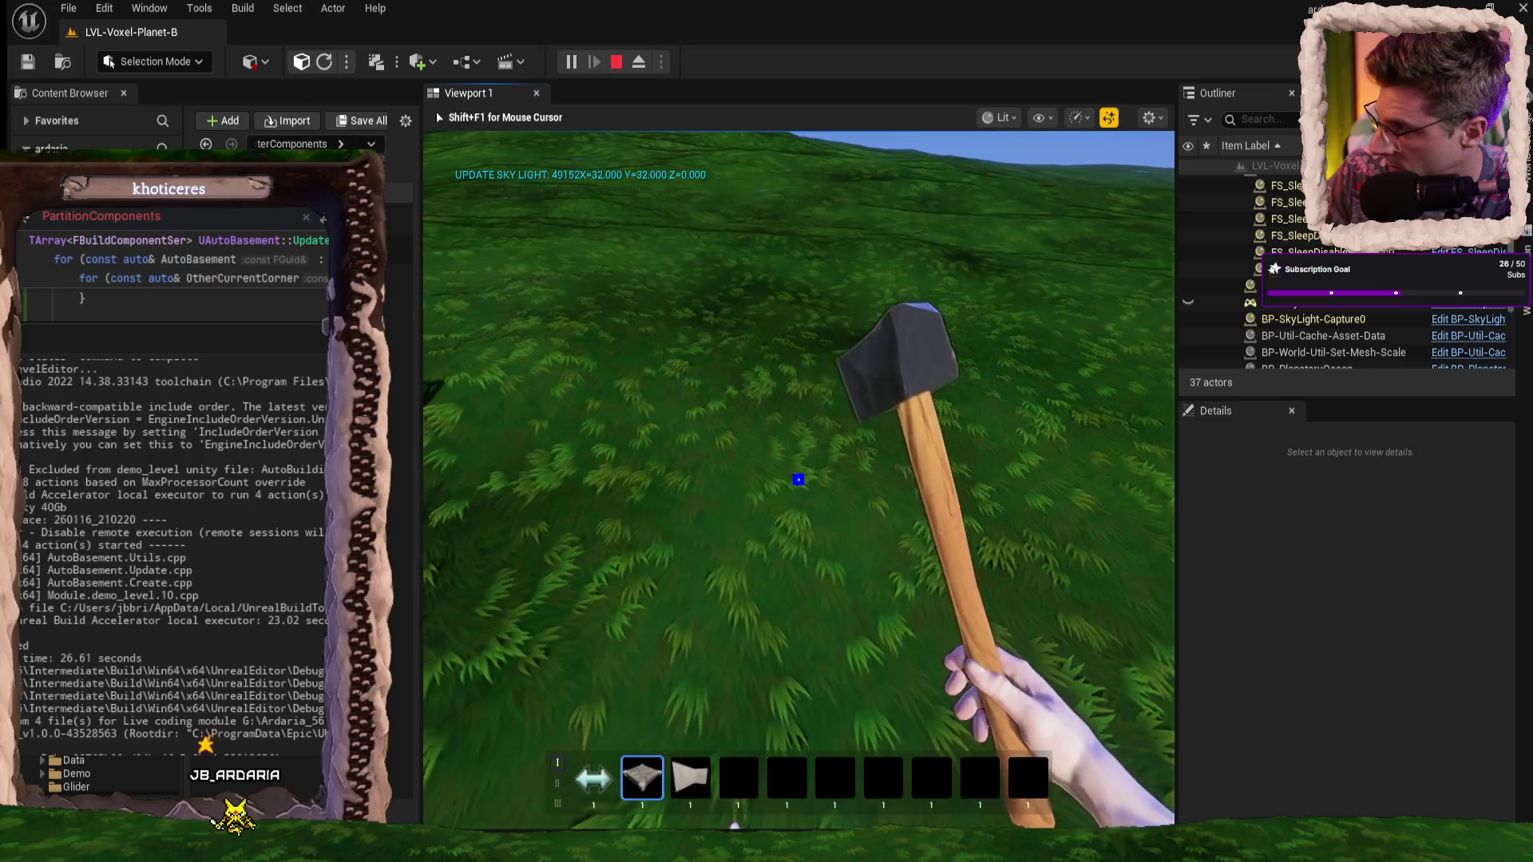
- Place a new basement foundation on the grass and walk around its white pillars
left_click(799, 495)
key("w")
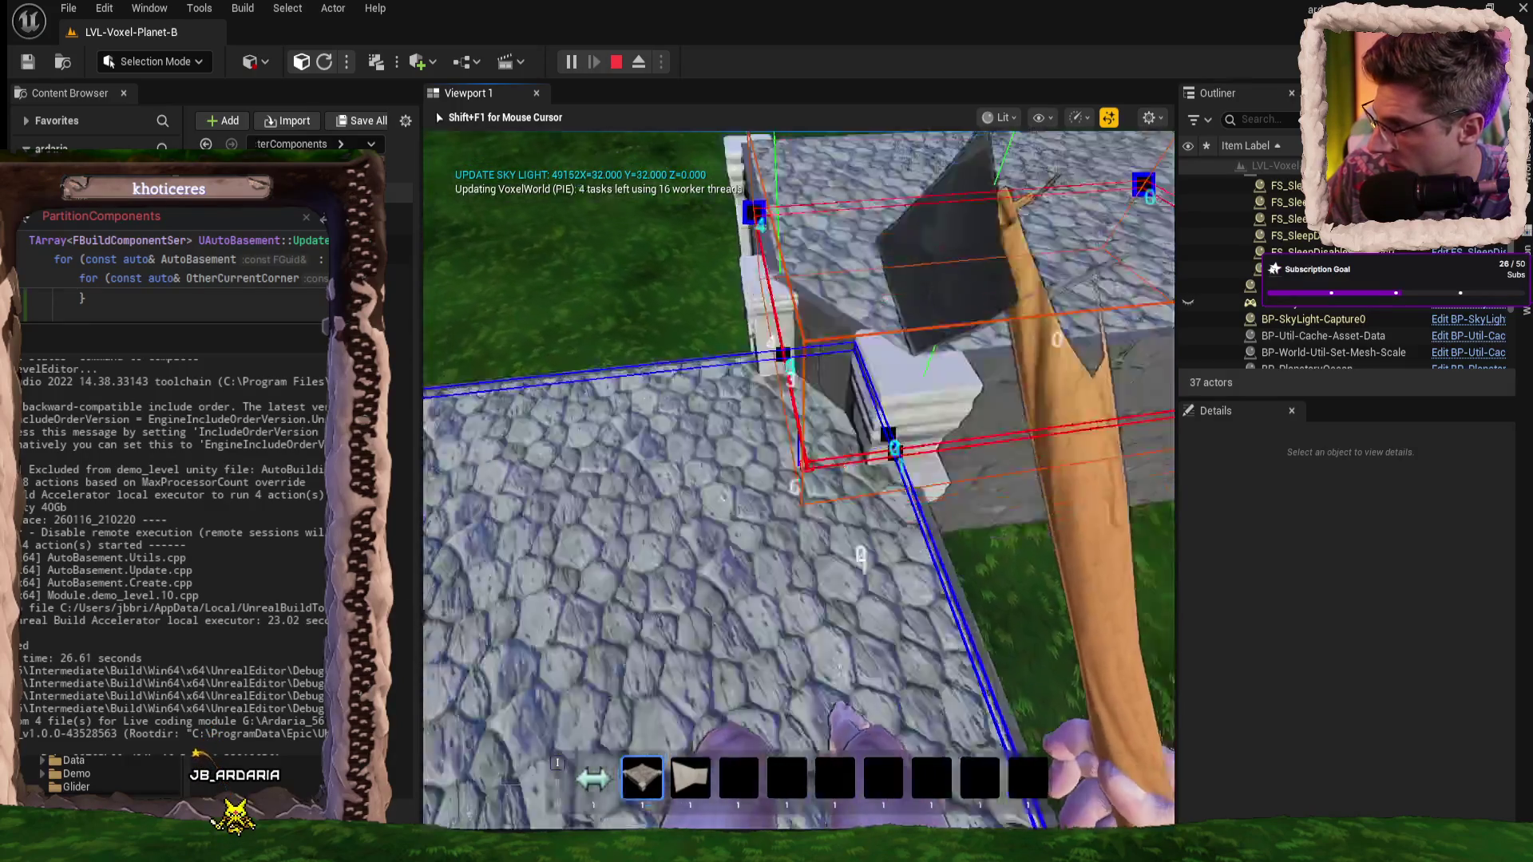
key("w")
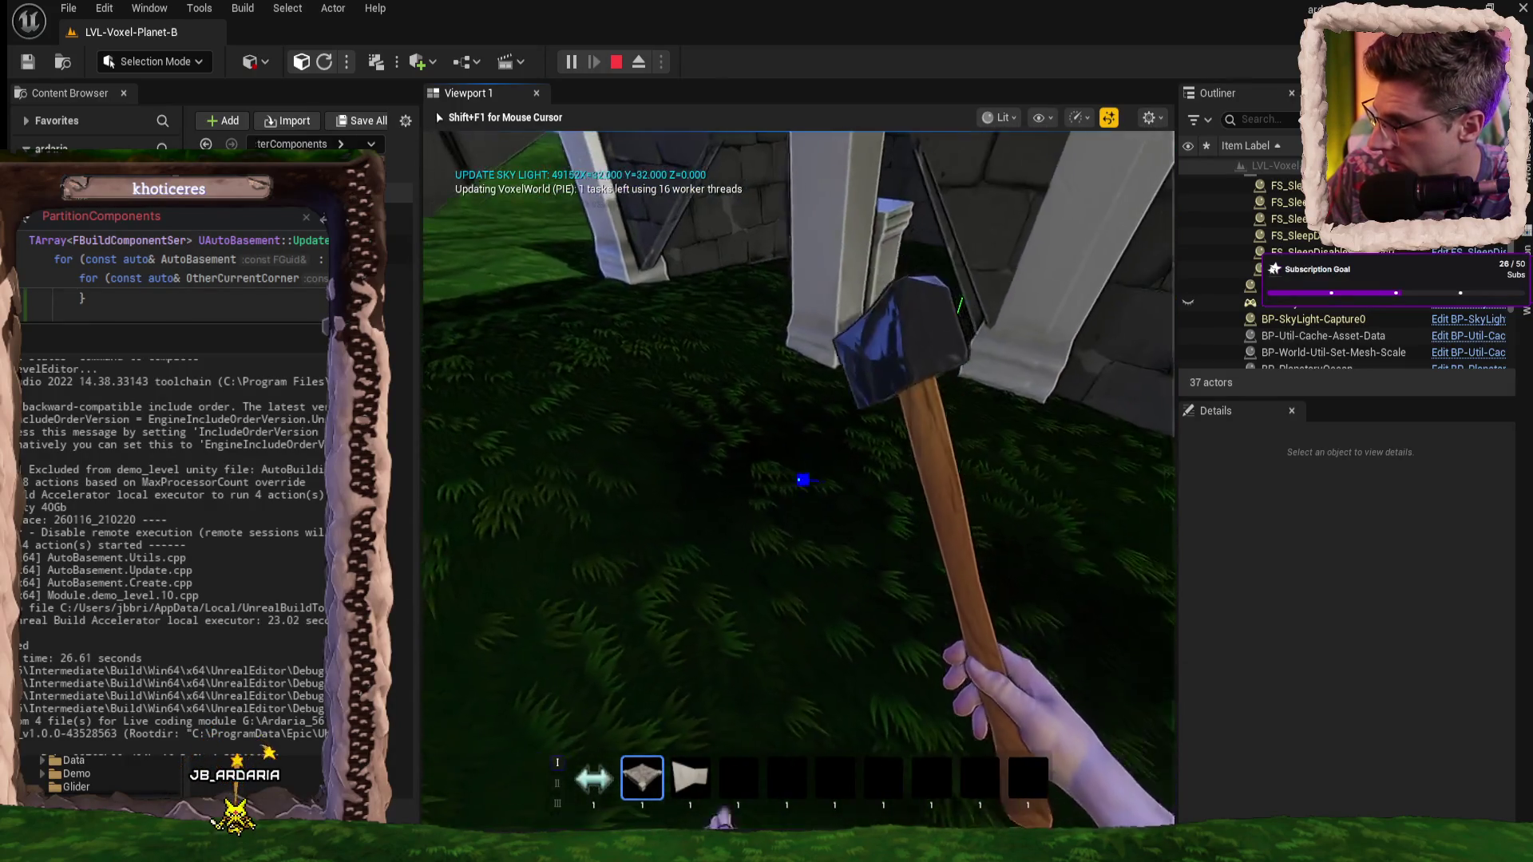
key("w")
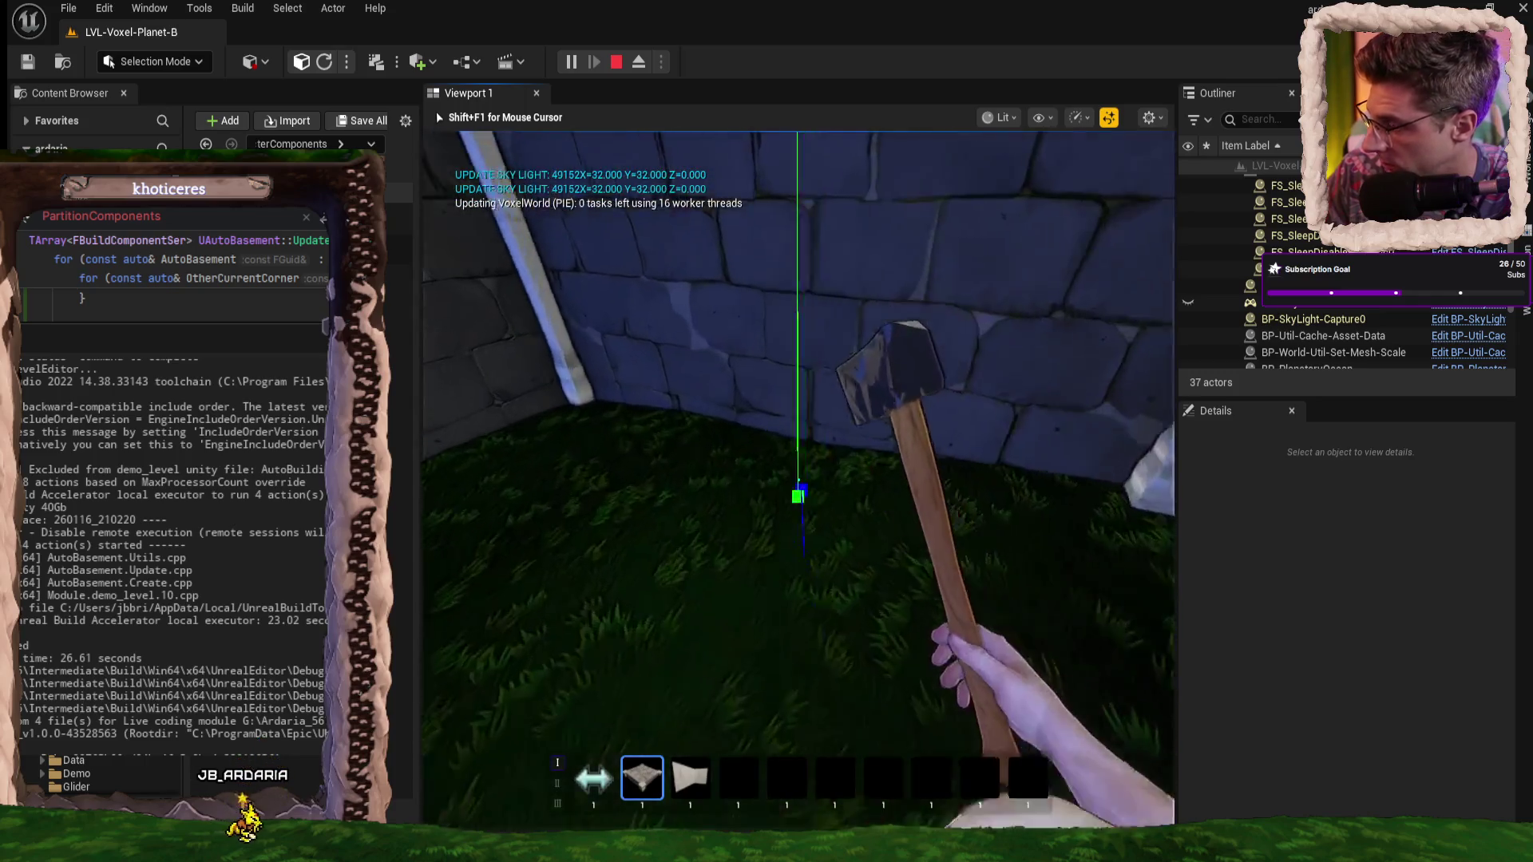
key("w")
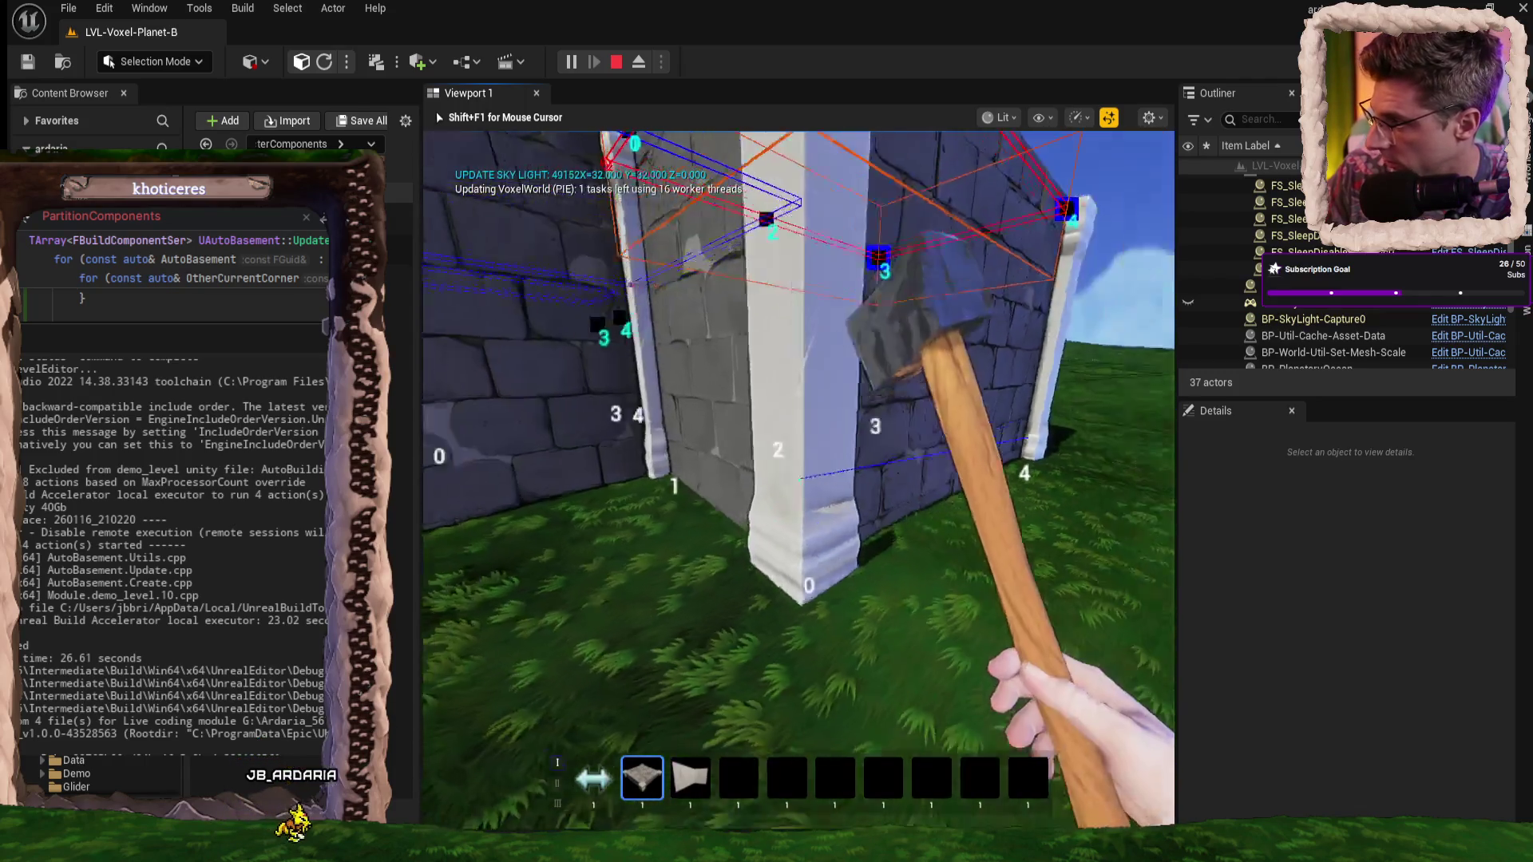
key("w")
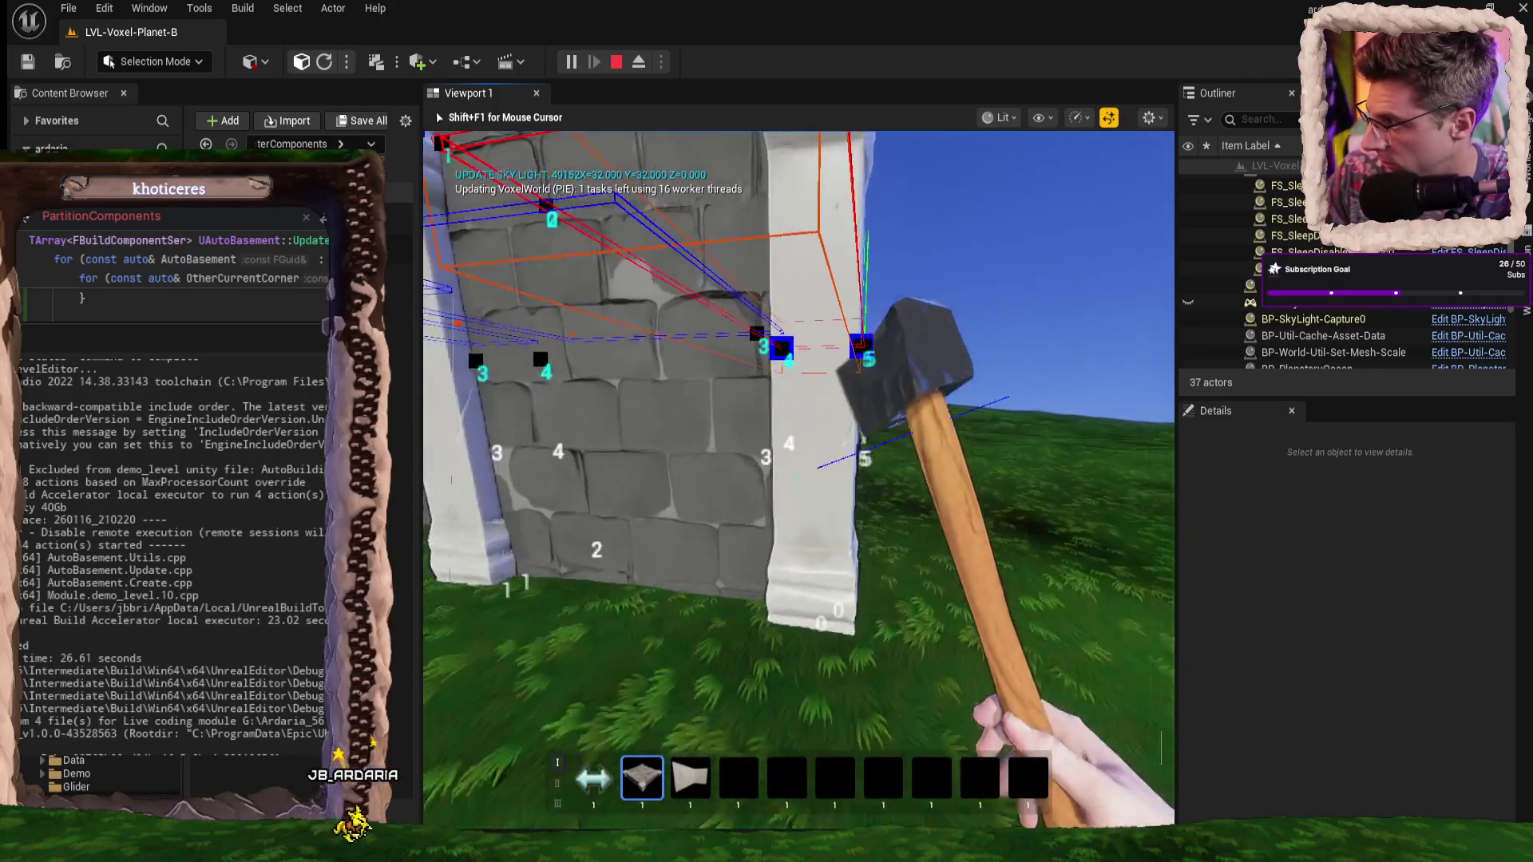
key("w")
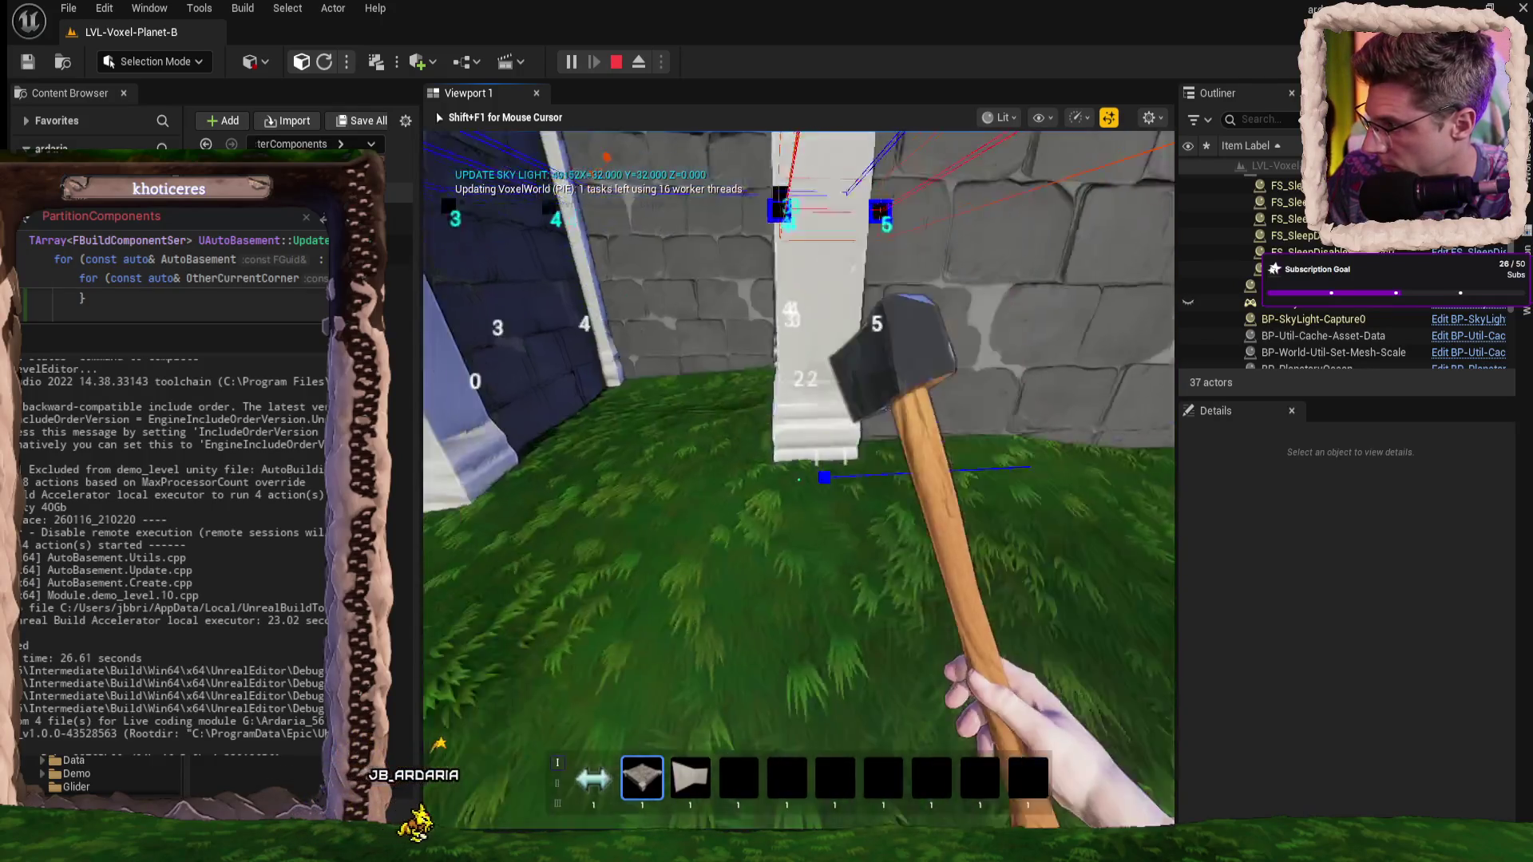
key("s")
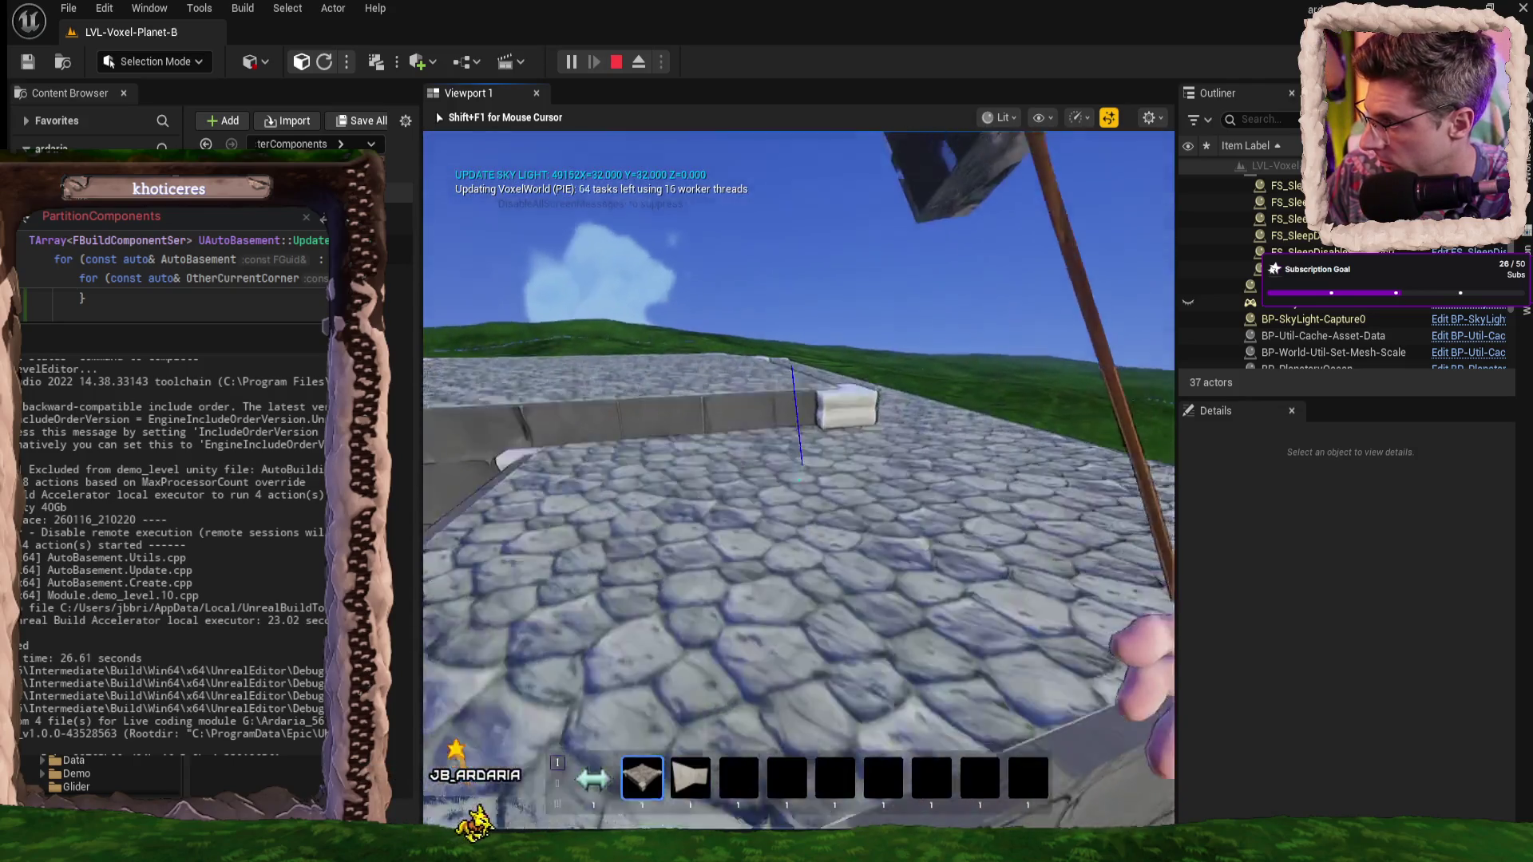
key("s")
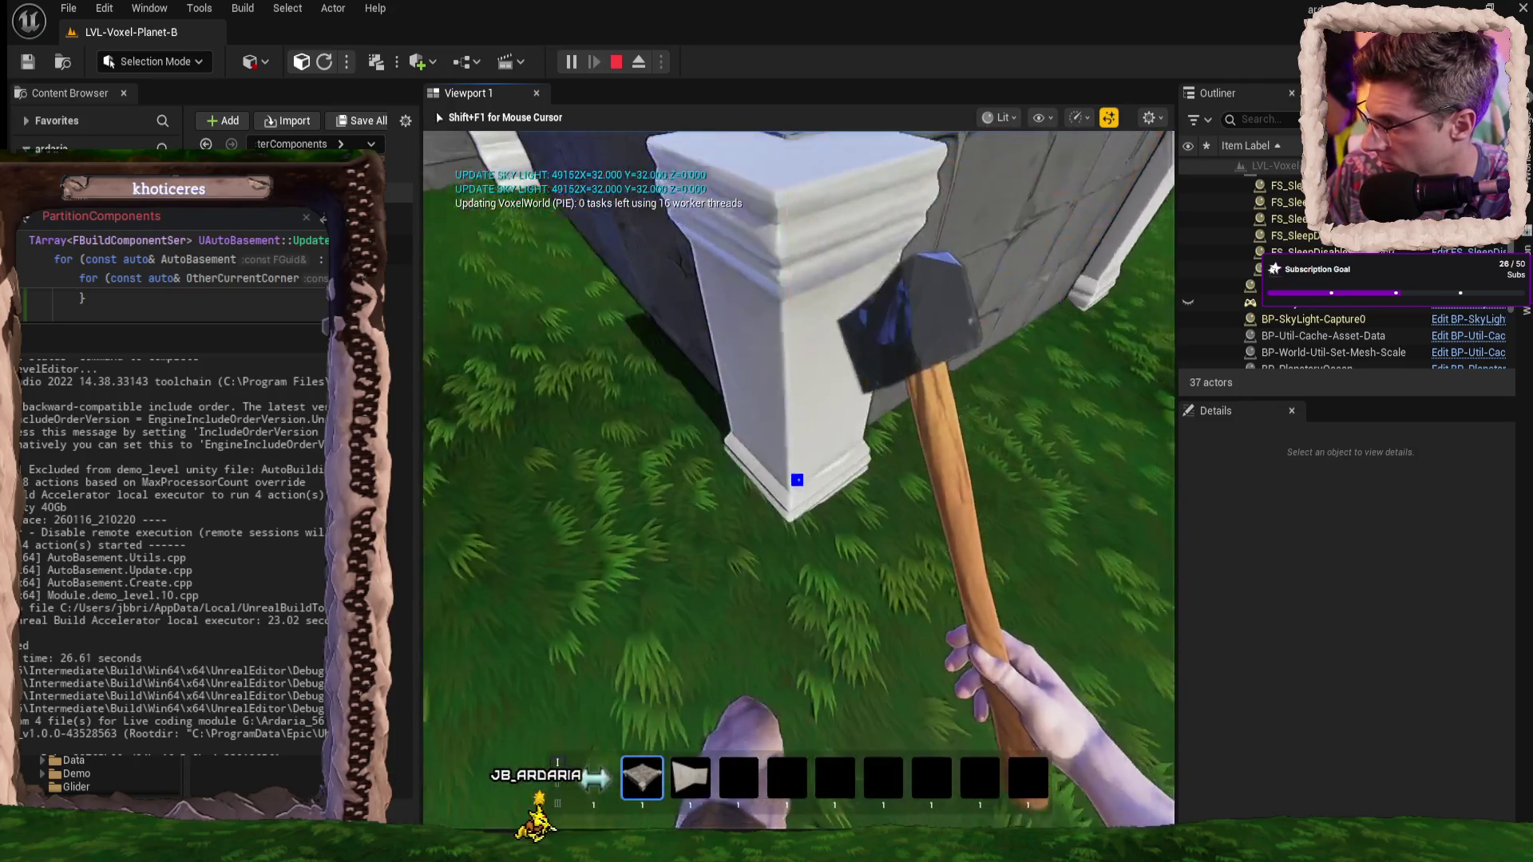
- Inspect the pillar, dark wall and stone platform up close and from afar, then stop play
key("w")
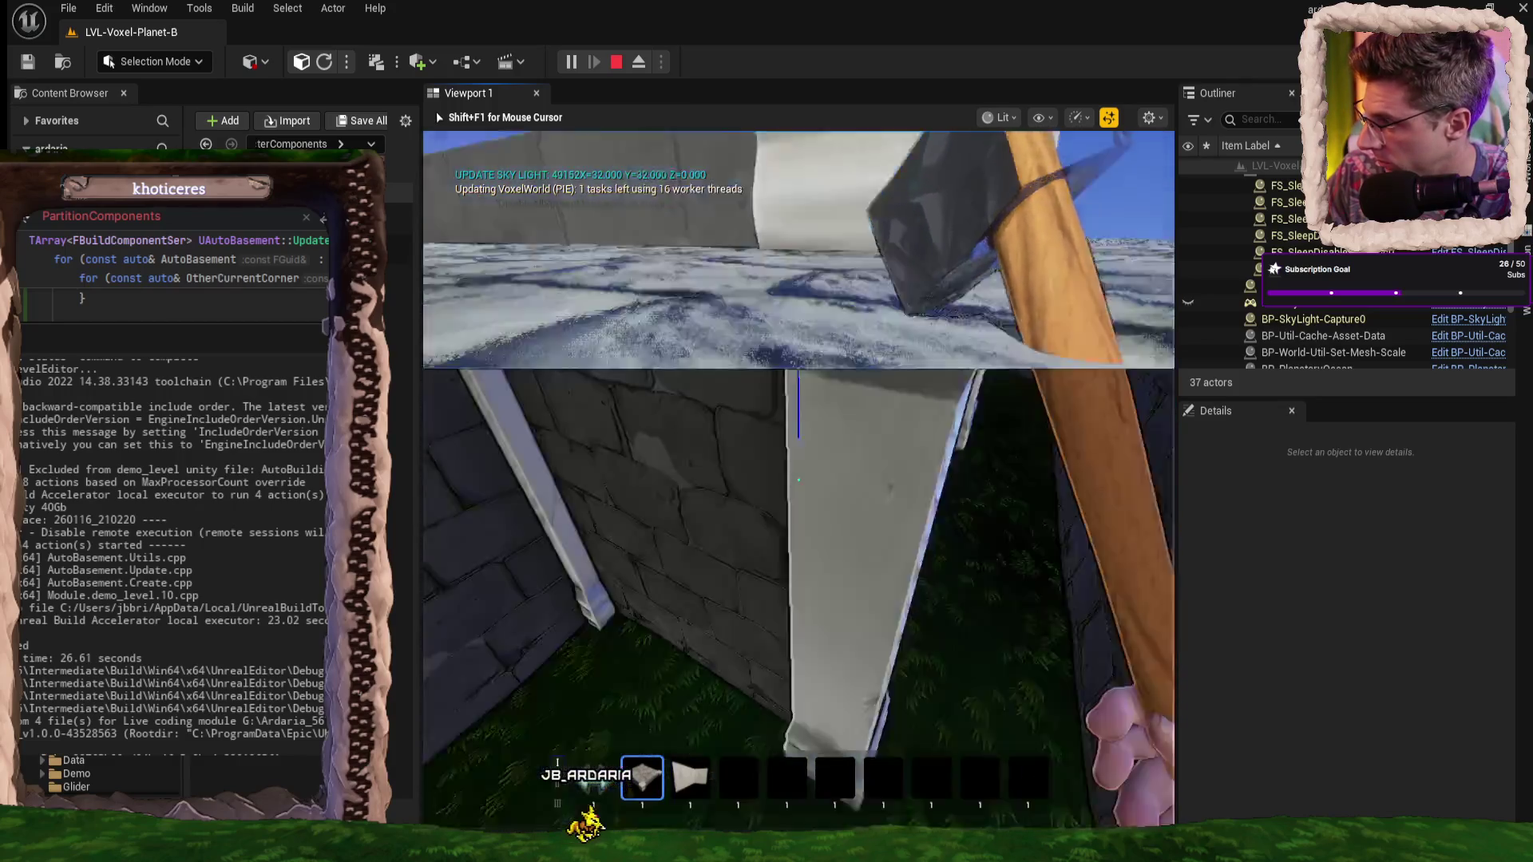
key("w")
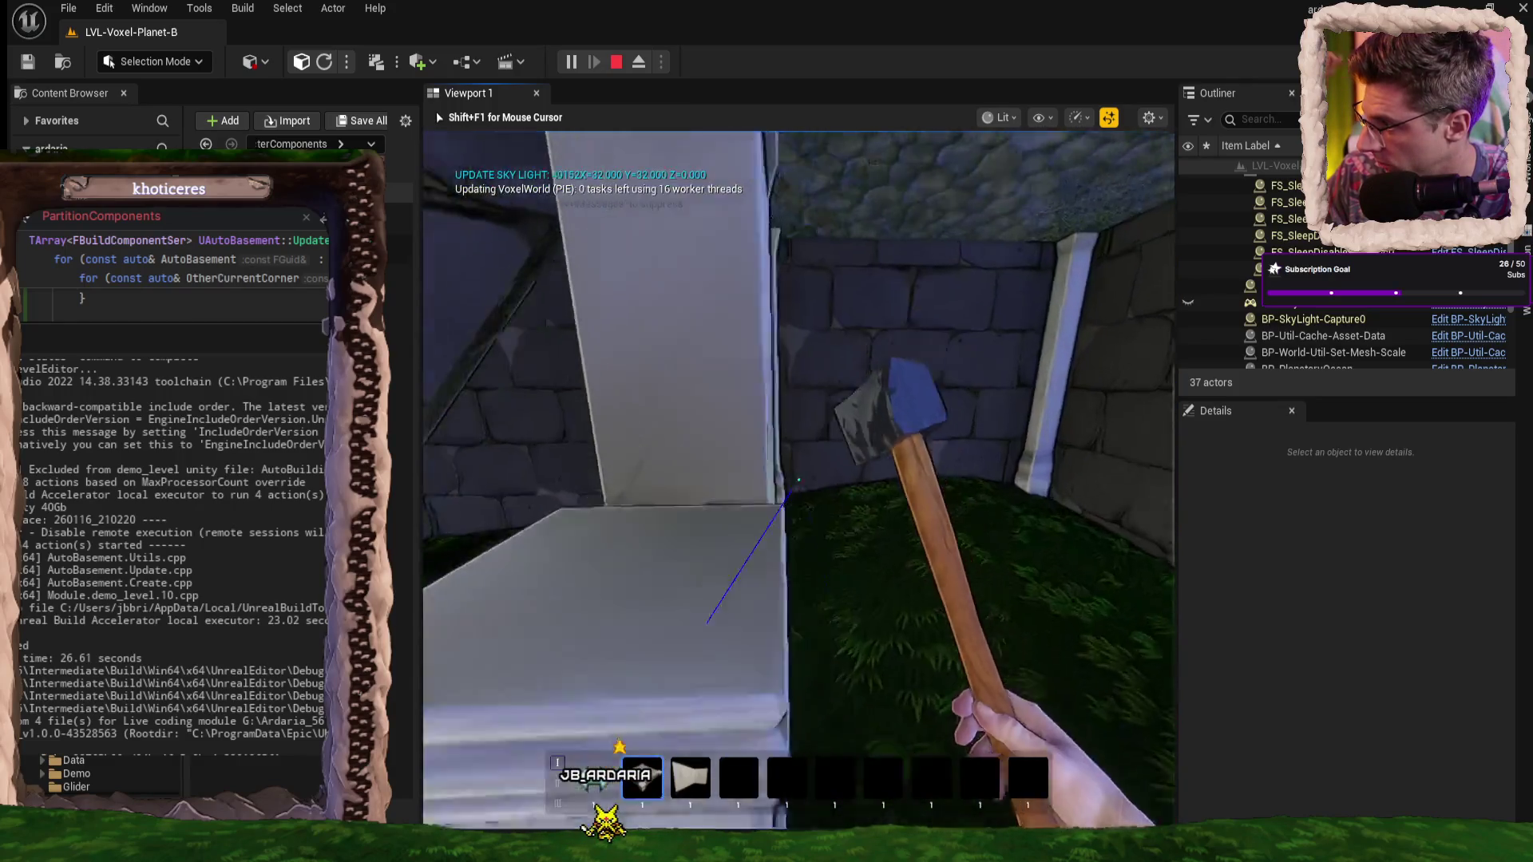
key("s")
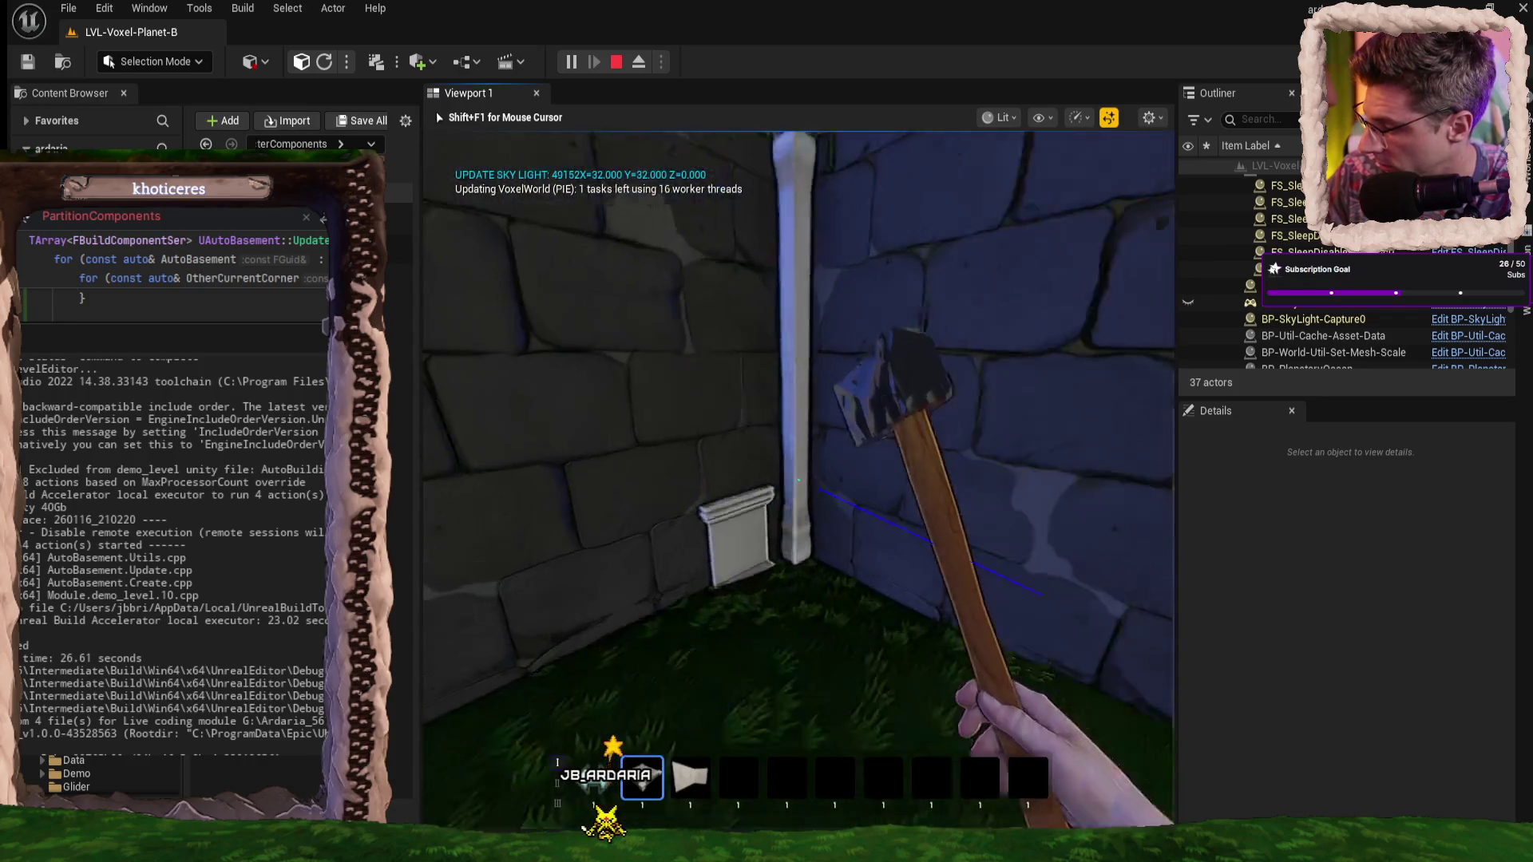
key("w")
key("s")
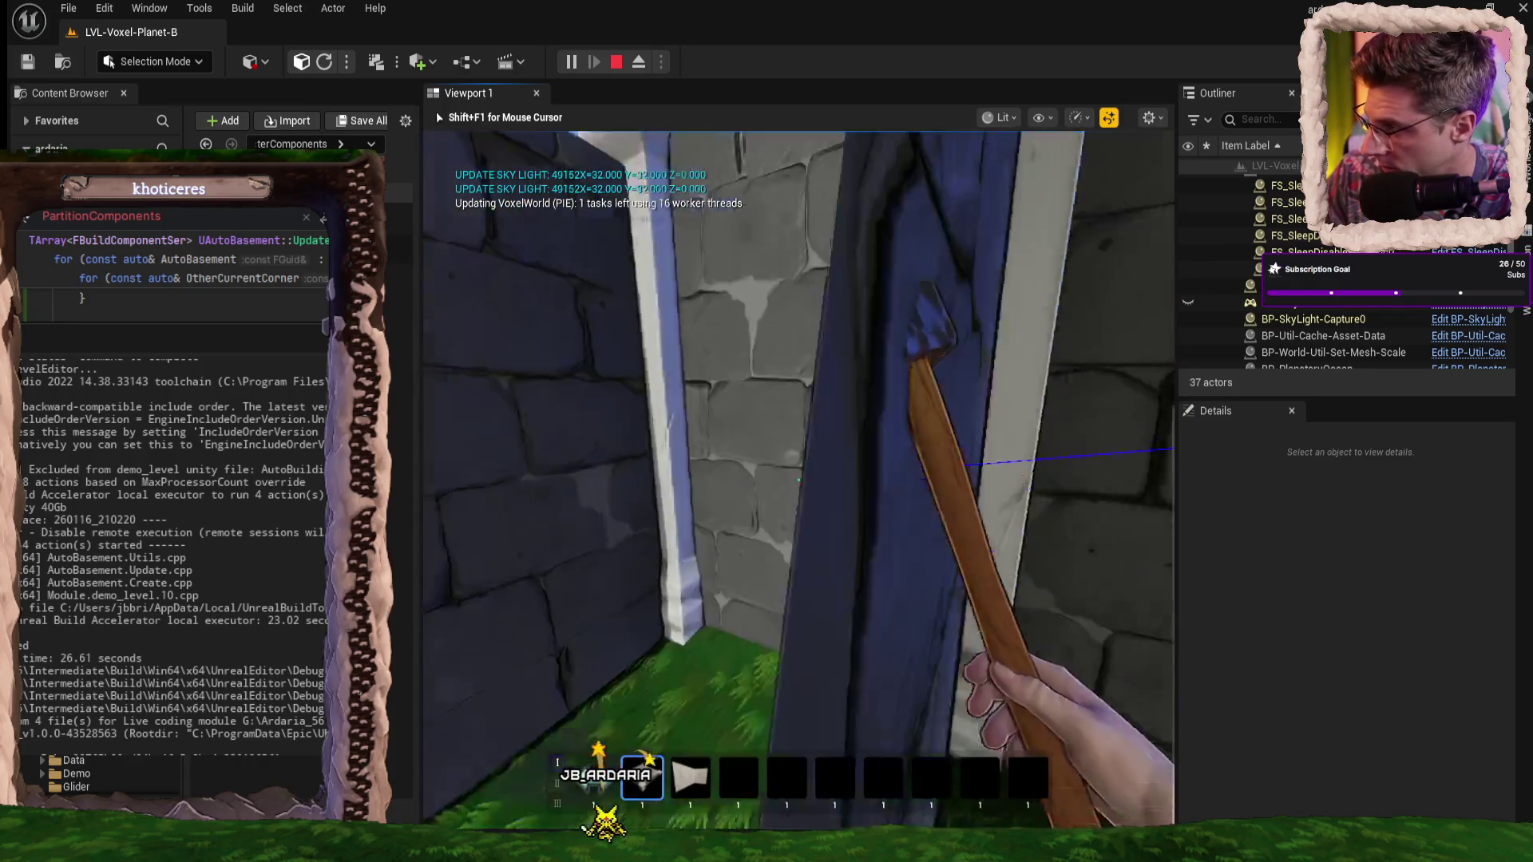
key("w")
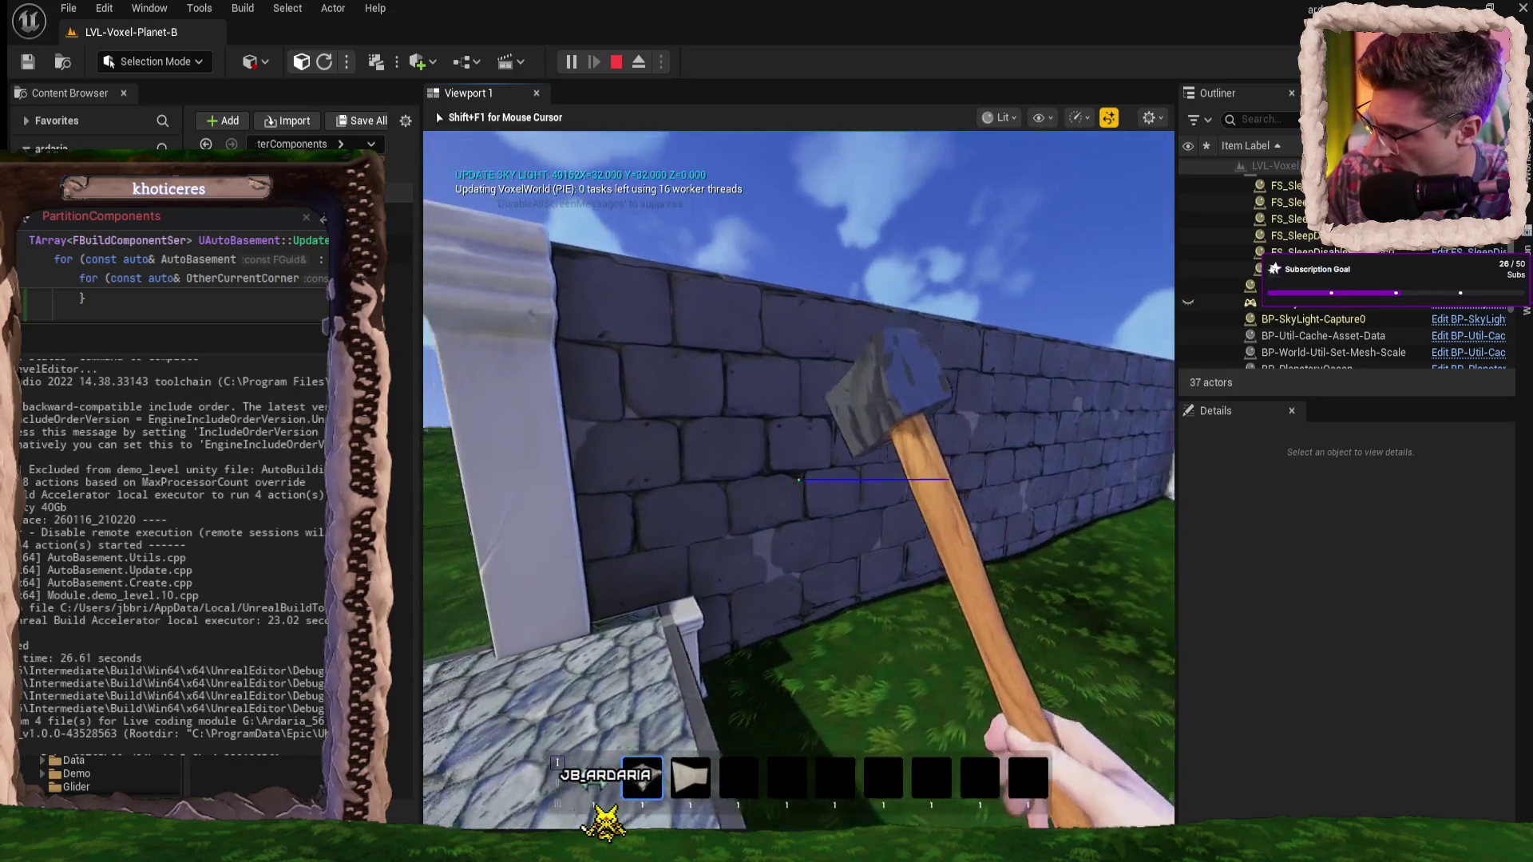
key("w")
key("s")
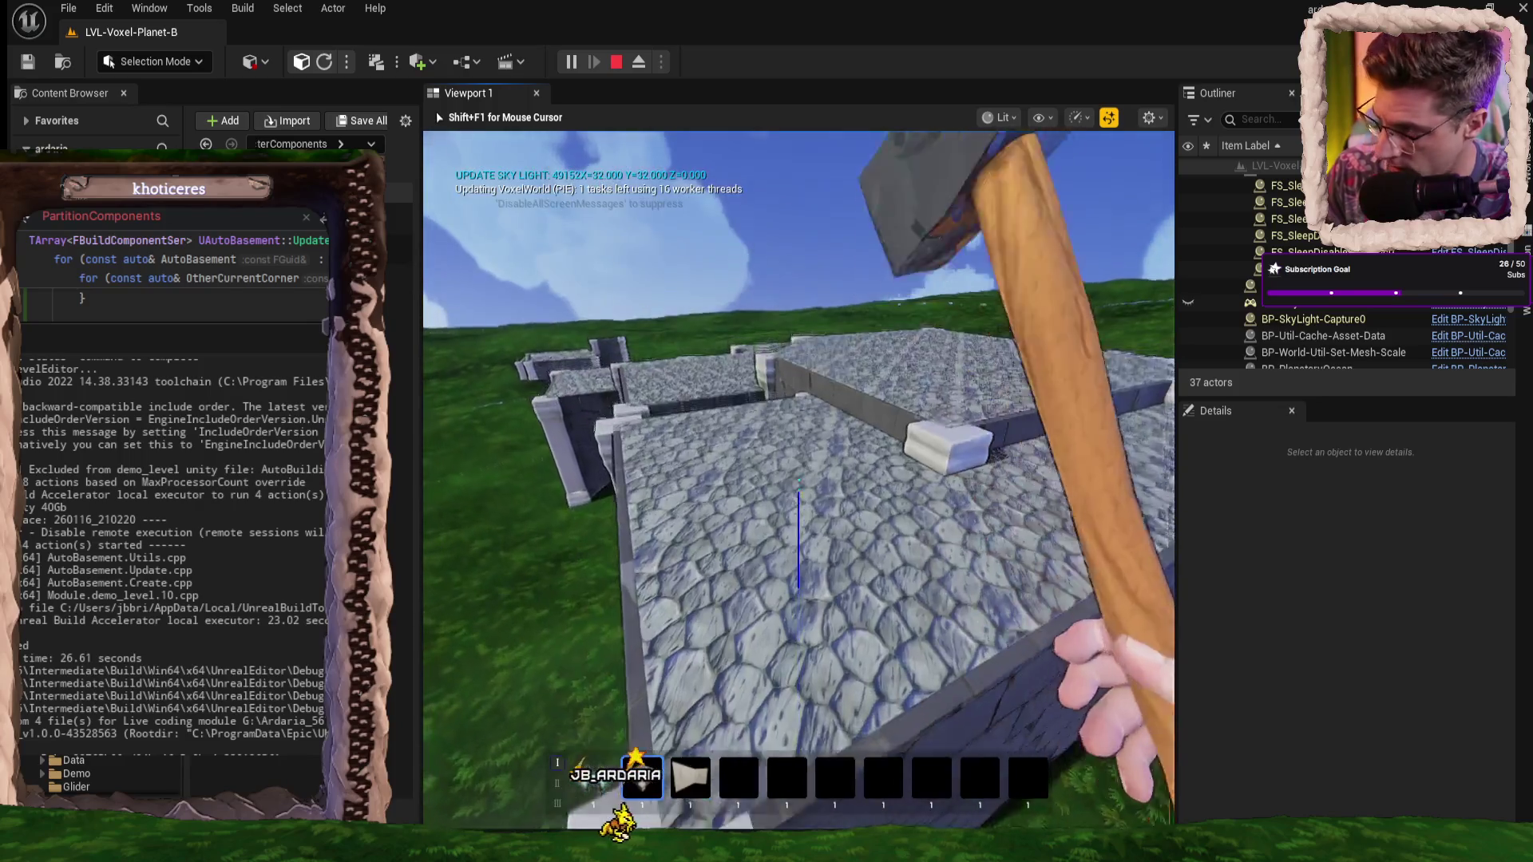
key("w")
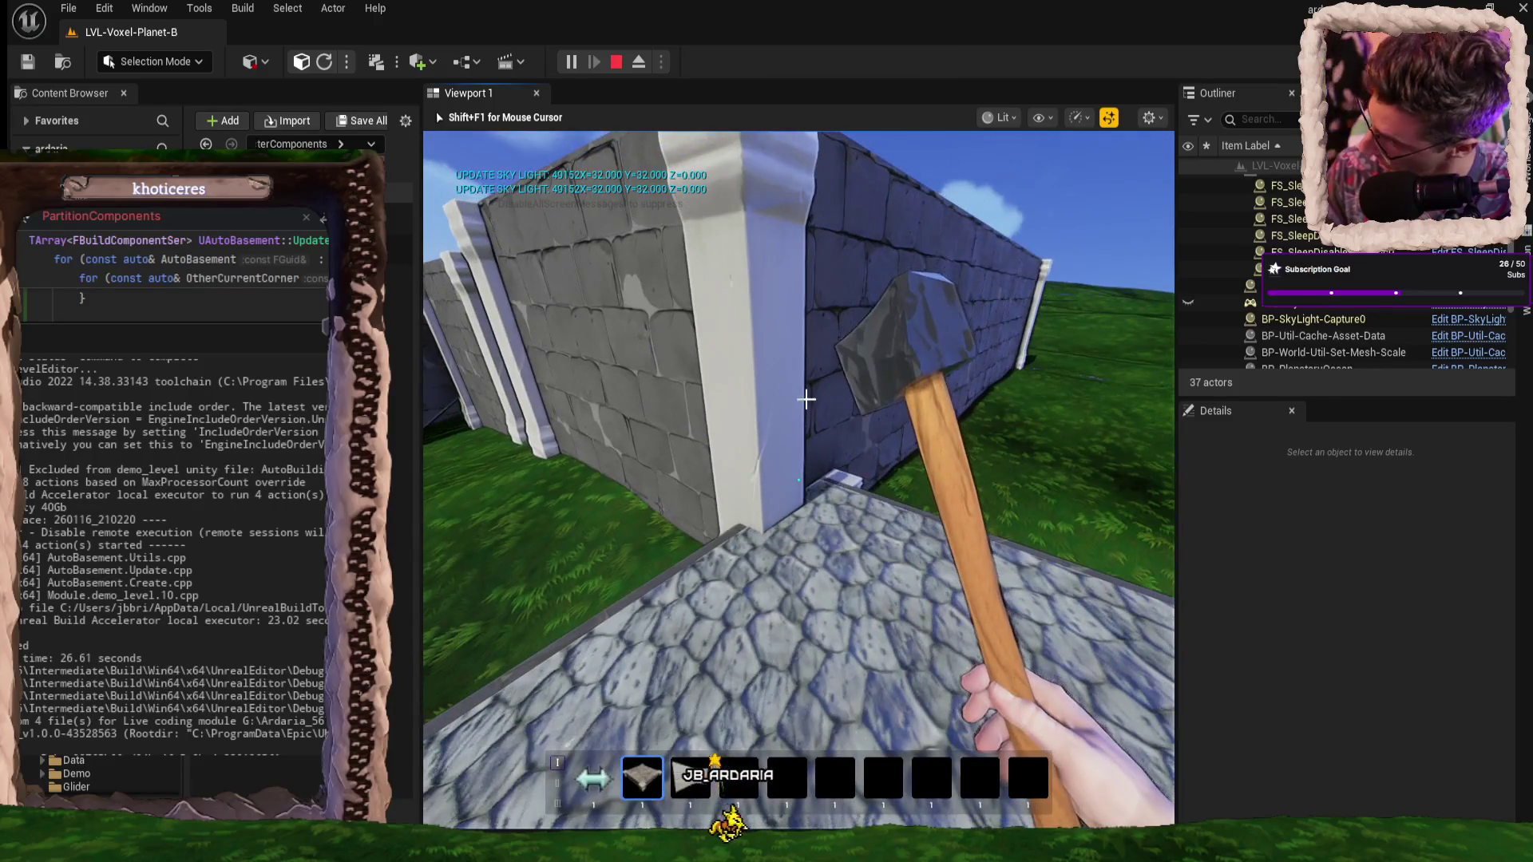
key("Escape")
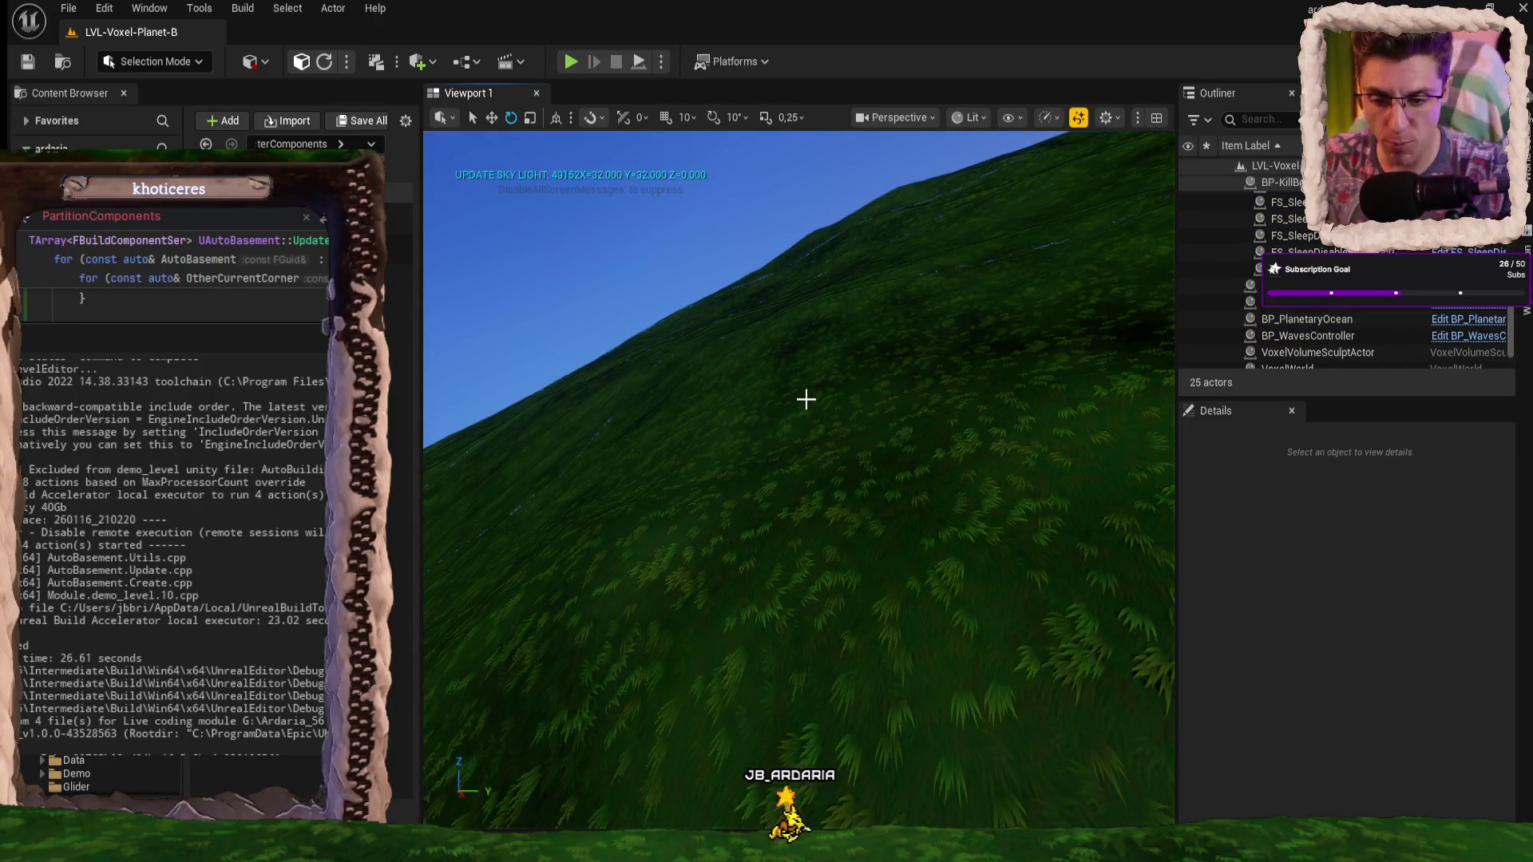